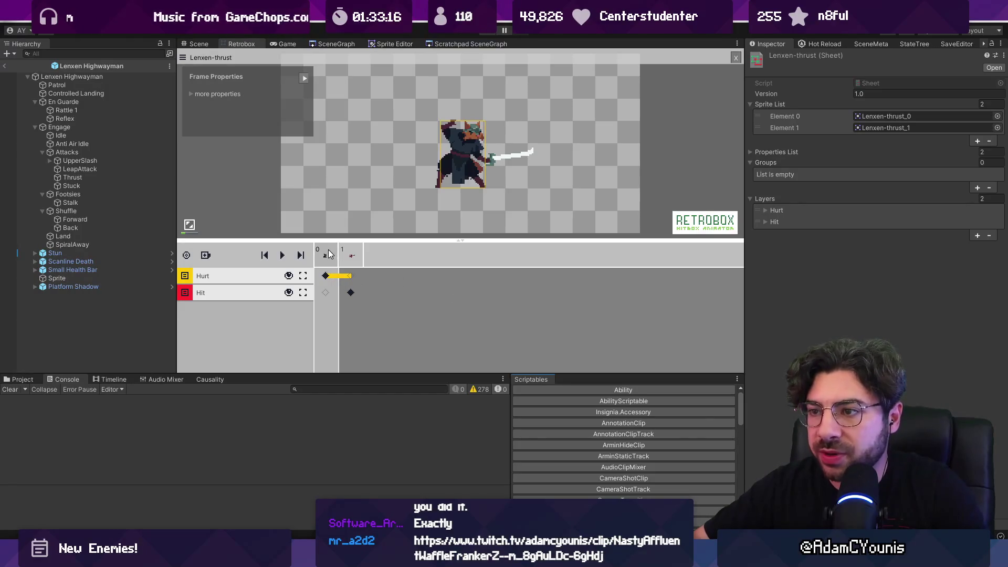
- Leave the Unity sprite sheet editor for the Fork Git client's commit history
key("alt+Tab")
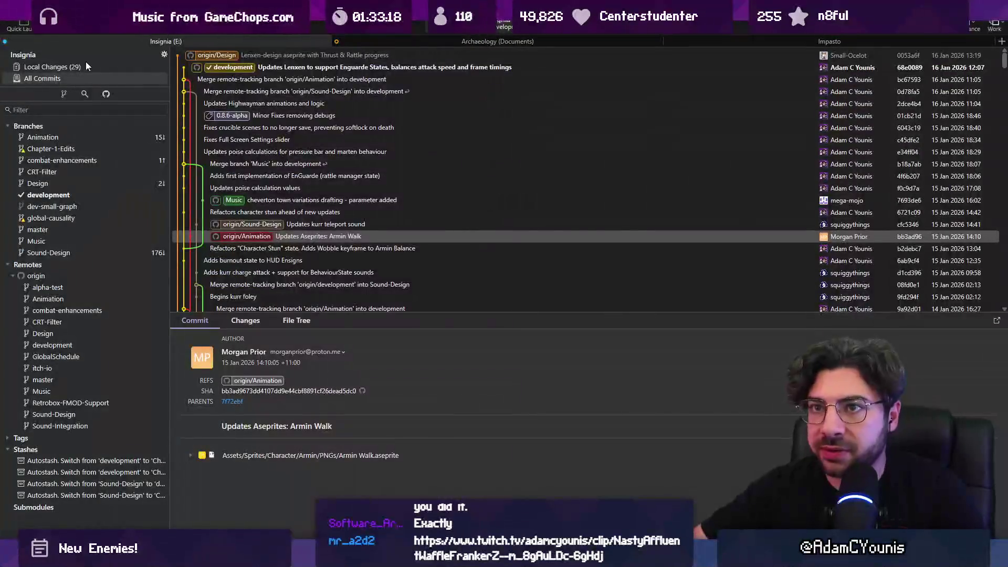
- Stage all local changes and commit them as 'Updates Lenxen engage and Enguarde states'
left_click(52, 67)
left_click(411, 52)
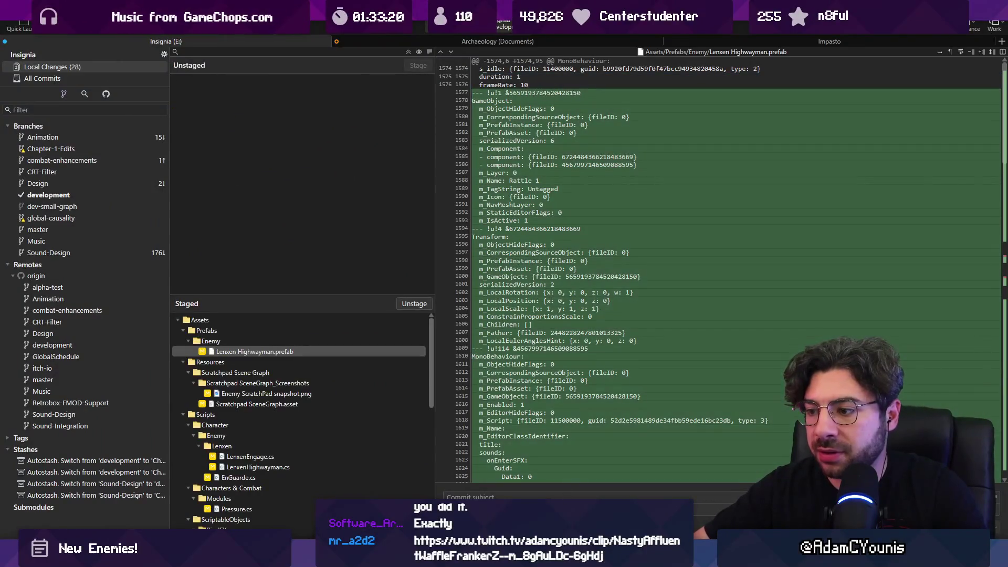
type("Upda")
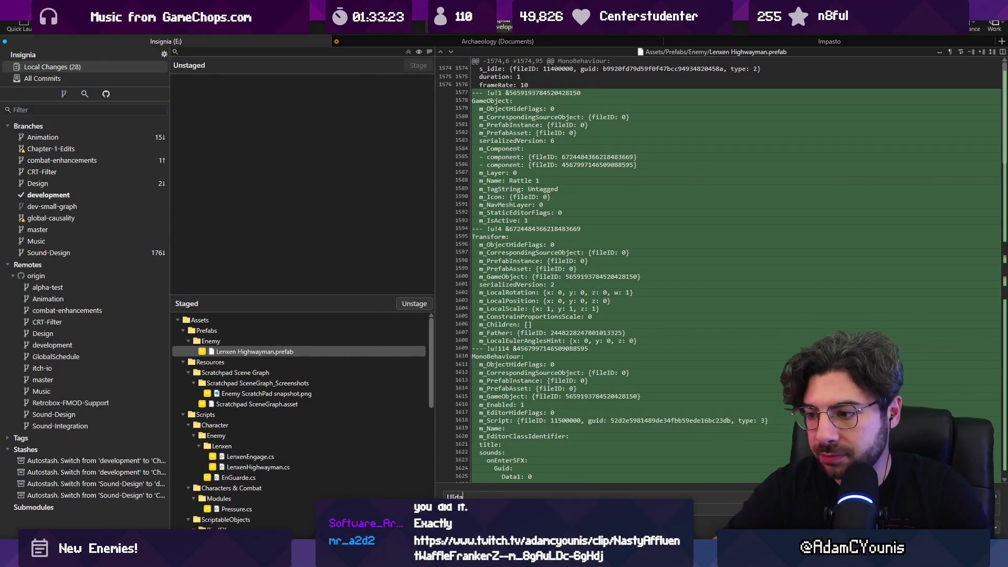
type("tes Lenxen")
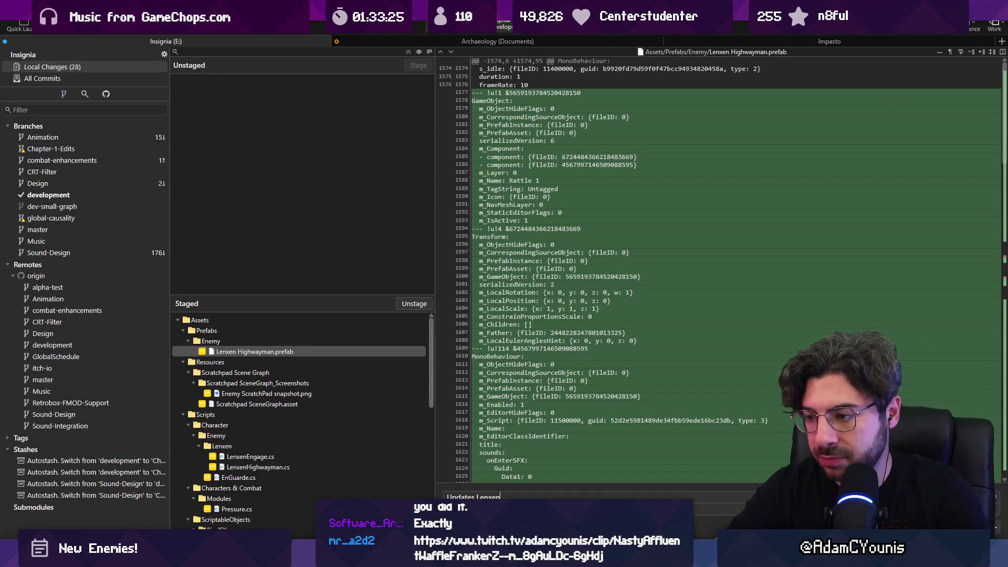
type(" engage ad")
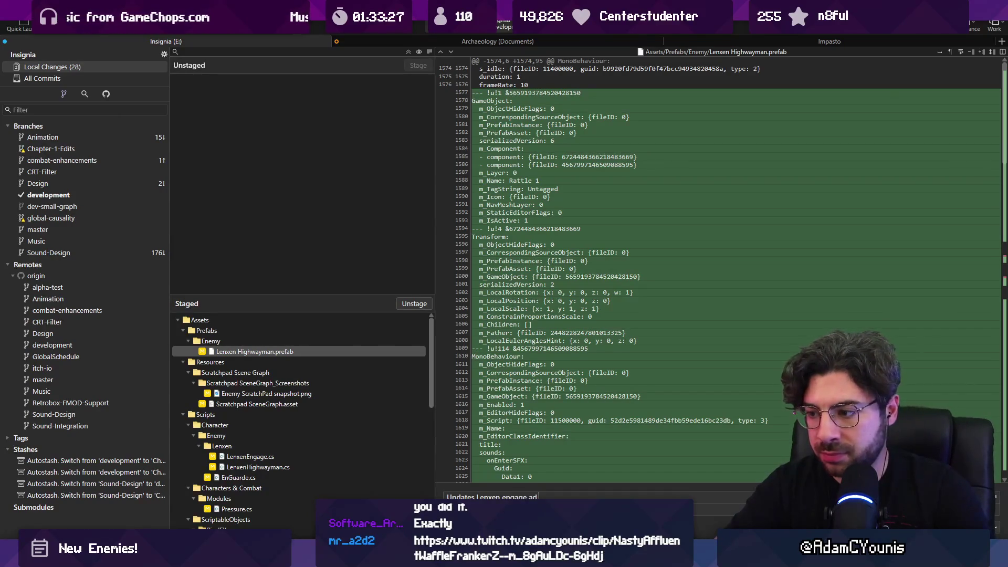
key("BackSpace")
type("nd En")
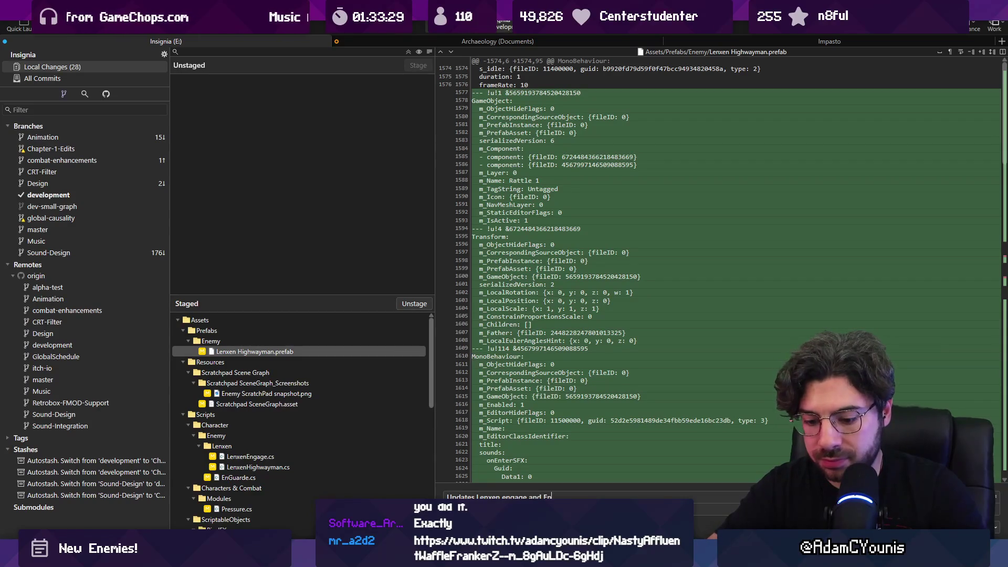
type("guarde")
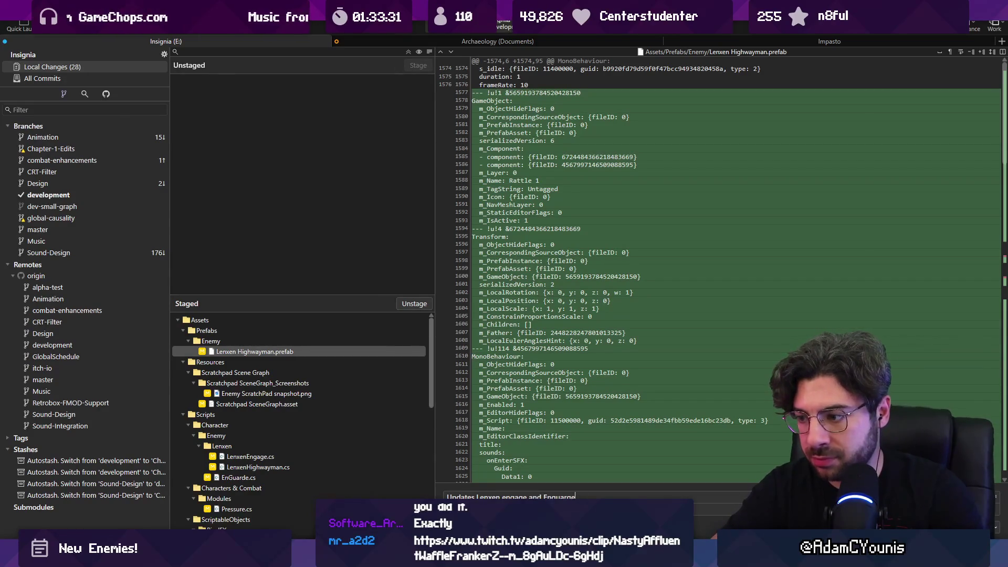
type(" states")
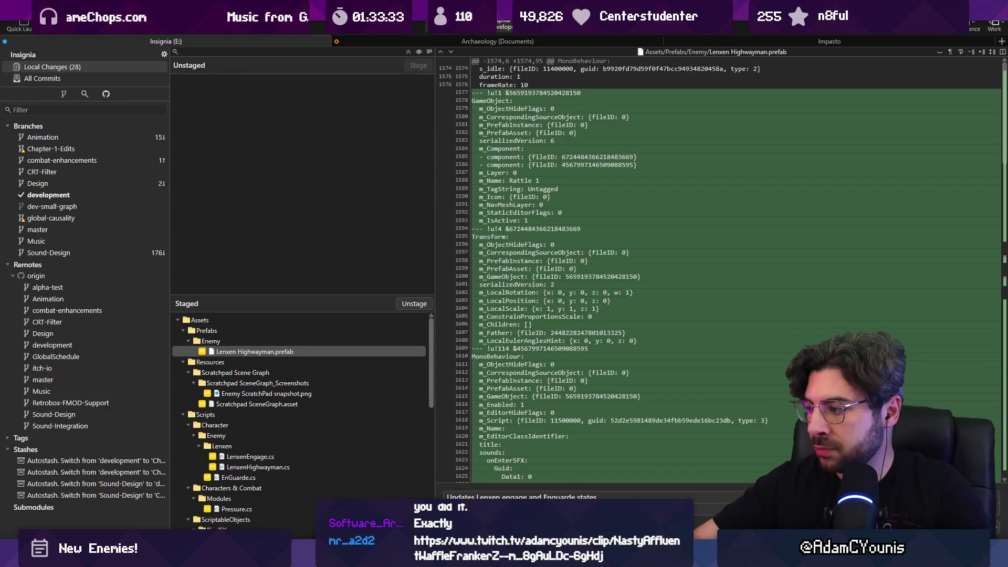
key("ctrl+Return")
left_click(42, 79)
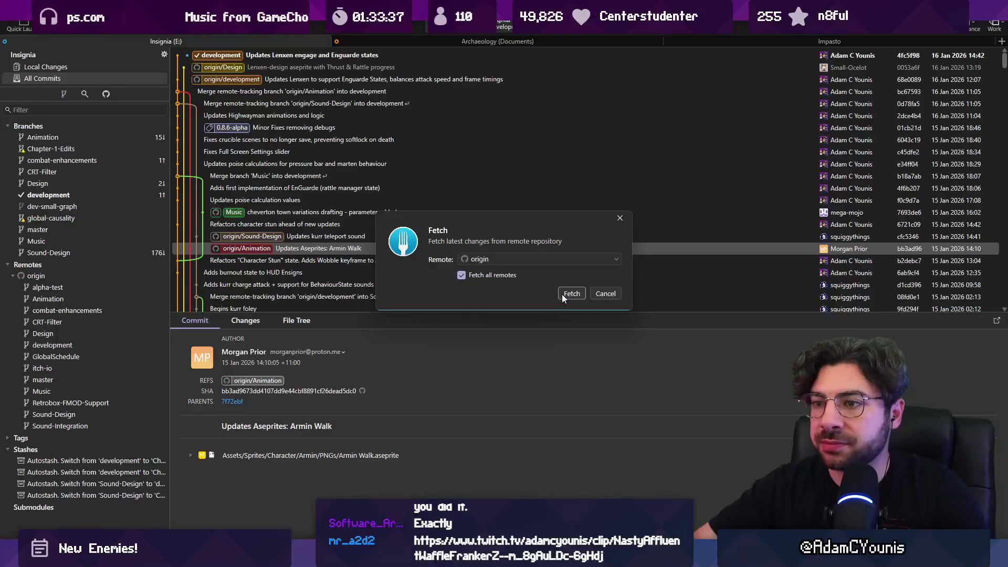
- Fetch from origin and inspect the incoming origin/Design commit
left_click(563, 294)
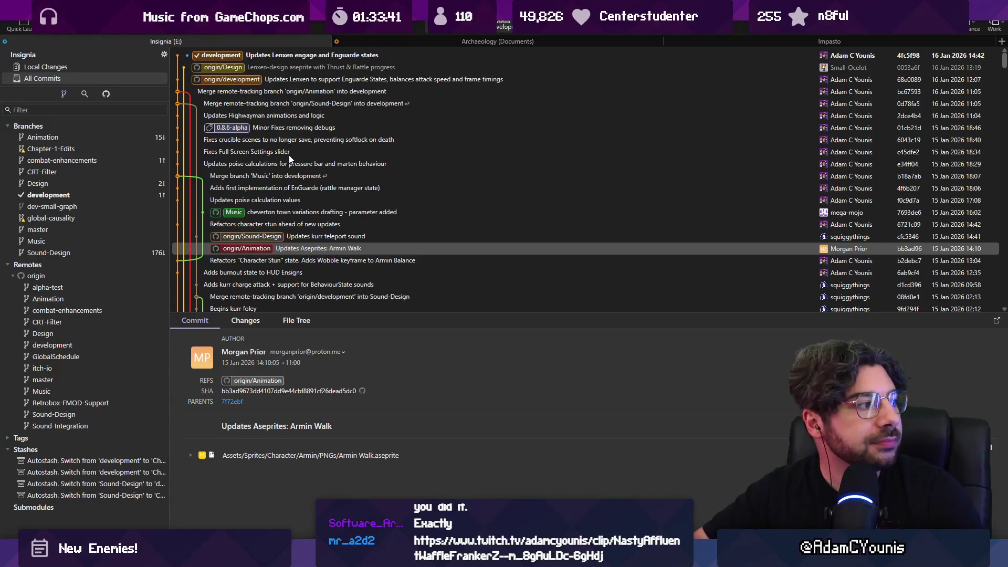
left_click(280, 54)
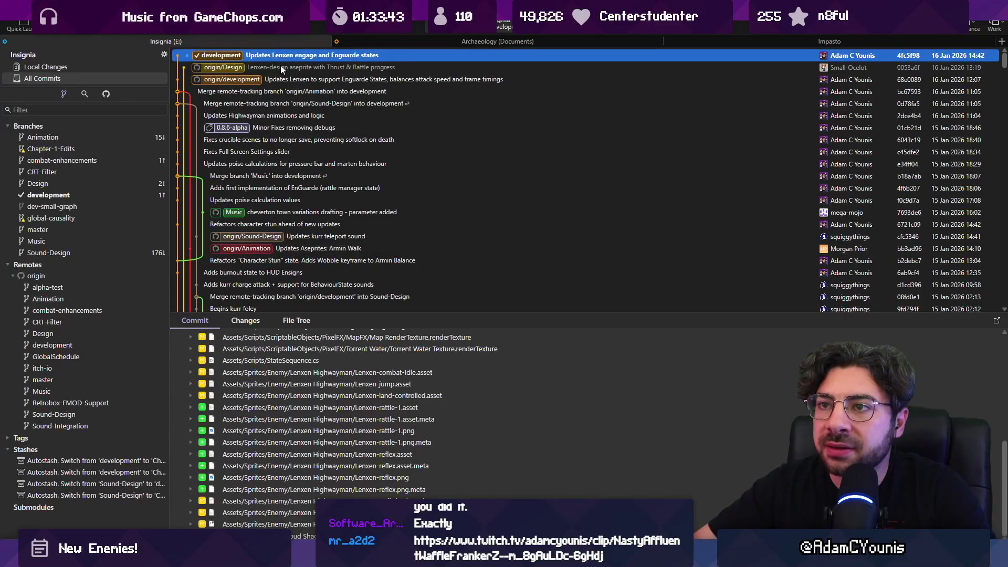
left_click(281, 67)
right_click(281, 67)
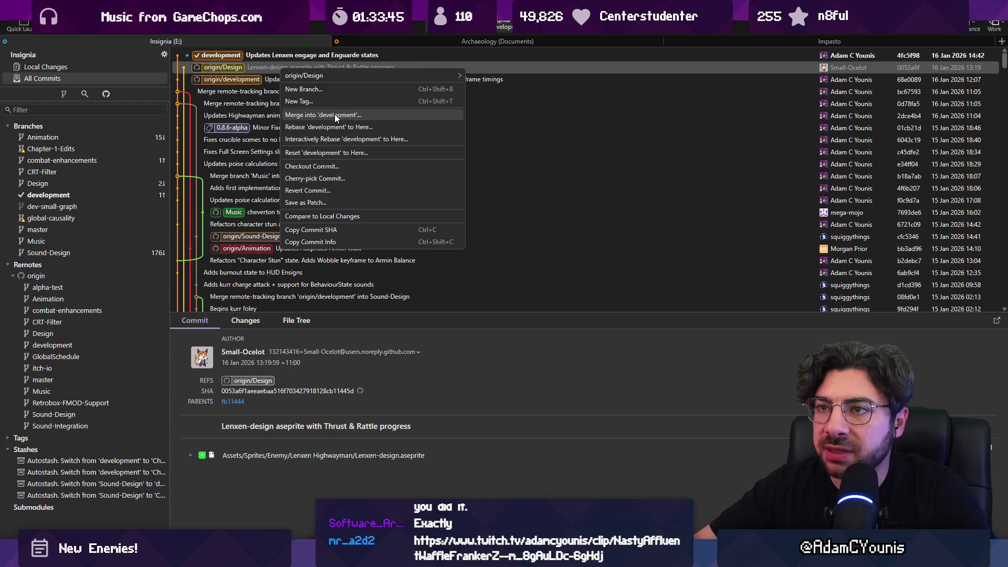
key("Escape")
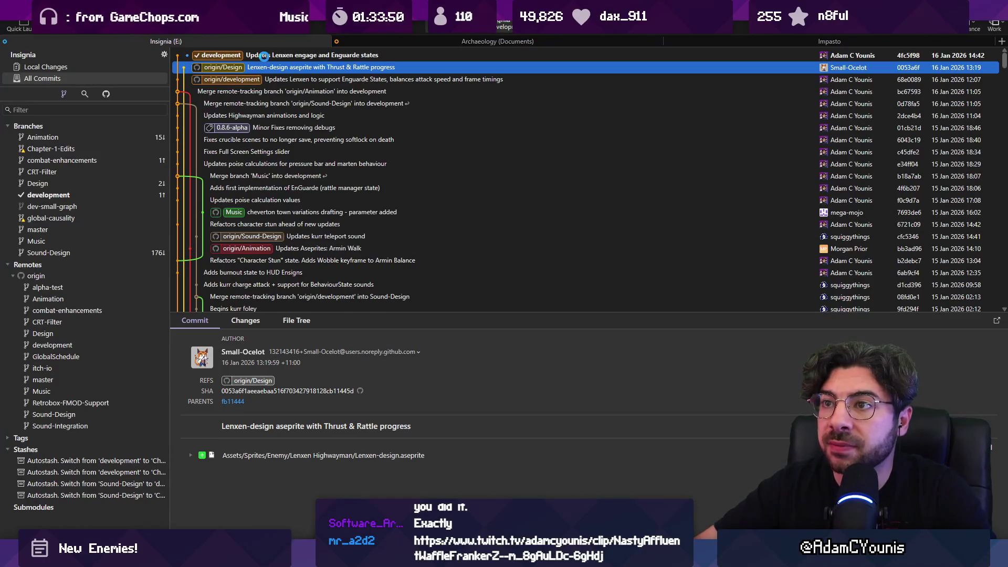
- Merge origin/Design into development using the Don't Commit merge option
left_click(501, 282)
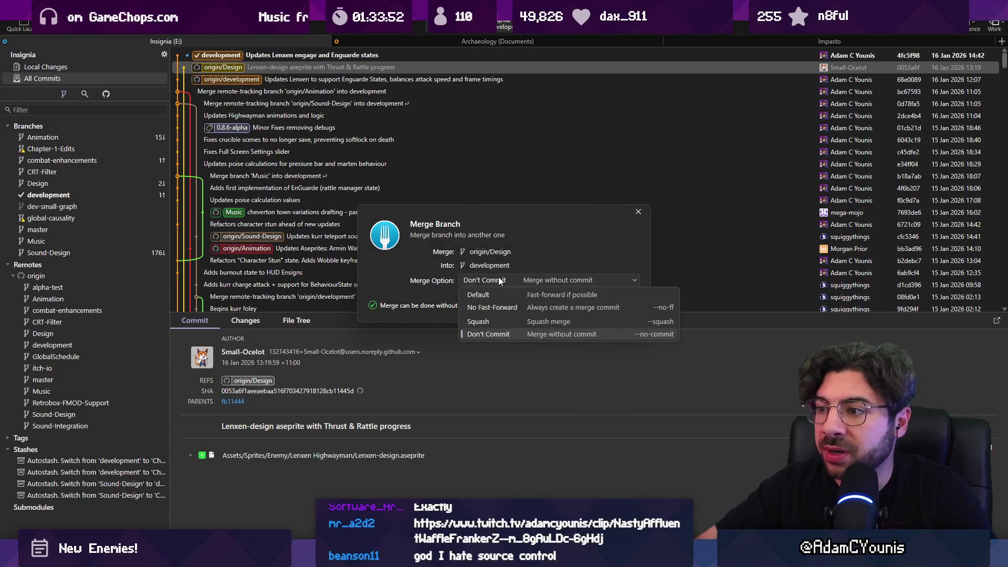
left_click(488, 334)
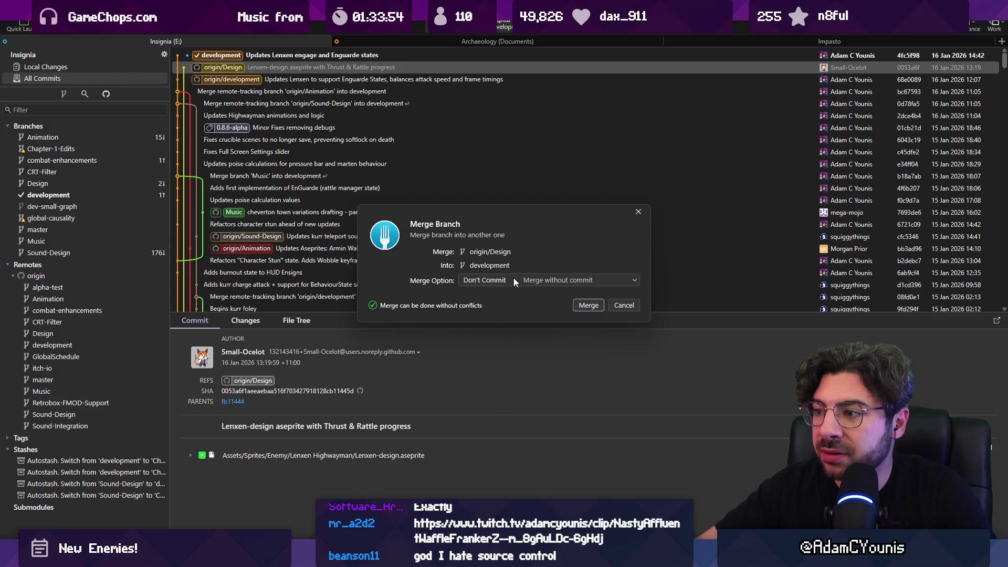
left_click(591, 305)
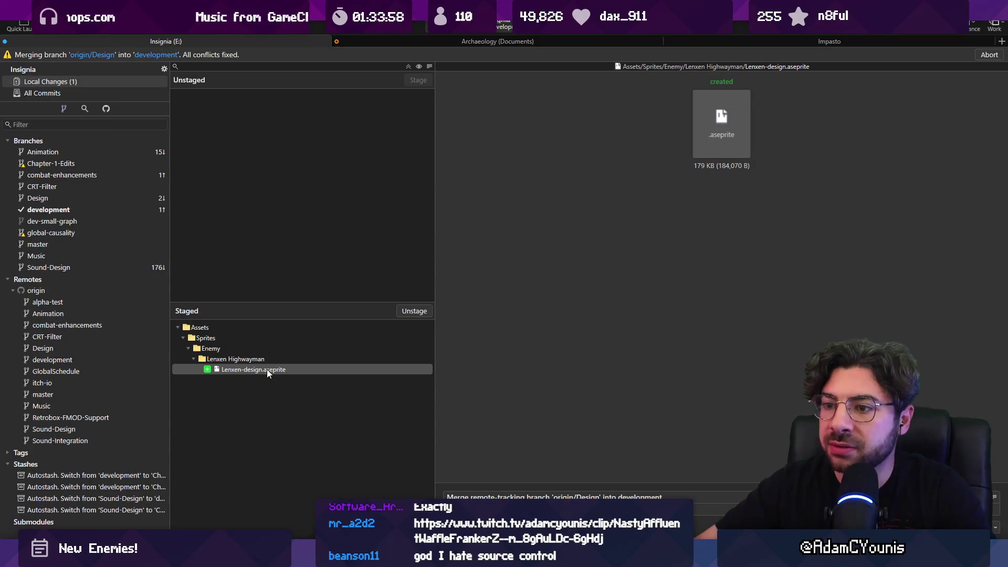
- Commit the merge, stage Lenxen-design.aseprite.meta, and open Lenxen-design.aseprite from the Design commit in Aseprite
key("ctrl+Return")
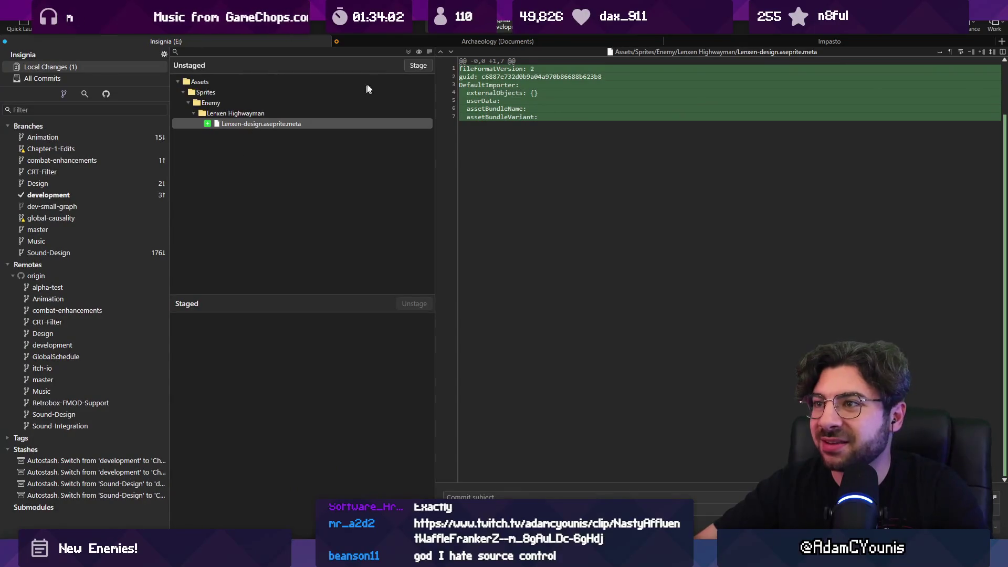
left_click(416, 67)
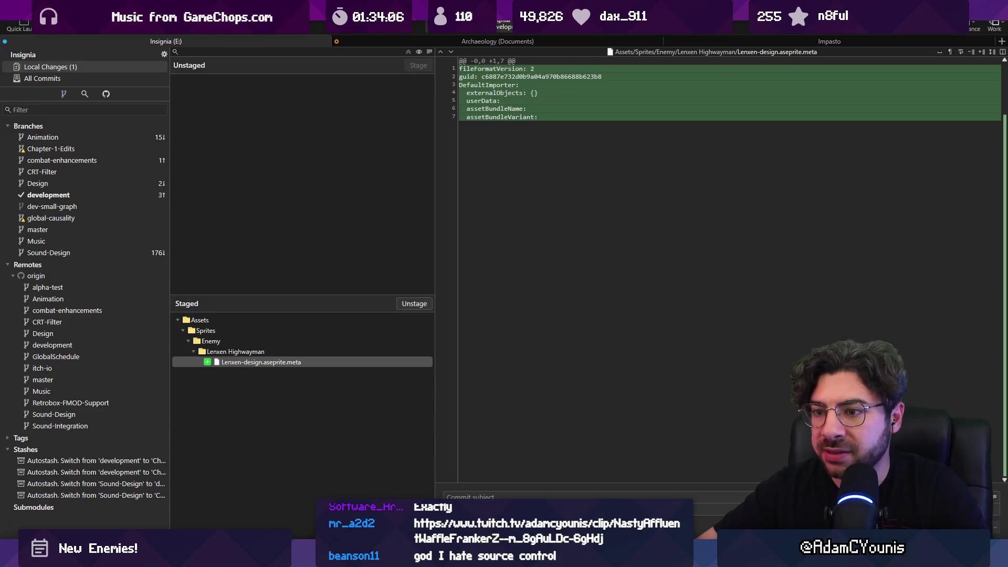
left_click(73, 78)
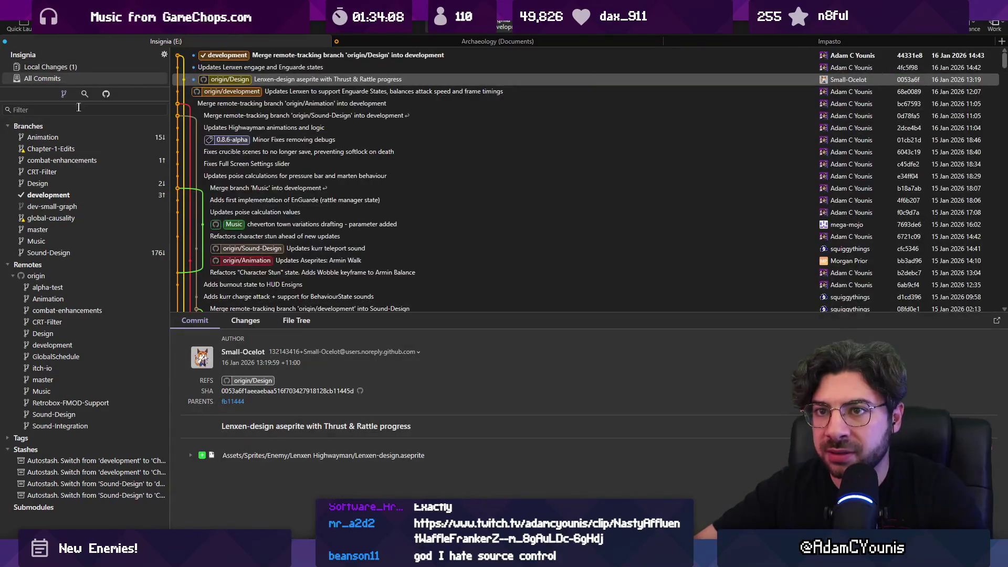
left_click(237, 321)
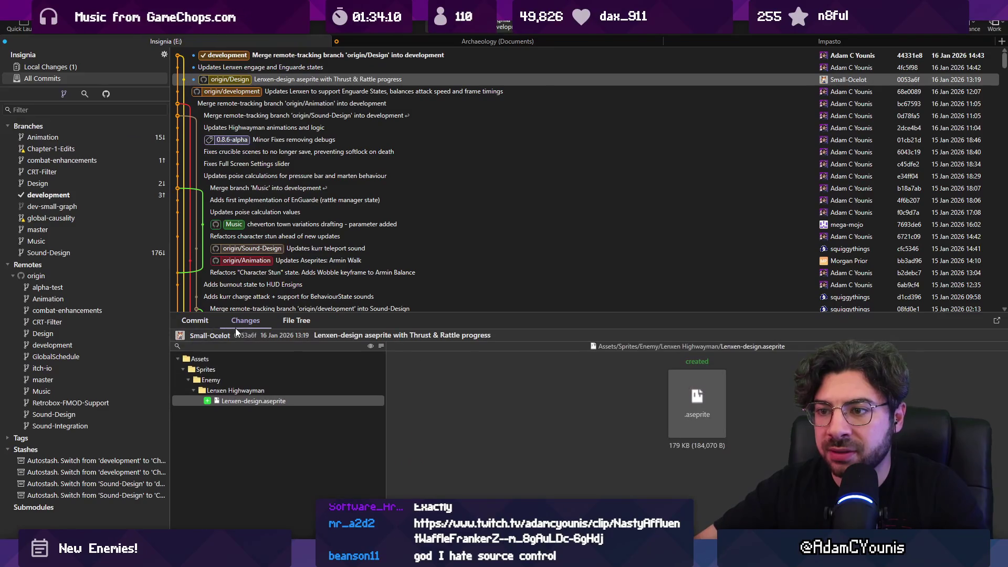
left_click(241, 403)
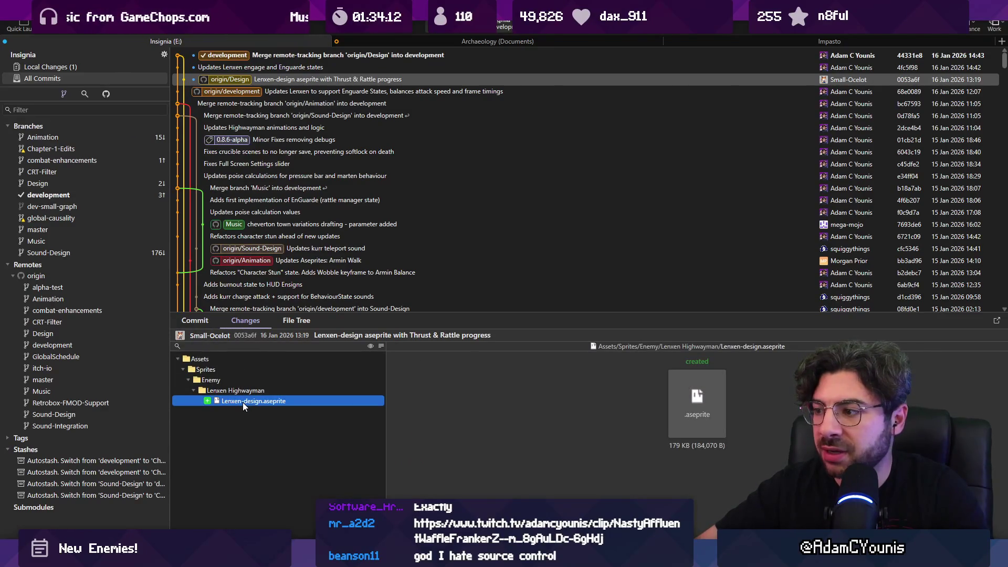
right_click(242, 402)
left_click(248, 408)
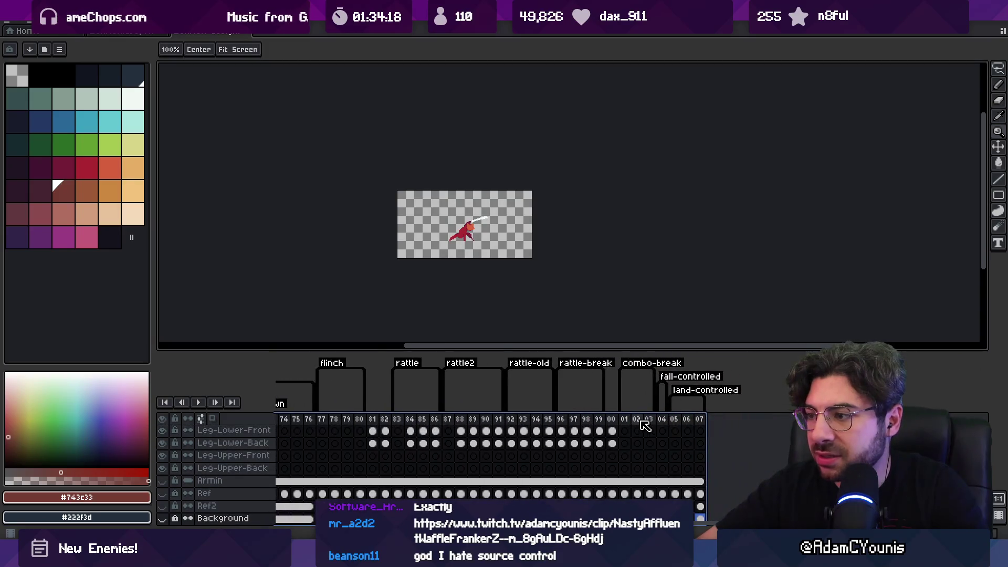
- Scroll the Lenxen-design timeline to the thrust tag and select frame 29
mouse_move(624, 420)
left_mouse_down()
mouse_move(692, 420)
mouse_move(281, 421)
mouse_move(787, 419)
mouse_move(255, 423)
mouse_move(644, 423)
left_mouse_up()
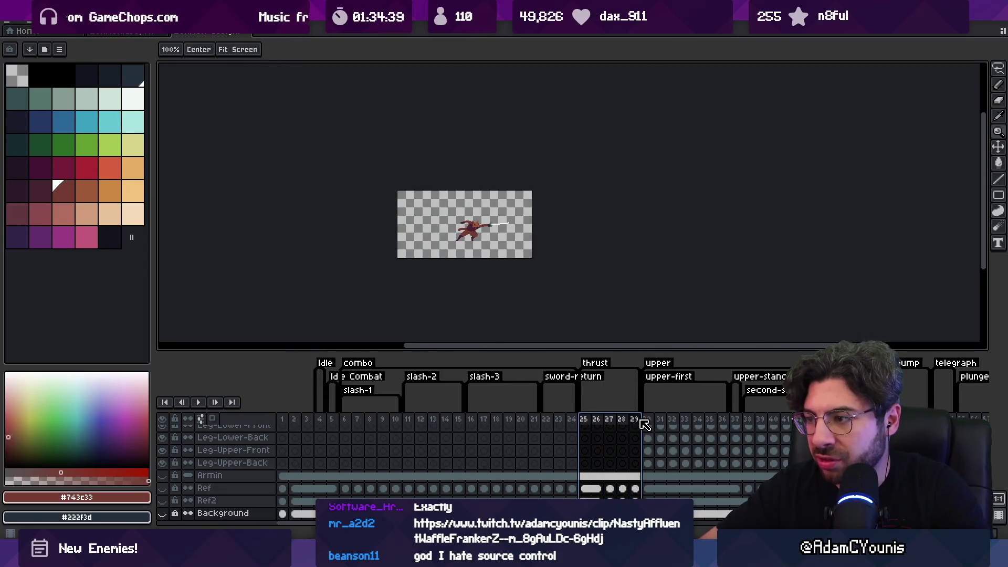
left_click(634, 423)
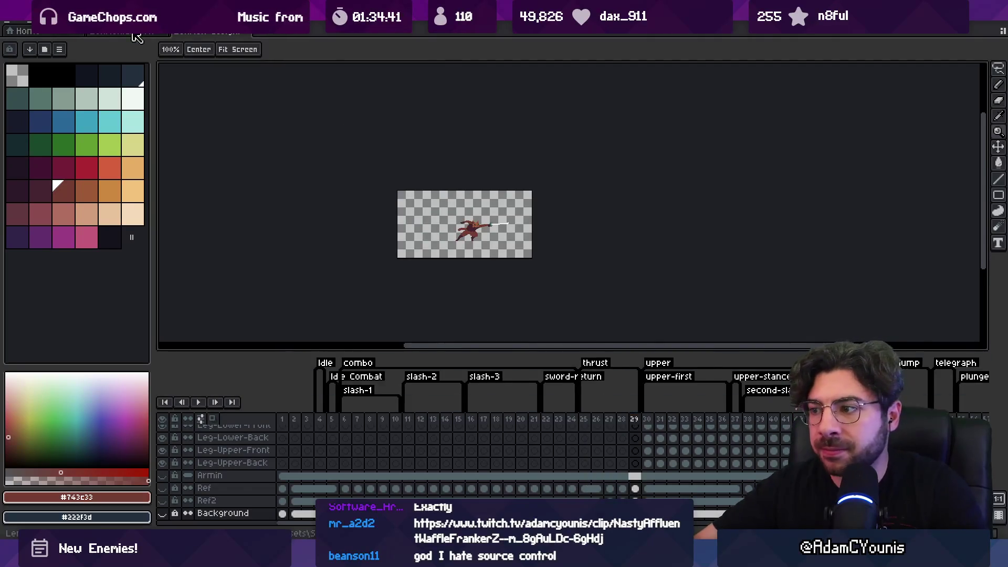
- Compare thrust frames 24–25 between the two open sprite files and scrub the thrust
left_click(134, 34)
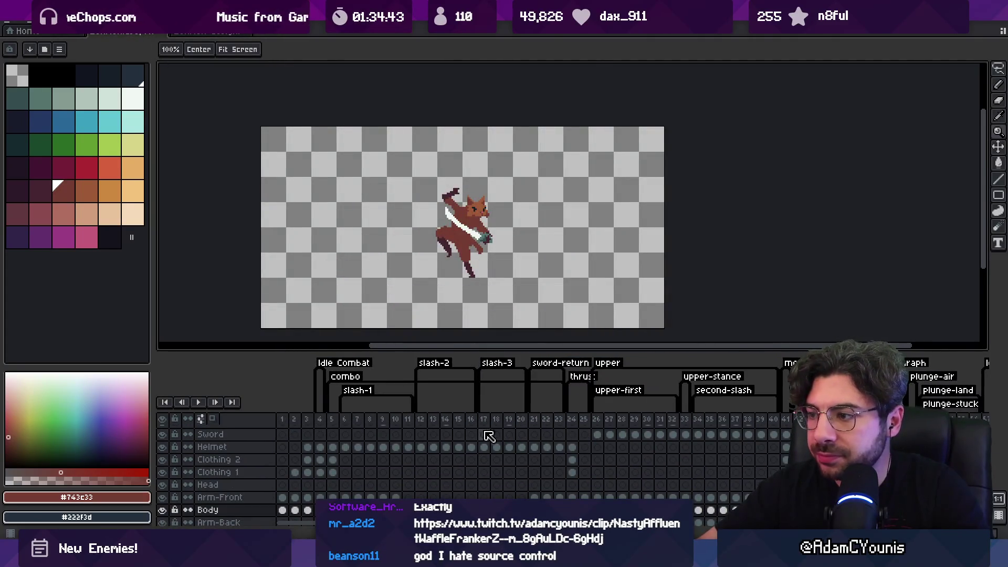
scroll(488, 436, "right", 4)
left_click(489, 420)
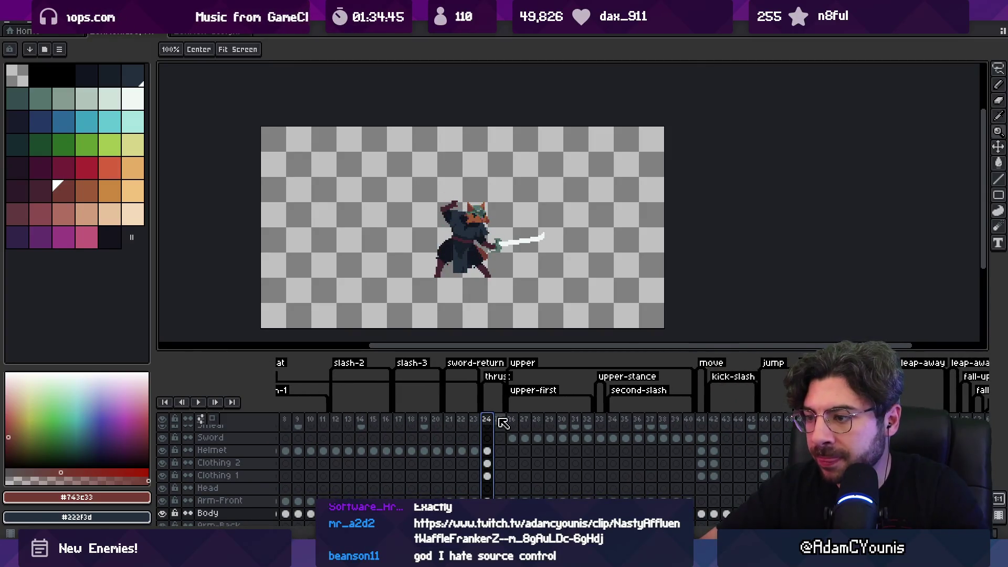
scroll(450, 471, "up", 2)
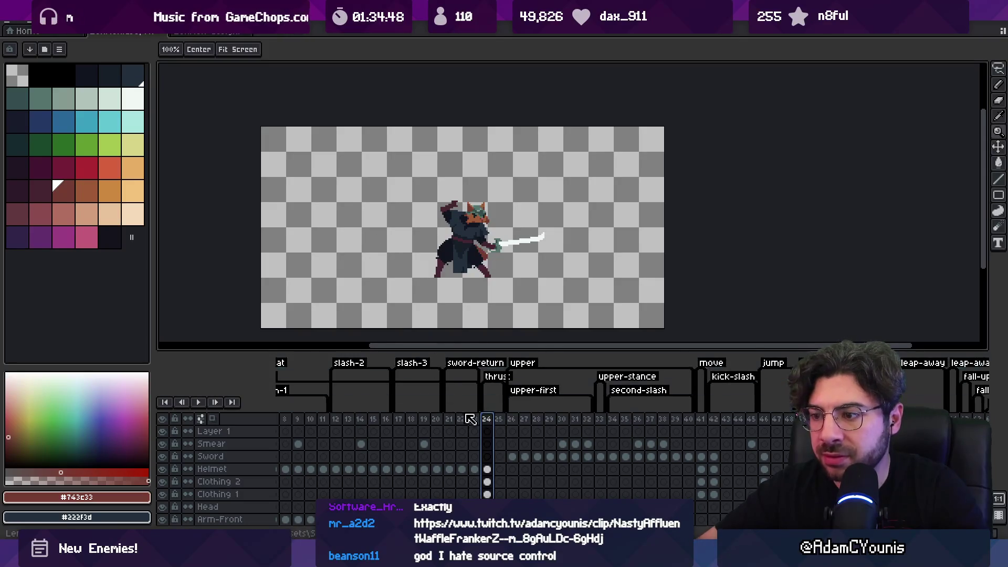
left_click(488, 445)
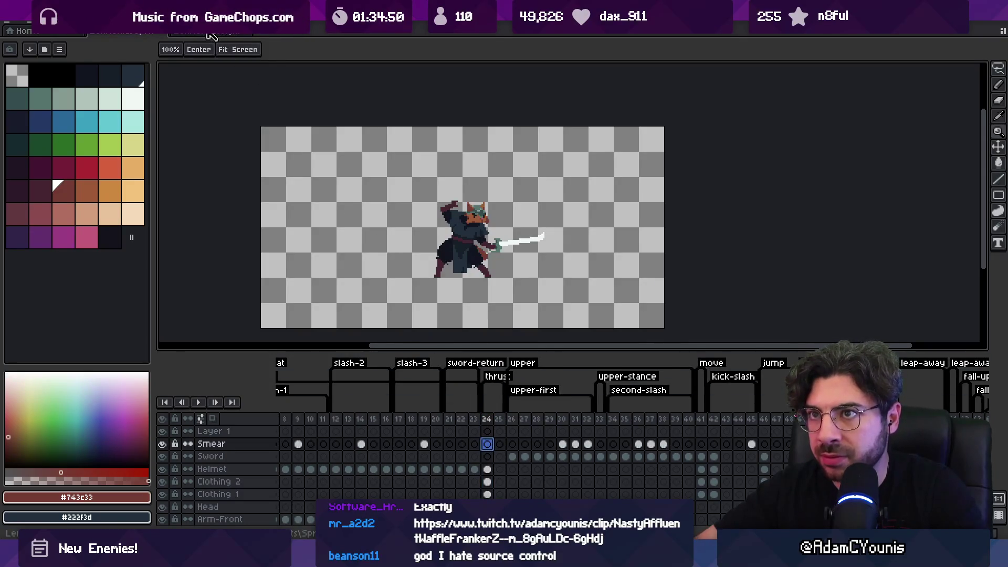
left_click(209, 33)
scroll(560, 439, "up", 5)
scroll(560, 439, "right", 3)
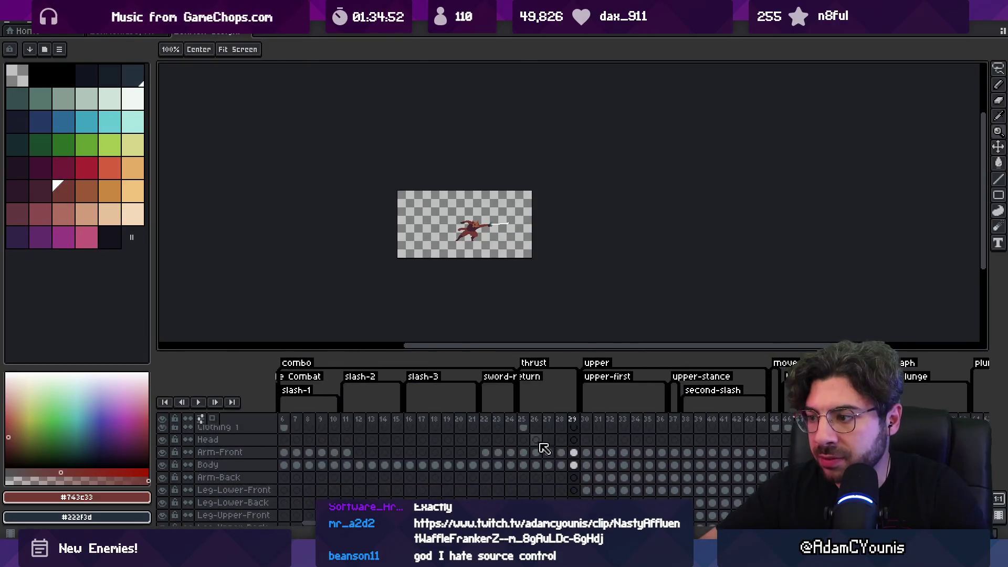
left_click(525, 478)
scroll(434, 192, "up", 4)
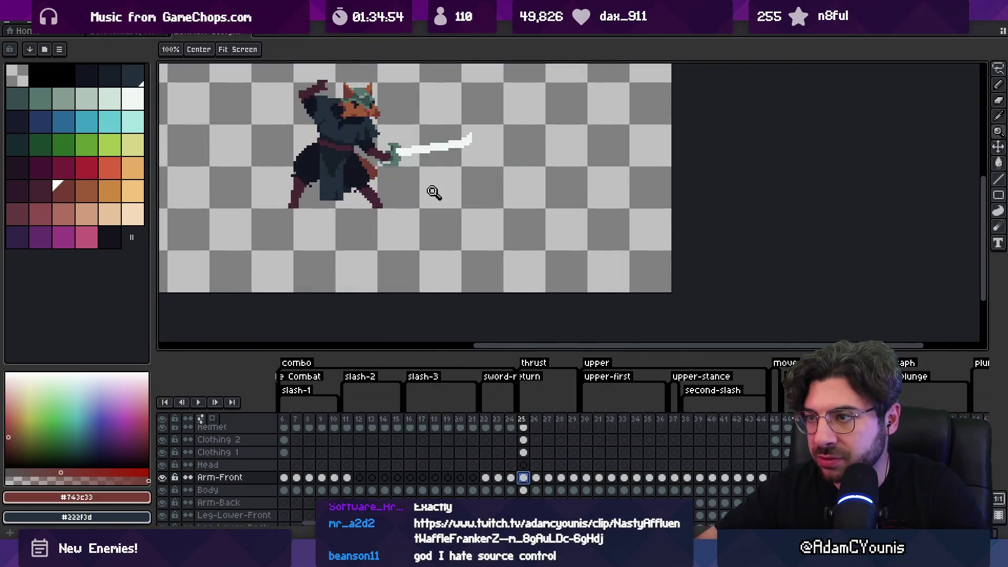
mouse_move(526, 422)
left_mouse_down()
mouse_move(578, 420)
mouse_move(547, 420)
left_mouse_up()
- Select the Arm-Front cels in frames 25–29 and toggle layer visibility to compare poses
key("v")
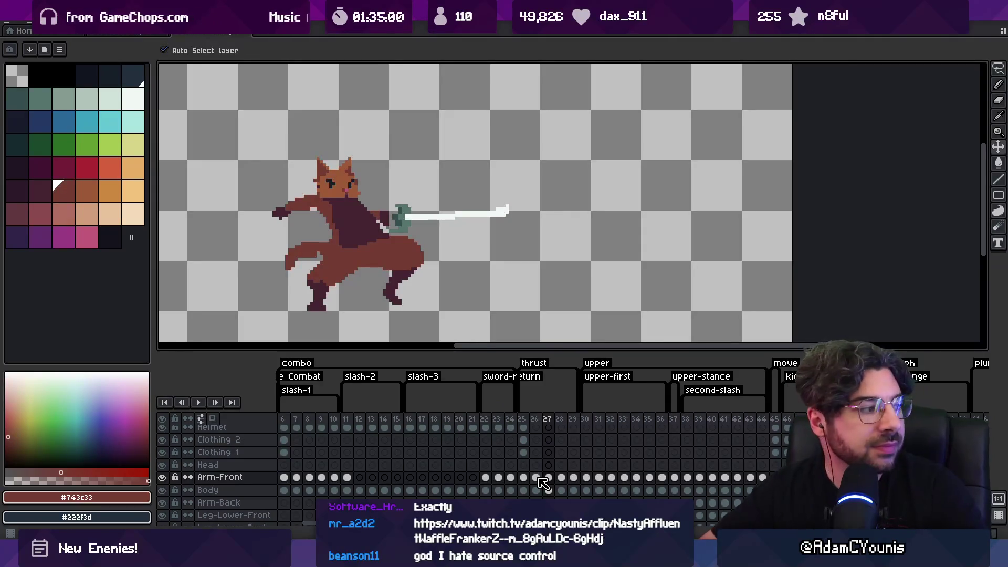
left_click_drag(539, 479, 529, 479)
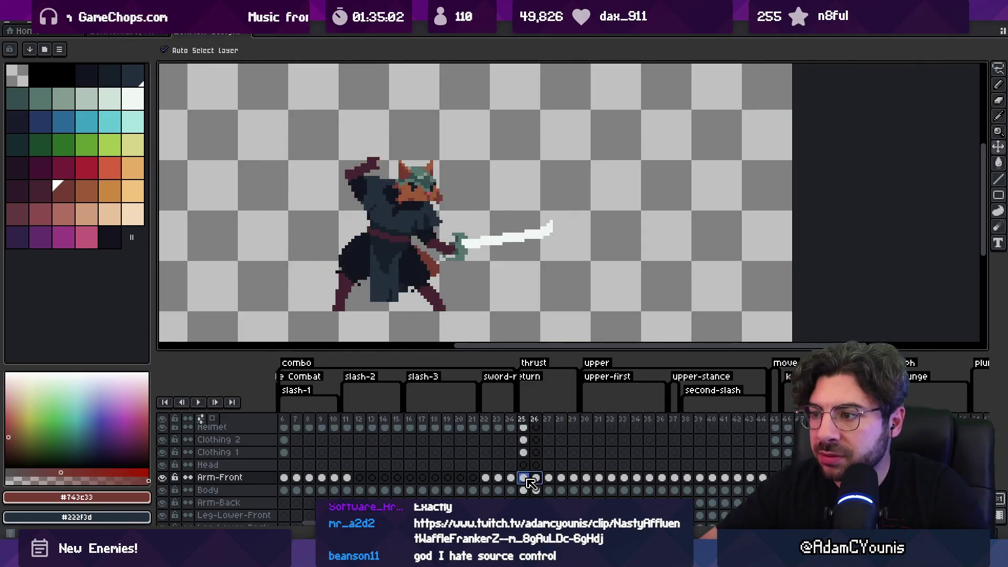
left_click_drag(529, 494, 578, 487)
left_click(162, 490)
left_click(162, 477)
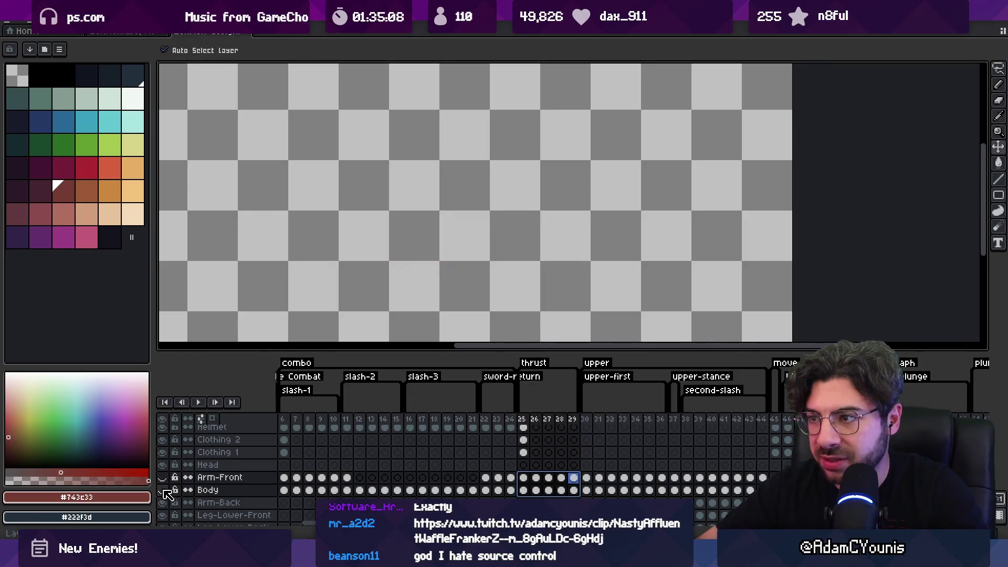
left_click(162, 477)
left_click(163, 490)
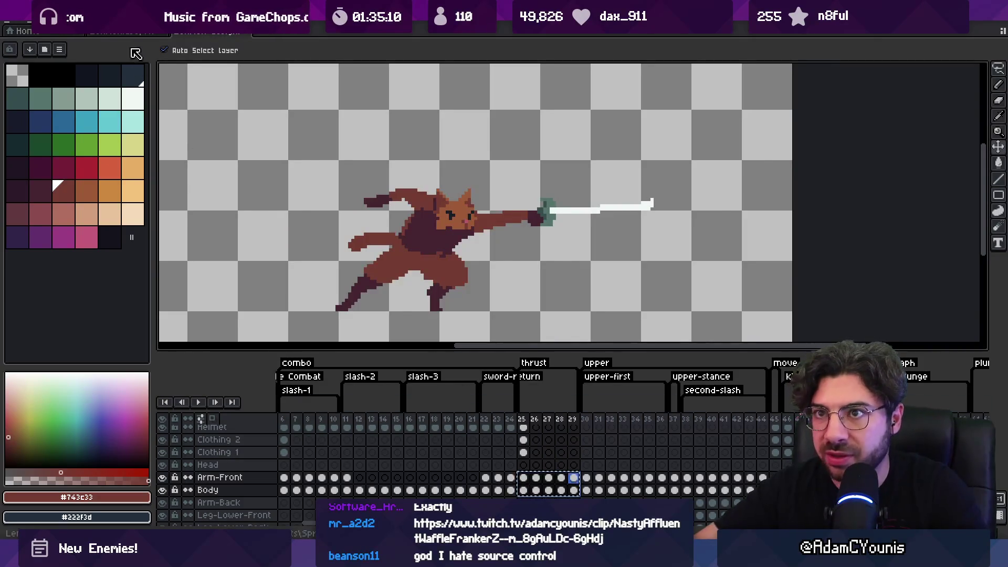
- Insert three new frames after frame 25 in the armored character's thrust
left_click(126, 31)
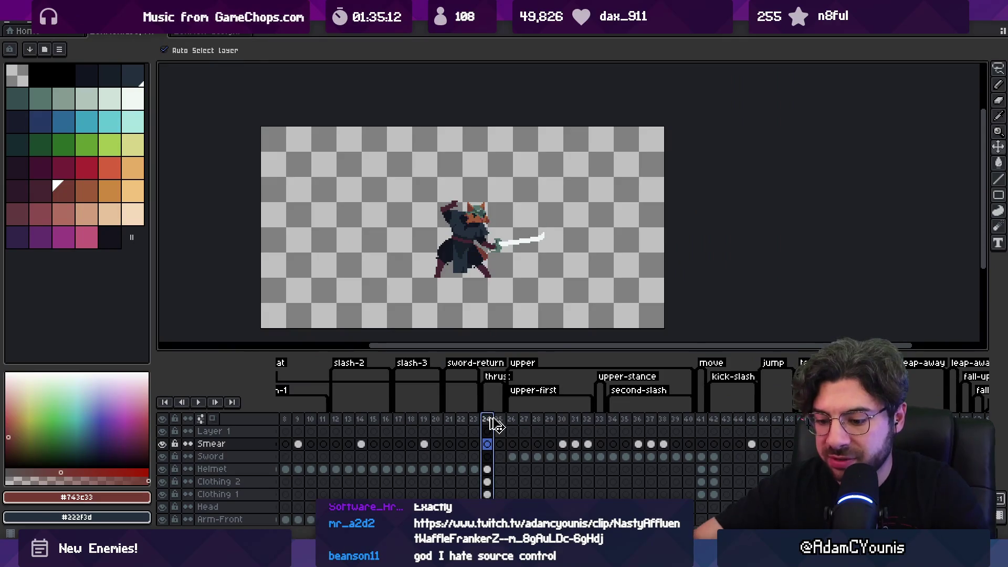
key("alt+n")
key("alt+n")
key("alt+n")
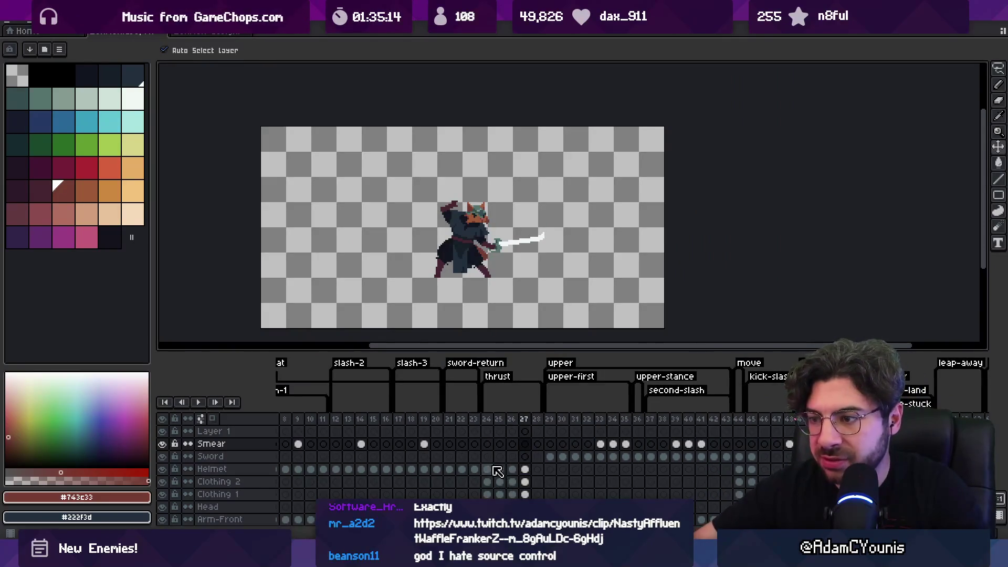
scroll(497, 470, "down", 2)
left_click_drag(487, 494, 537, 494)
key("Return")
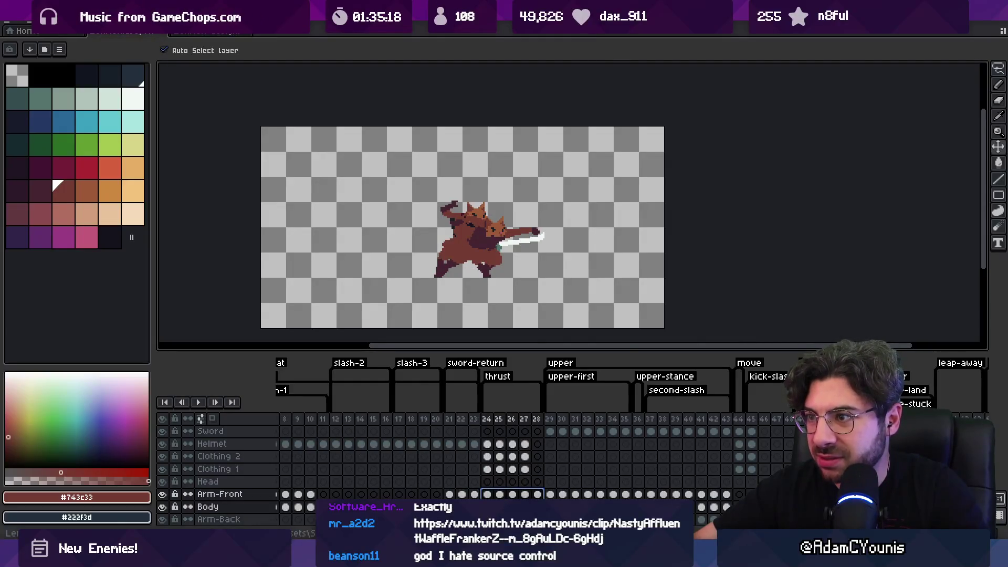
left_click(537, 494)
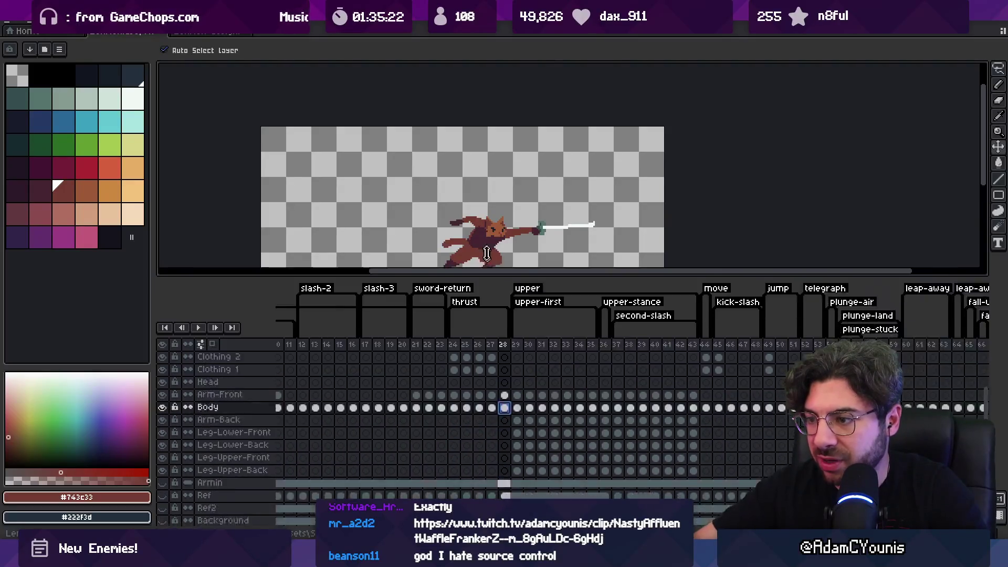
- Delete the Helmet-to-Body clothing cels in frames 24–28
left_click_drag(484, 415, 441, 357)
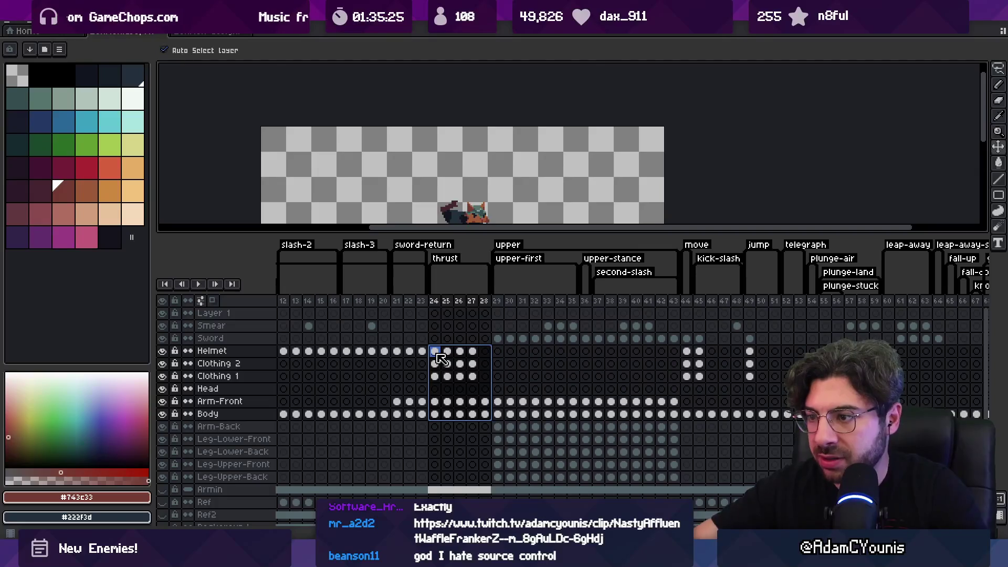
key("Delete")
left_click(435, 402)
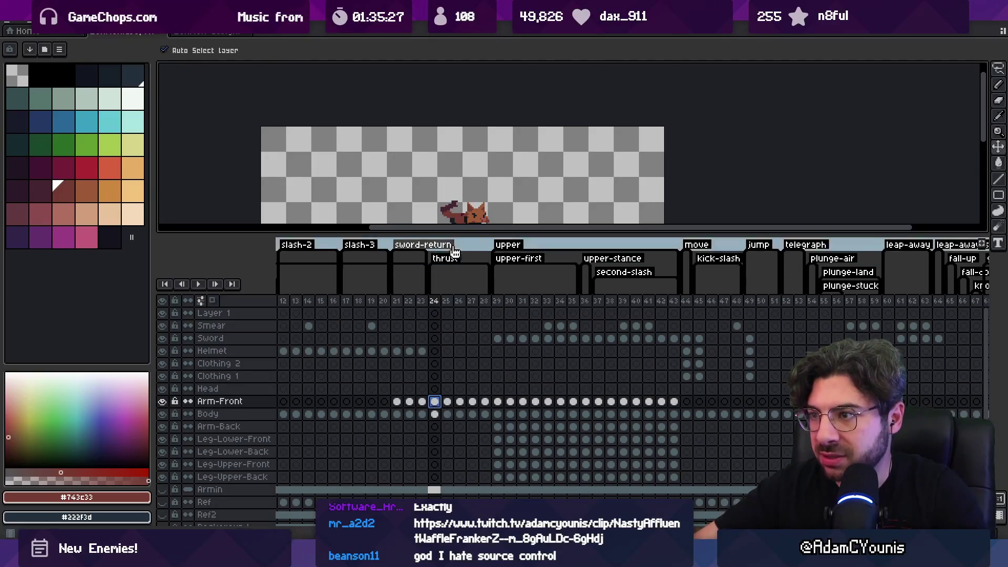
- Enlarge the canvas area and remove one frame from the thrust
left_click_drag(457, 234, 461, 286)
mouse_move(441, 355)
left_mouse_down()
mouse_move(488, 358)
mouse_move(434, 355)
mouse_move(486, 360)
mouse_move(446, 360)
mouse_move(473, 356)
mouse_move(462, 356)
left_mouse_up()
left_click(446, 355)
key("alt+c")
- Duplicate frame 26 into two extra frames and preview the thrust animation
left_click(459, 356)
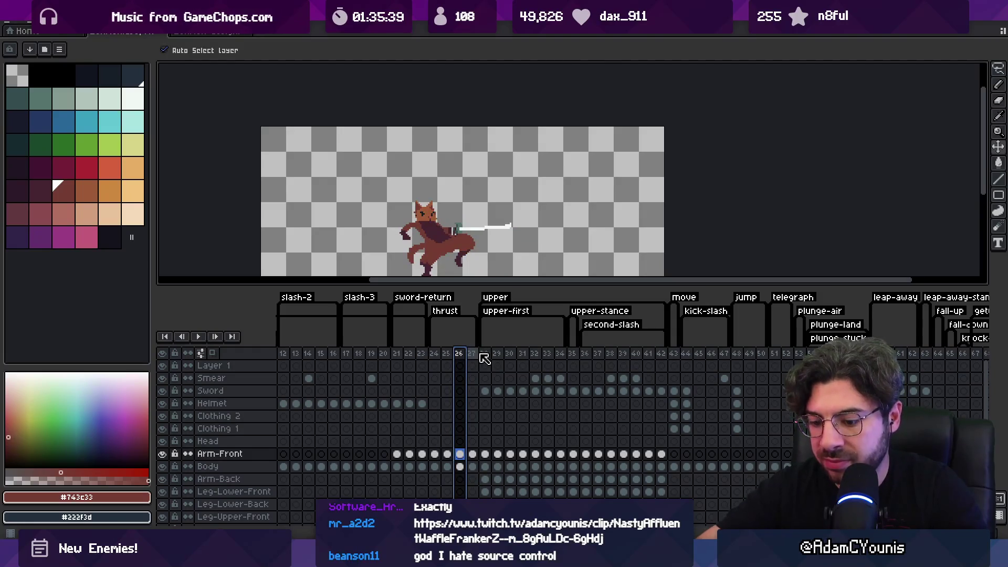
key("alt+n")
key("alt+n")
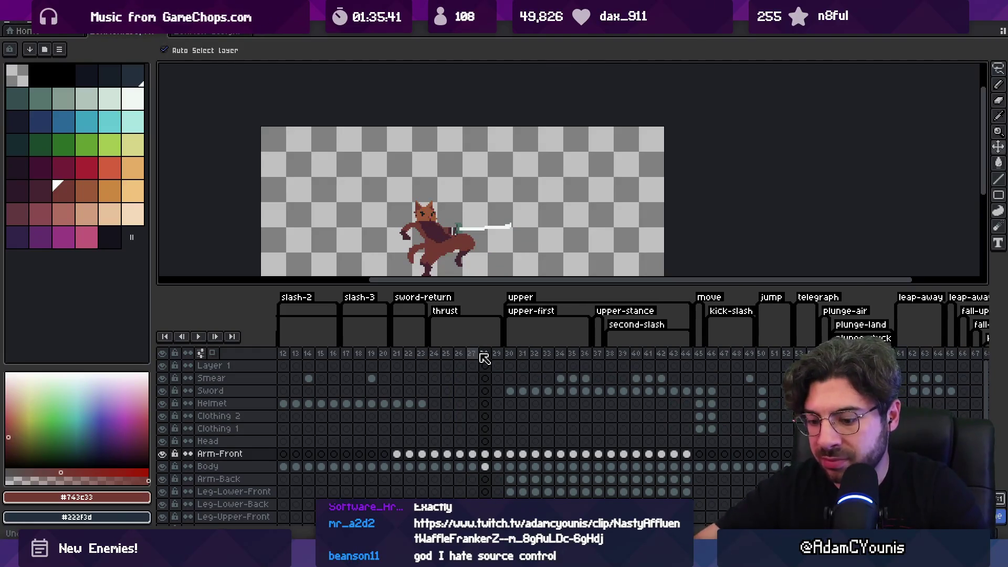
key("Return")
key("Return")
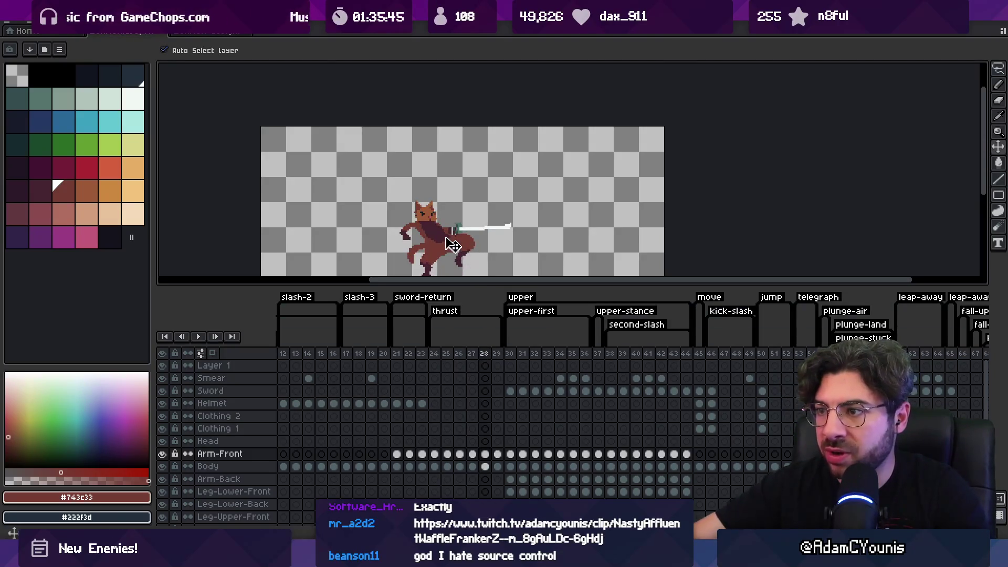
scroll(450, 243, "down", 2)
left_click_drag(452, 287, 451, 314)
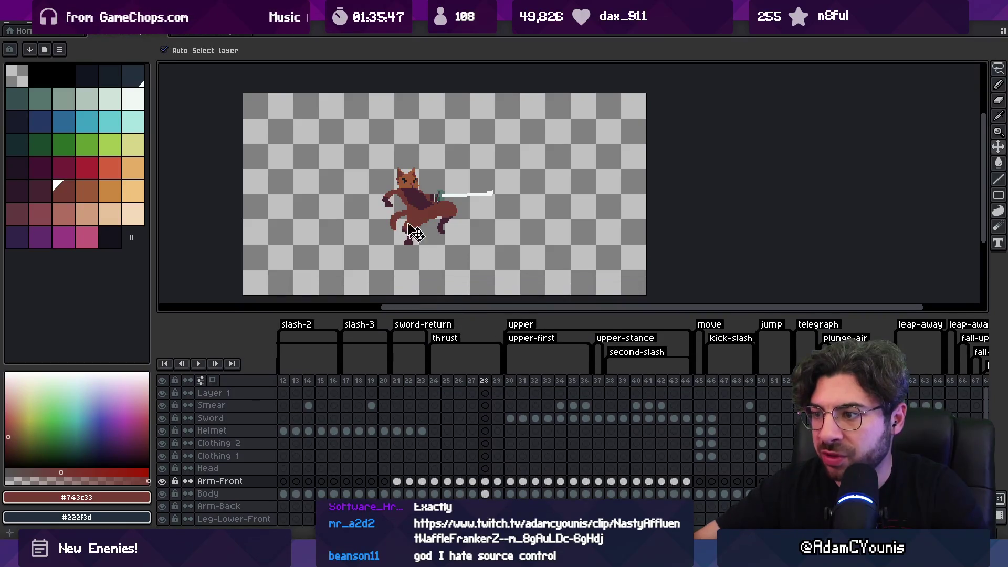
- Lasso and shift the character's head on frame 28, then touch it up with the dark shadow colour
scroll(432, 217, "up", 2)
key("m")
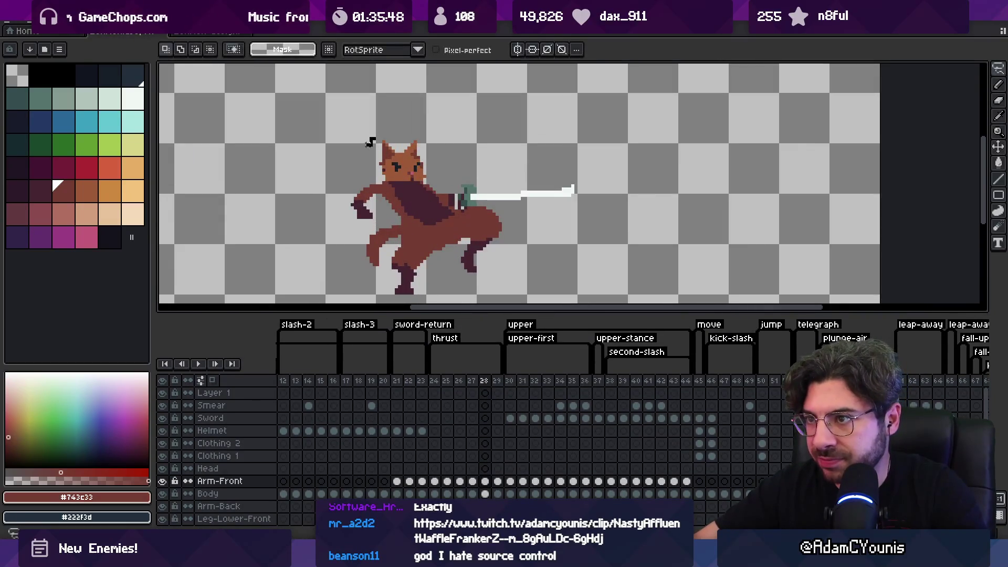
left_click_drag(395, 119, 394, 116)
left_click_drag(406, 175, 425, 178)
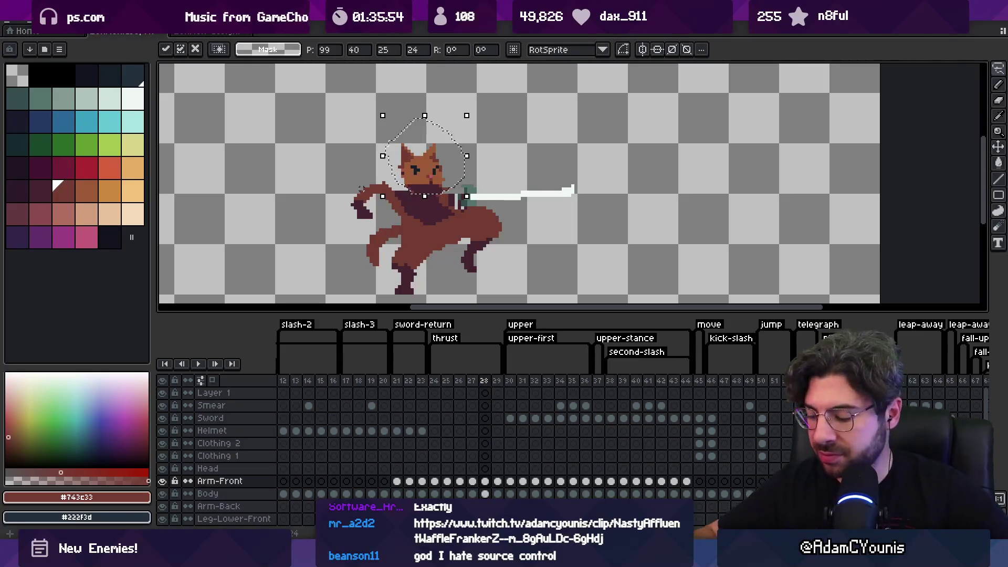
key("ctrl+d")
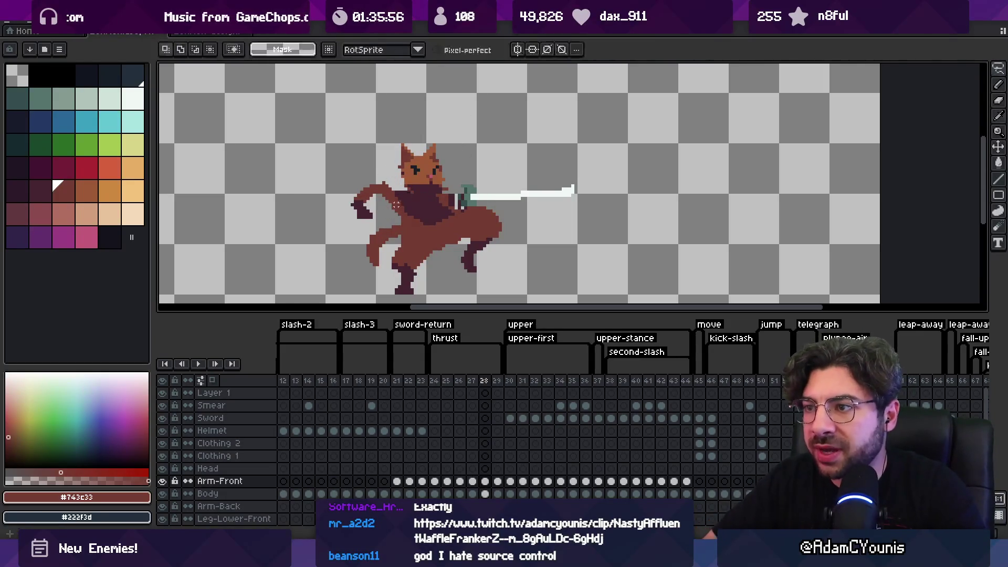
key("b")
key("b")
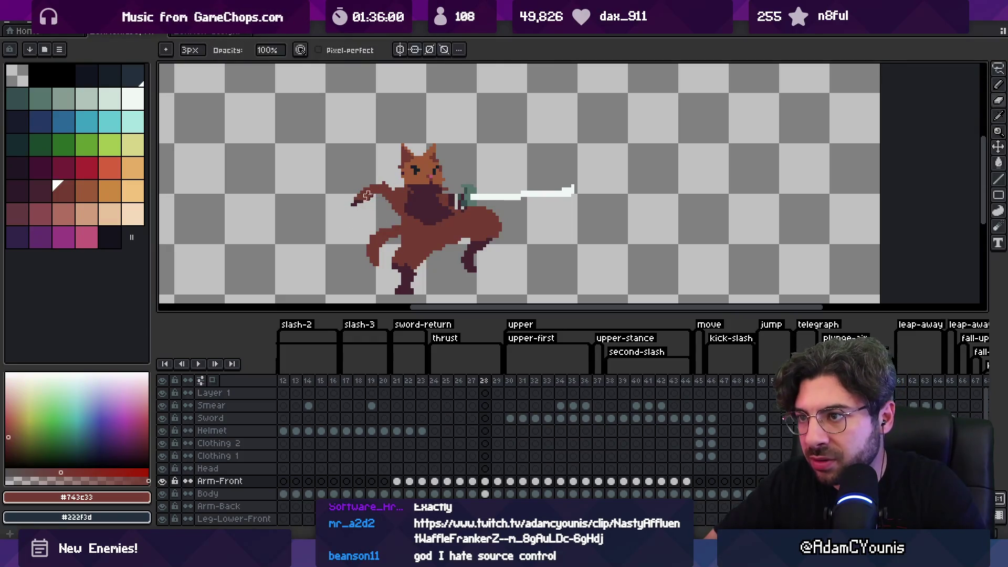
key("e")
left_click(355, 203, "alt")
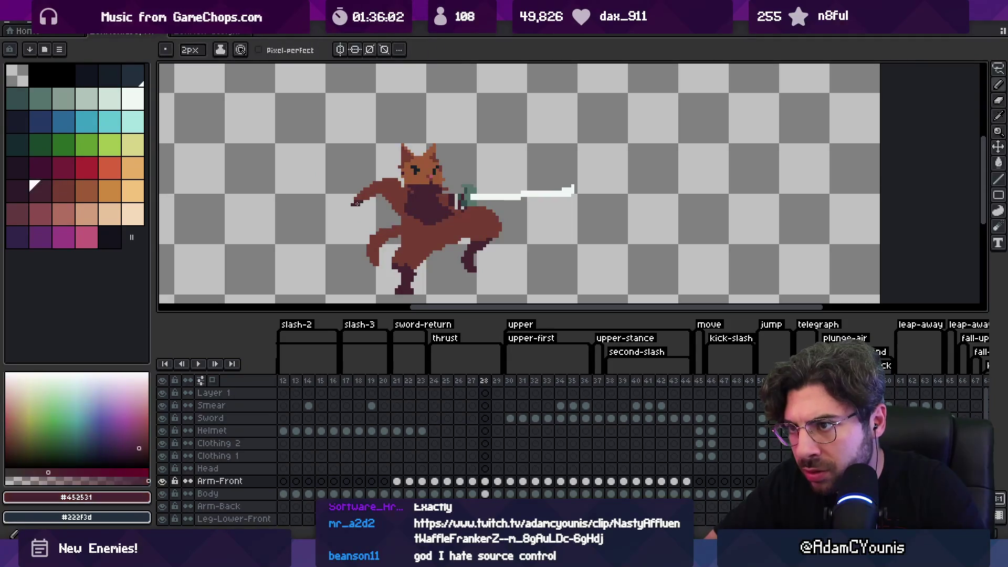
- Raise the back arm and redraw it using the fur colour
key("m")
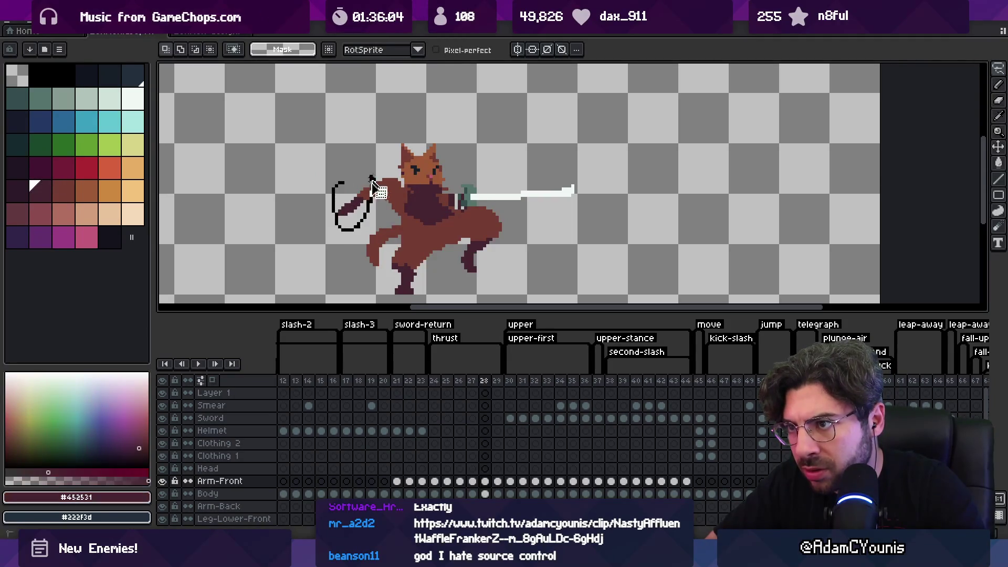
left_click_drag(371, 181, 377, 170)
key("b")
left_click(384, 181, "alt")
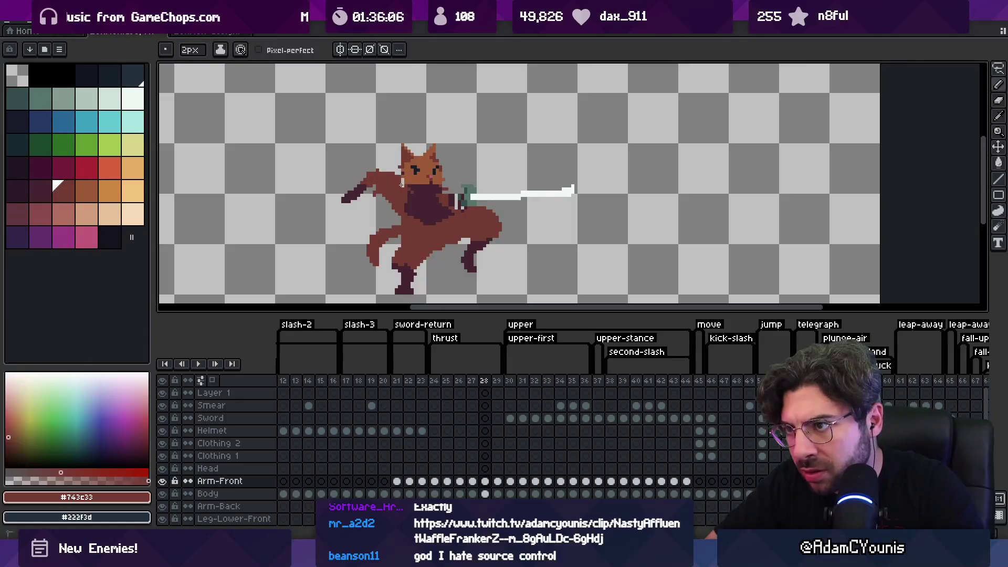
key("e")
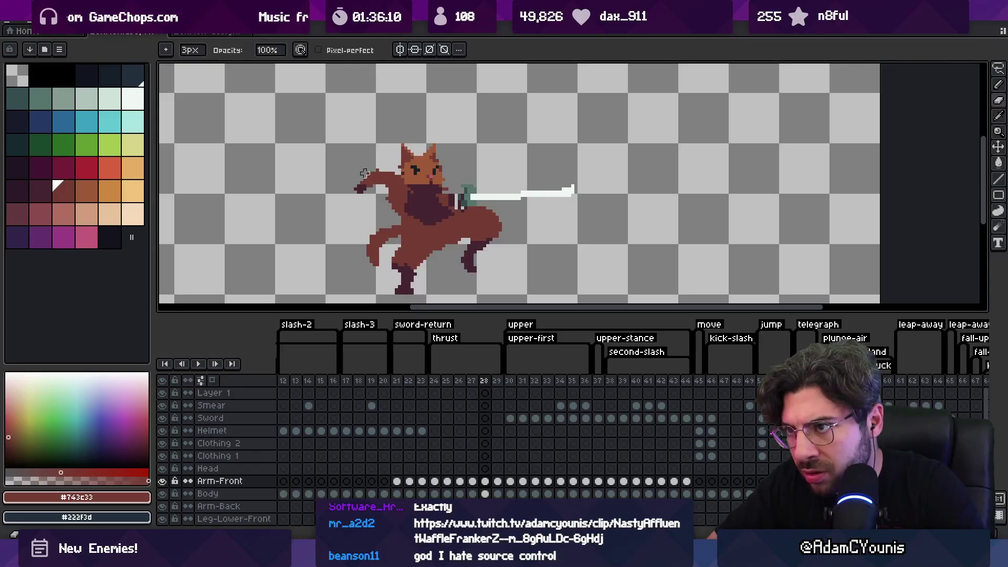
- Marquee-select the sword across frames 26–28 and shift it further forward
left_click_drag(459, 380, 485, 380)
key("m")
left_click(462, 219)
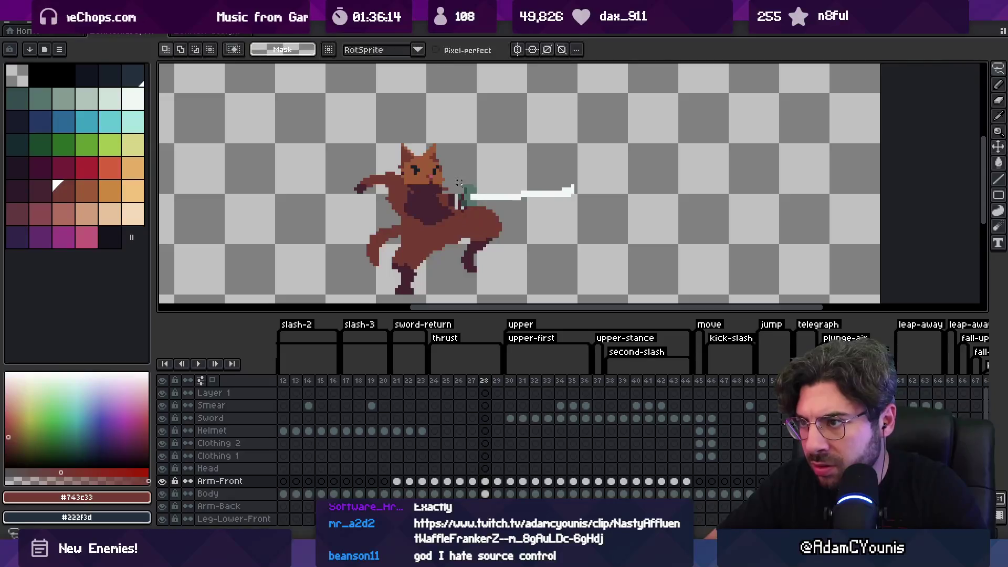
left_click_drag(565, 201, 494, 208)
key("v")
left_click(491, 204)
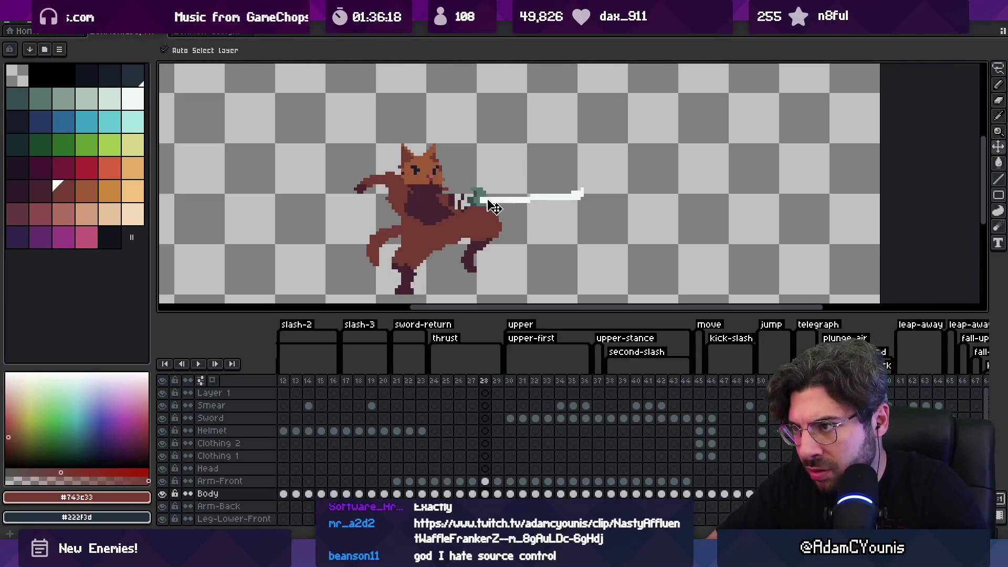
- On the Arm-Front layer, lasso the front of the body and nudge it one pixel right
left_click(463, 206)
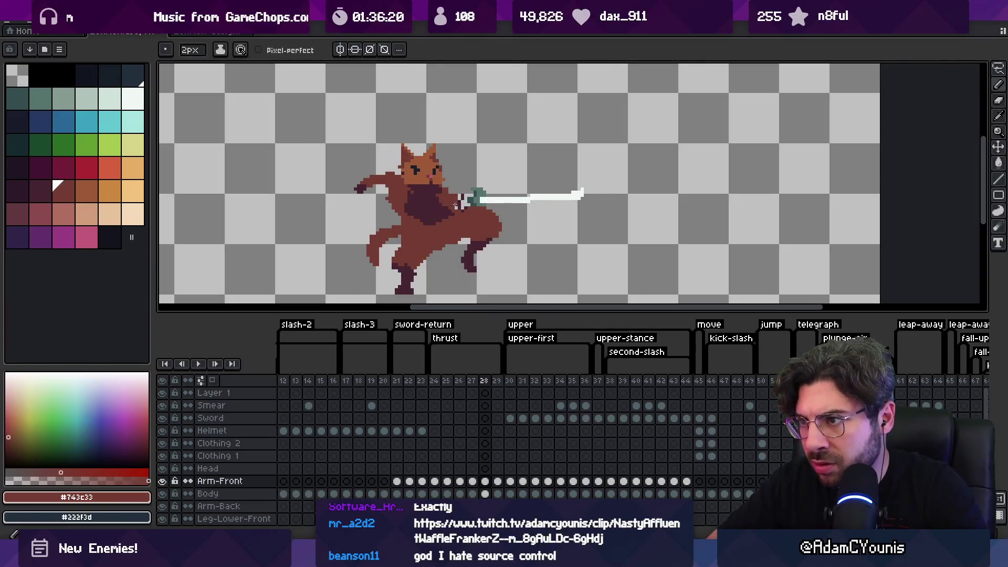
key("b")
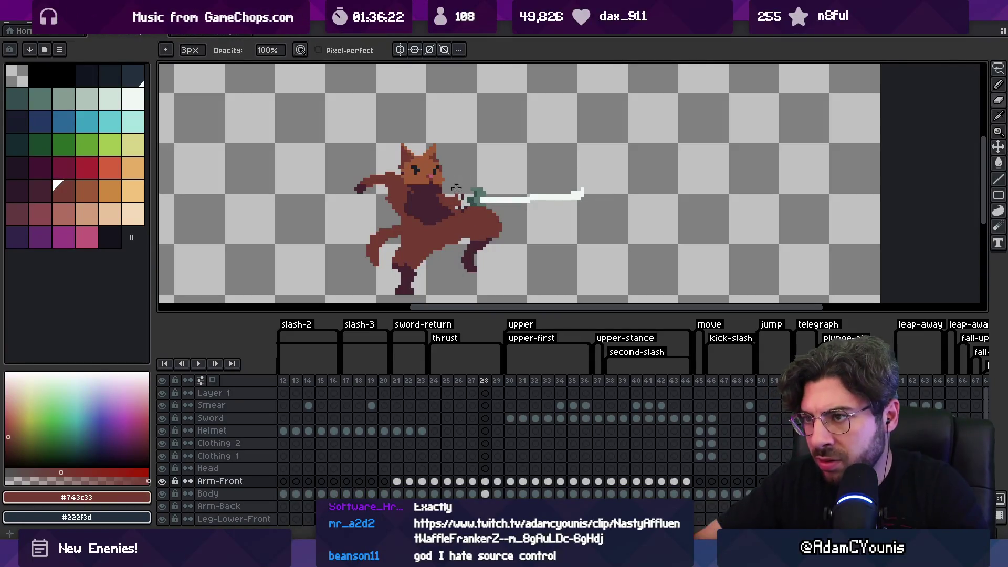
left_click_drag(472, 380, 483, 382)
key("v")
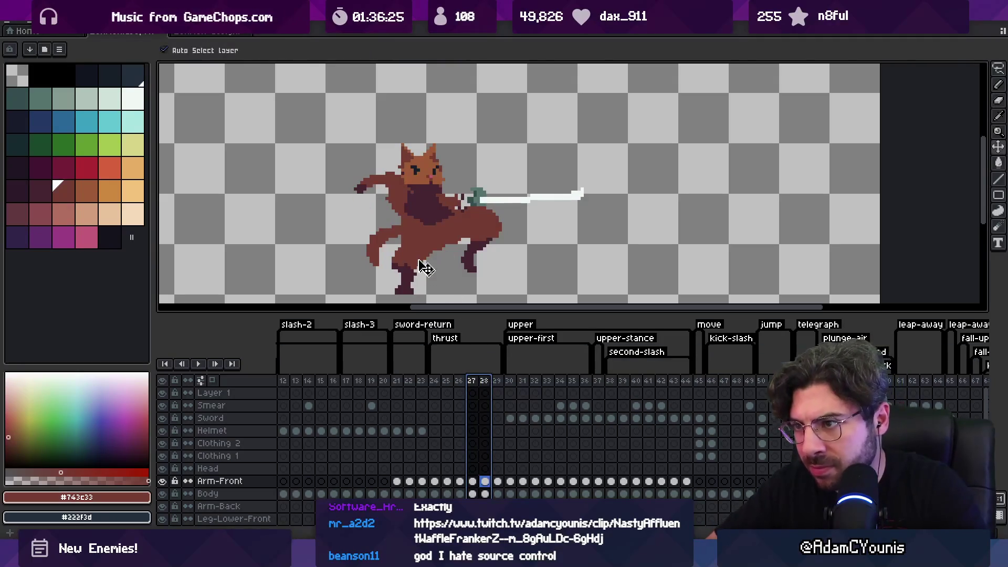
key("m")
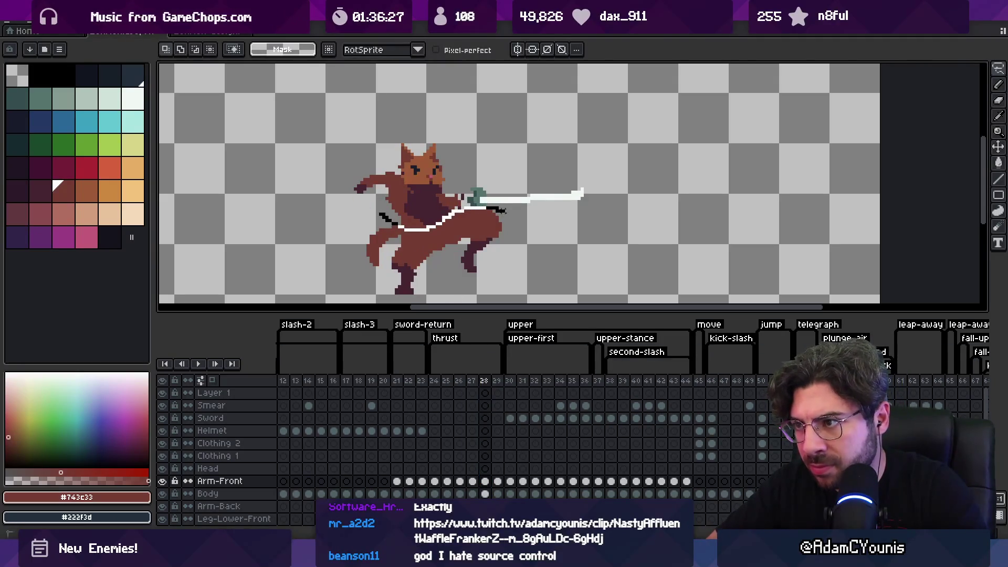
left_click_drag(352, 270, 353, 272)
left_click_drag(417, 263, 416, 260)
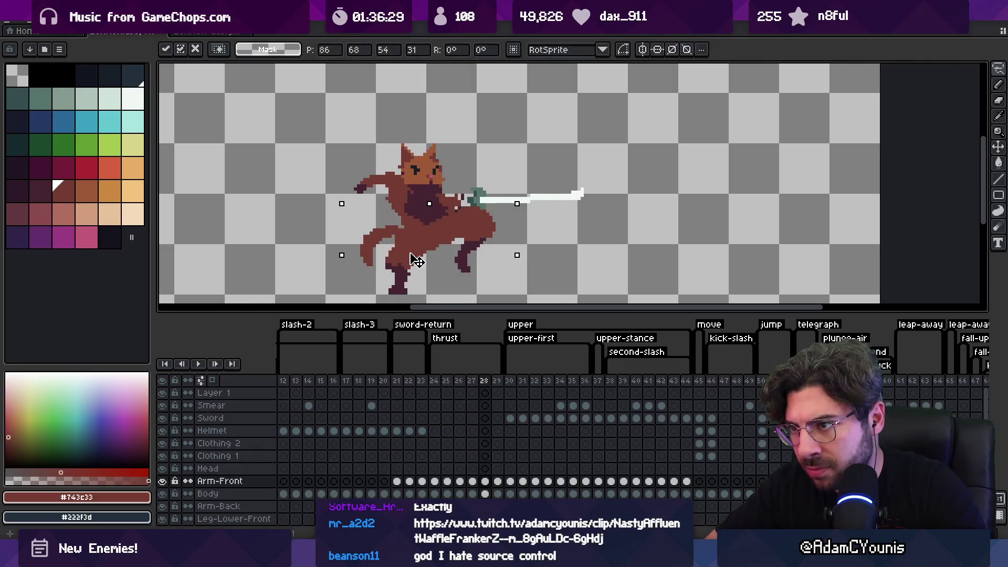
key("Right")
key("Return")
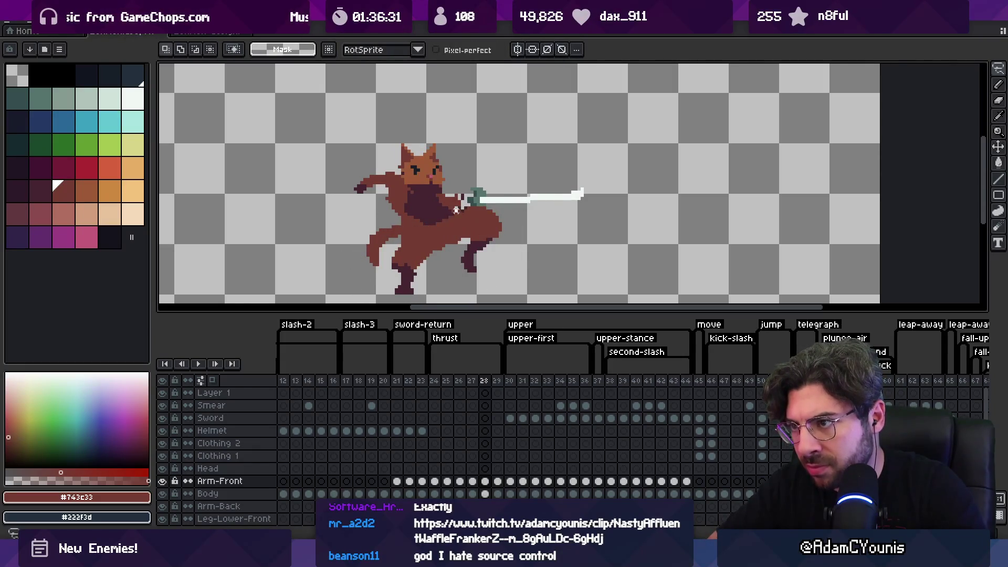
key("ctrl+d")
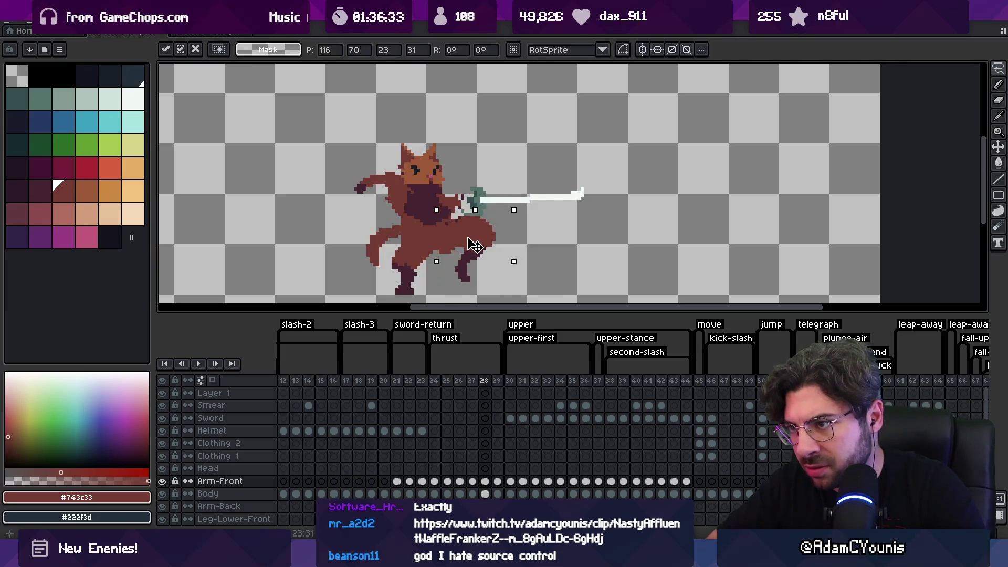
- Extend the cat's tail up and to the left with 3px pencil strokes
scroll(473, 237, "down", 2)
key("z")
scroll(452, 244, "up", 2)
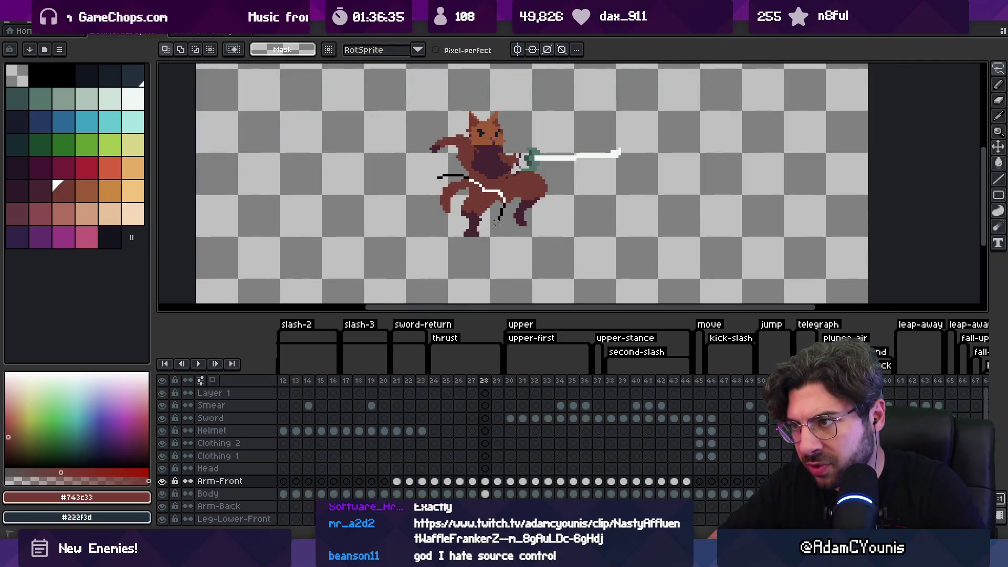
left_click_drag(496, 221, 441, 221)
key("b")
scroll(454, 218, "up", 2)
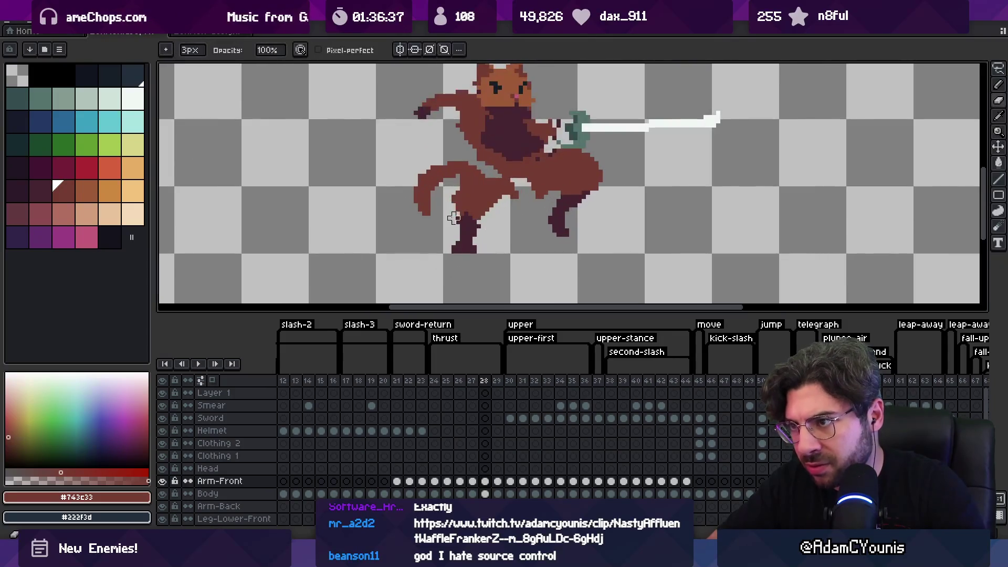
key("e")
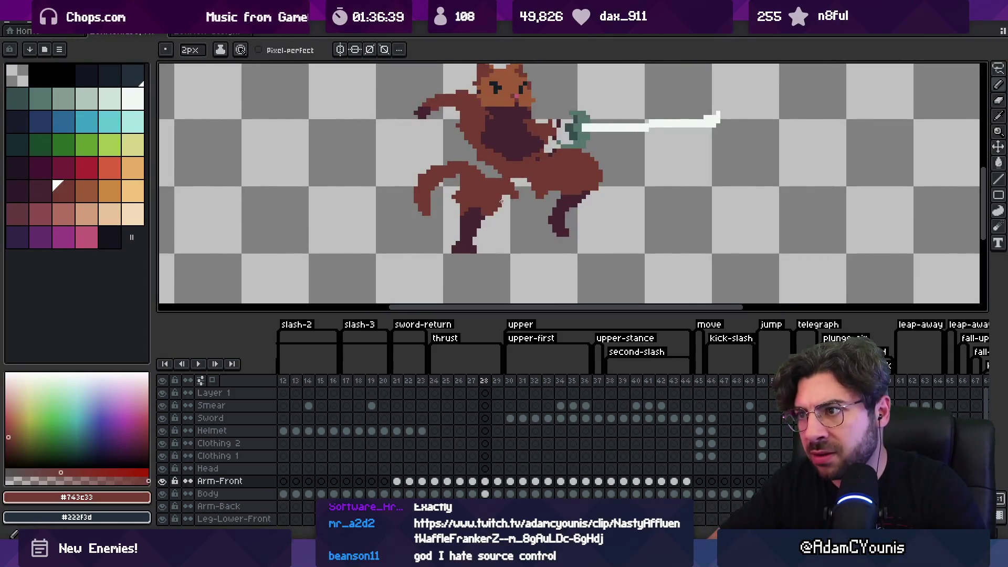
key("b")
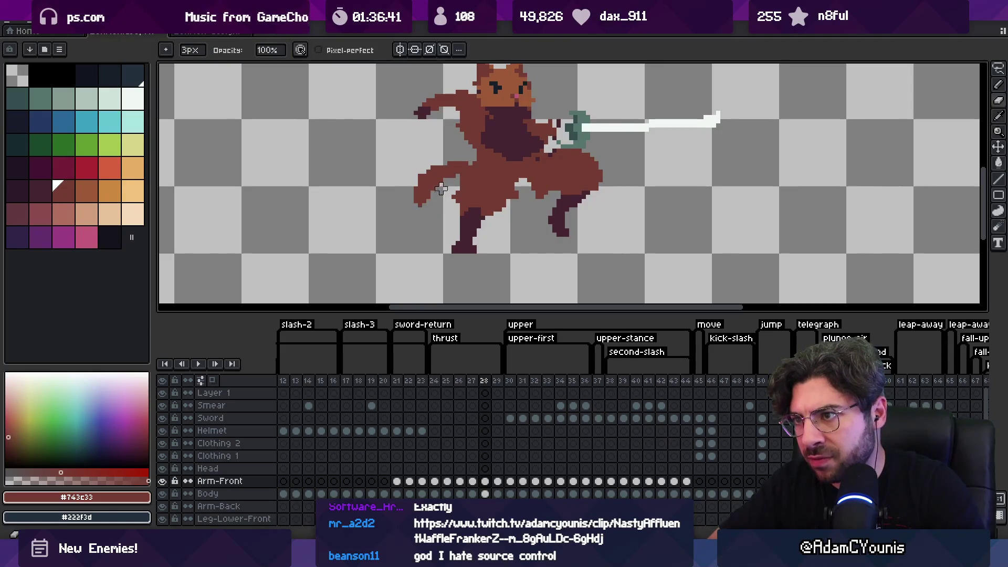
mouse_move(444, 165)
left_mouse_down()
mouse_move(408, 184)
mouse_move(479, 194)
left_mouse_up()
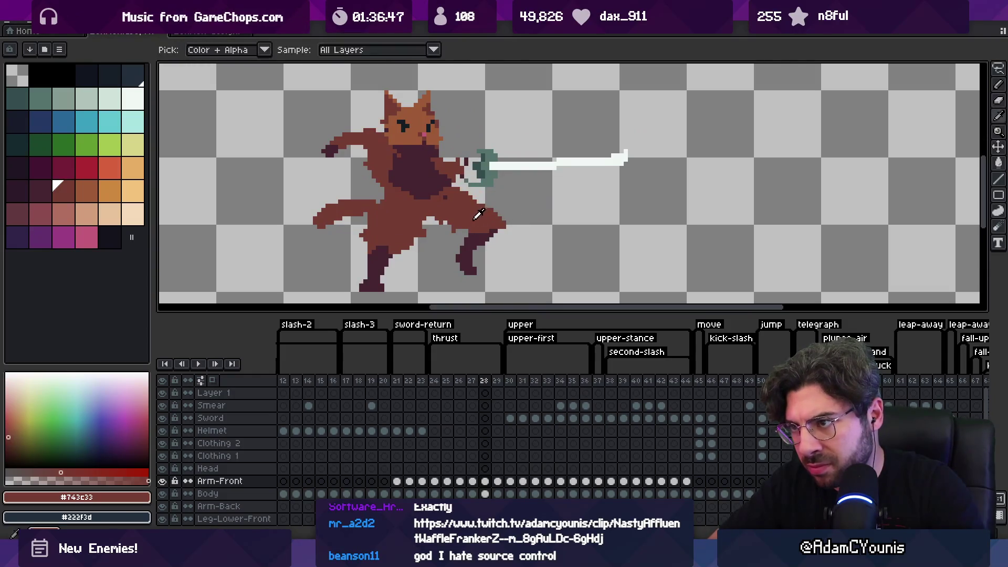
- Lasso the cat's lower leg and move it to the left
key("q")
mouse_move(501, 202)
left_mouse_down()
mouse_move(446, 265)
mouse_move(445, 233)
left_mouse_up()
key("ctrl+d")
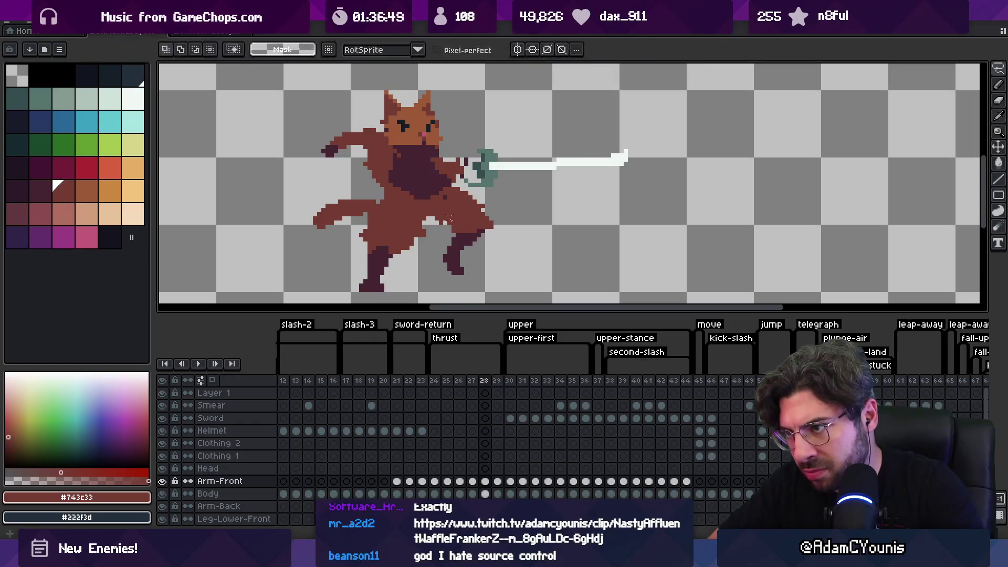
key("b")
key("z")
scroll(444, 219, "down", 2)
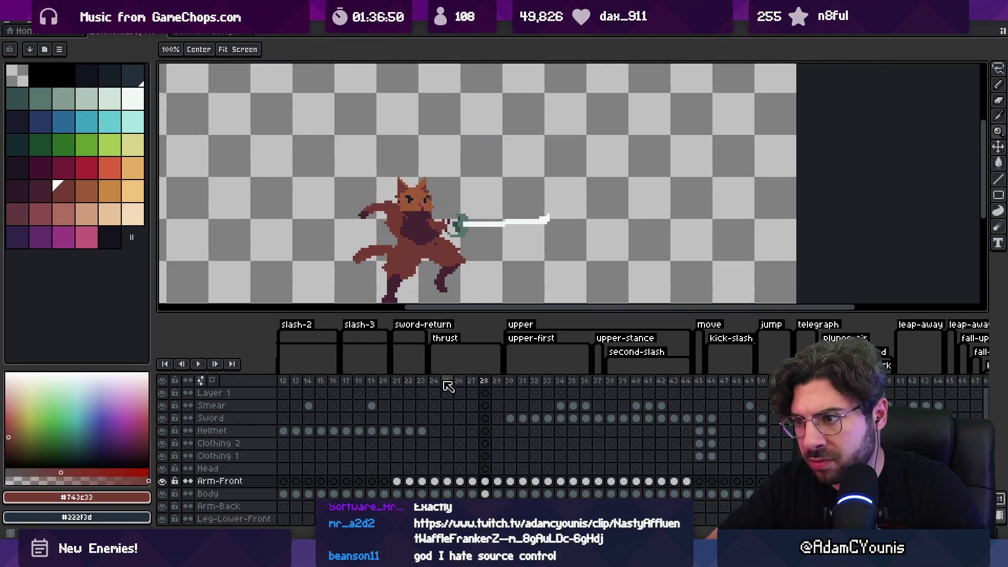
- Loop-preview frames 24–28, then raise the cat's back leg on frame 28
mouse_move(434, 381)
left_mouse_down()
mouse_move(503, 382)
mouse_move(486, 374)
left_mouse_up()
key("Return")
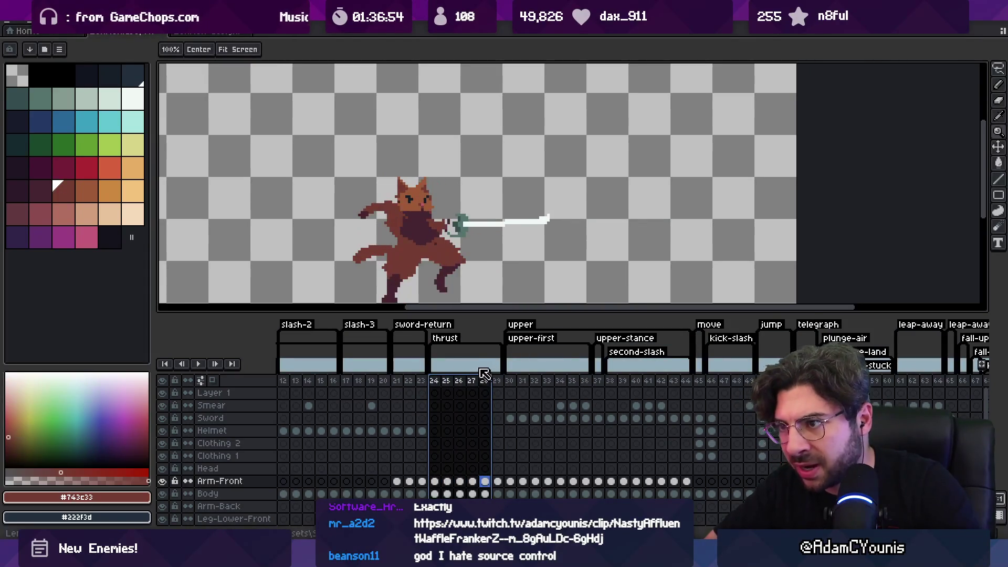
left_click(484, 373)
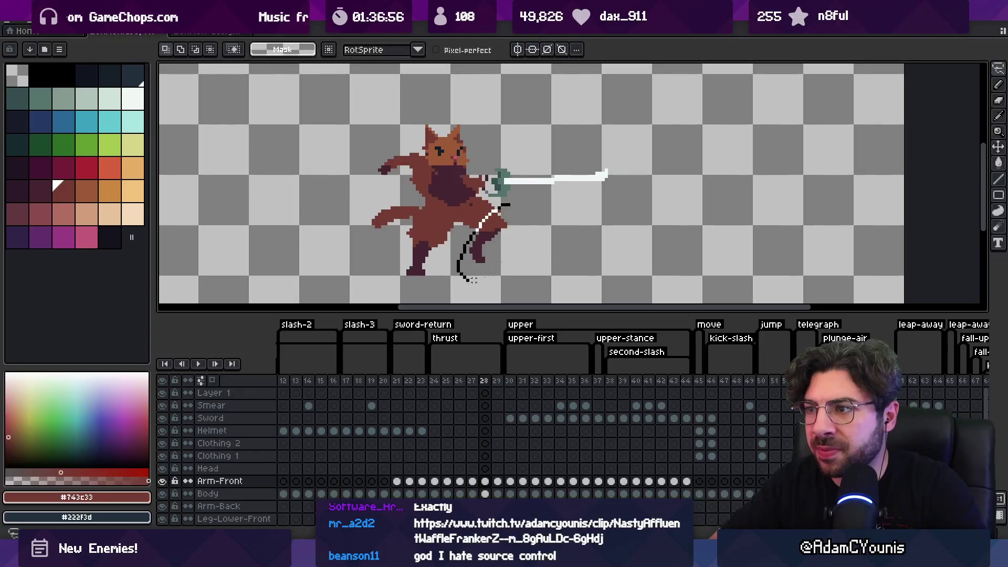
left_click_drag(483, 226, 482, 207)
key("i")
key("b")
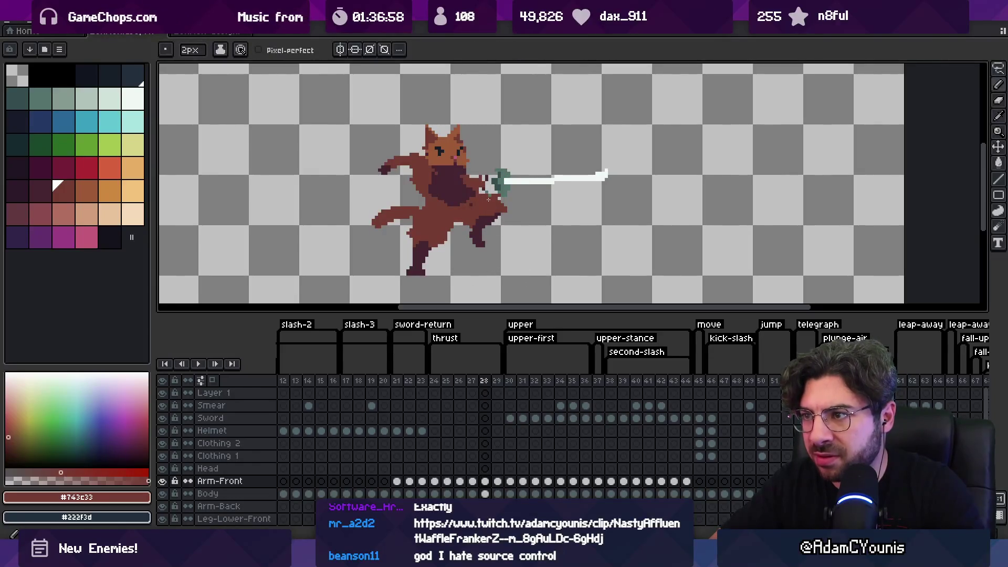
key("e")
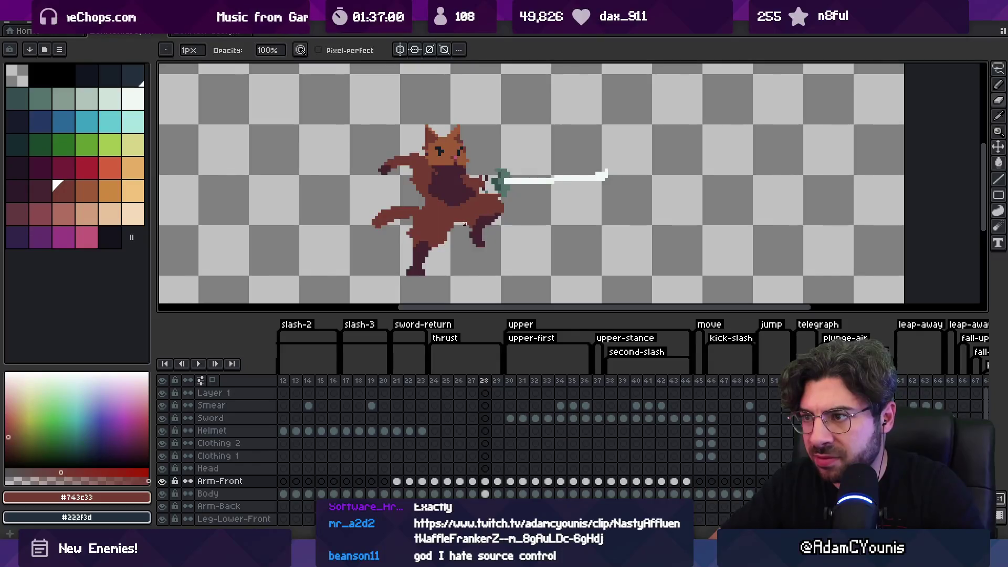
left_click_drag(471, 381, 490, 382)
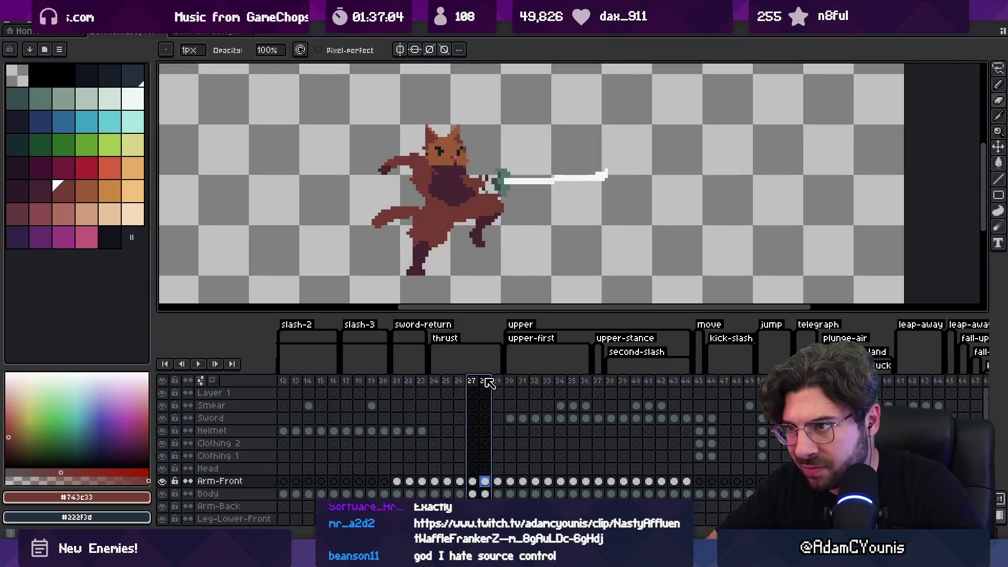
key("b")
key("Escape")
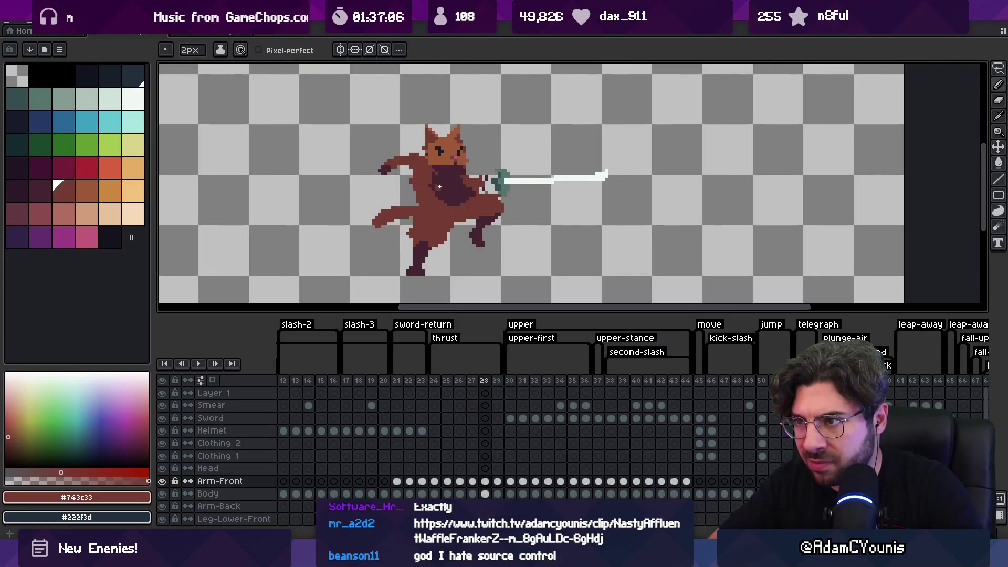
- Touch up frame 28 pixels with dark #452531 and lighter brown #743c33
left_click(439, 179, "alt")
left_click(469, 188, "alt")
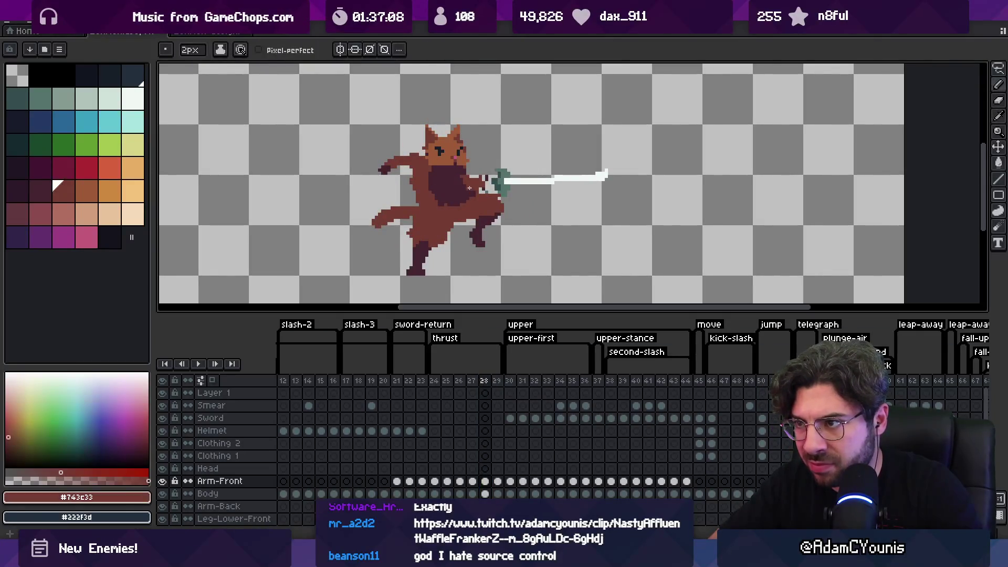
key("e")
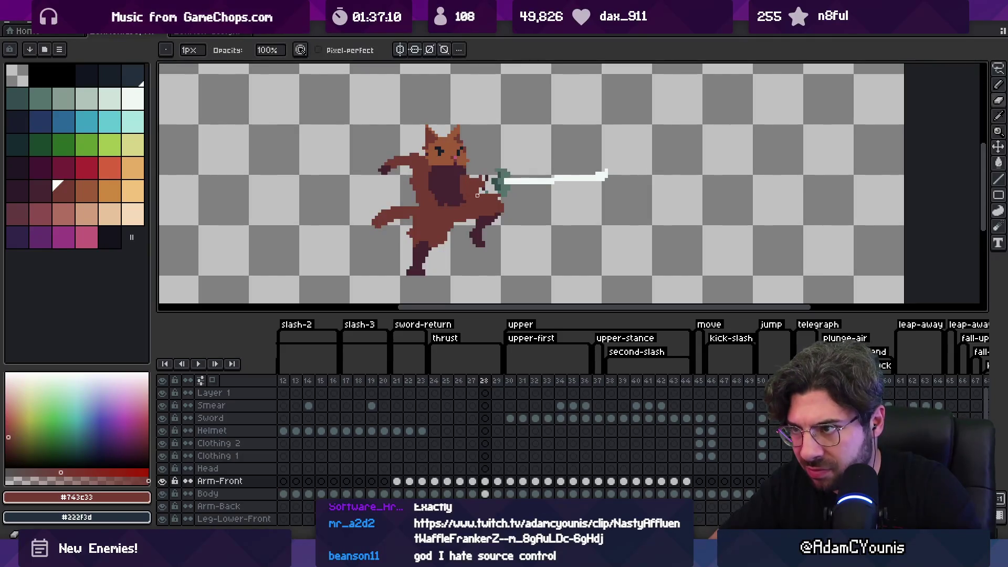
left_click(480, 187, "alt")
key("b")
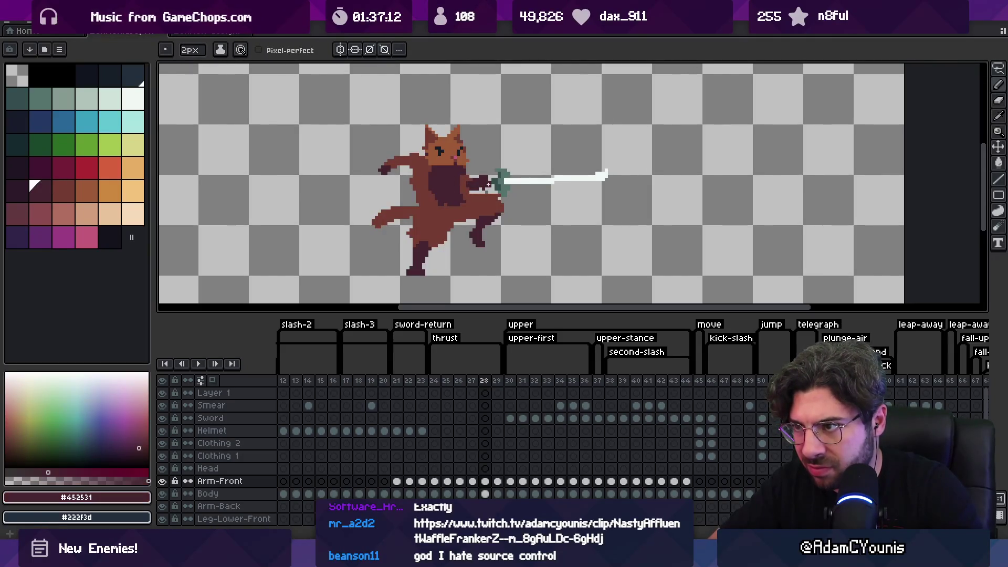
left_click(468, 183, "alt")
key("z")
scroll(467, 171, "down", 1)
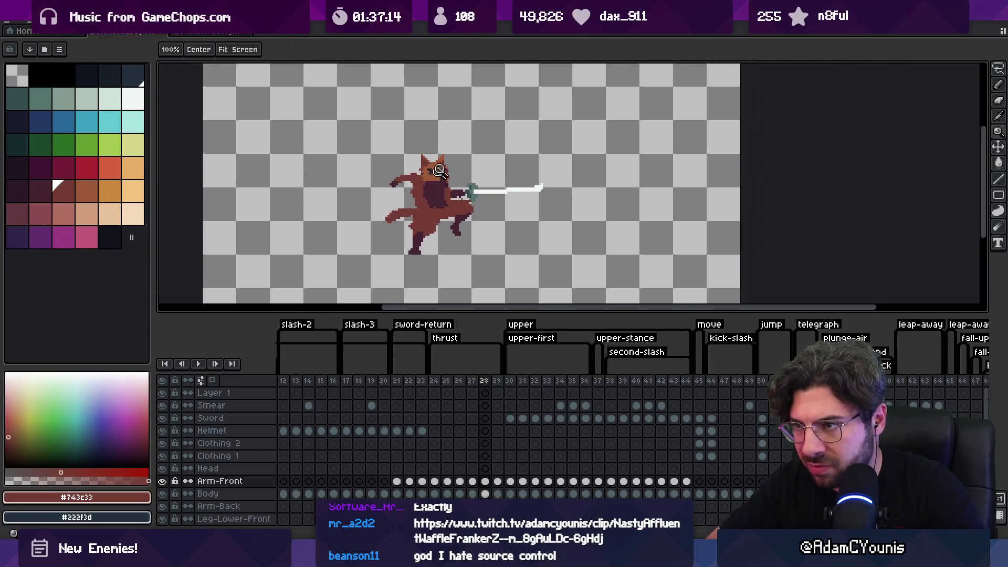
- Preview the thrust, then extend the dark hand pixels downward on frame 28
key("Return")
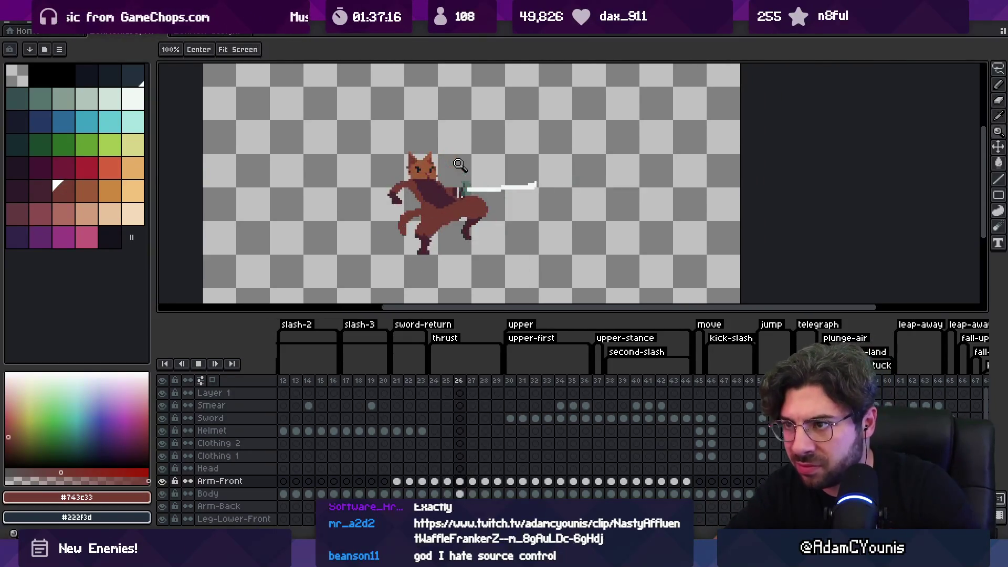
key("Return")
key("period")
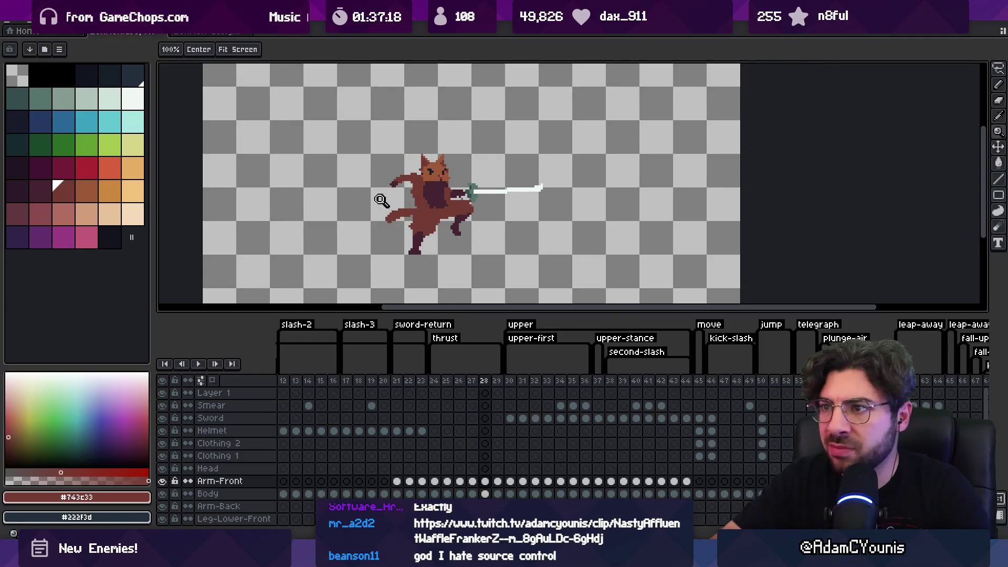
scroll(376, 199, "up", 3)
key("b")
left_click(428, 159, "alt")
left_click_drag(431, 159, 417, 173)
key("e")
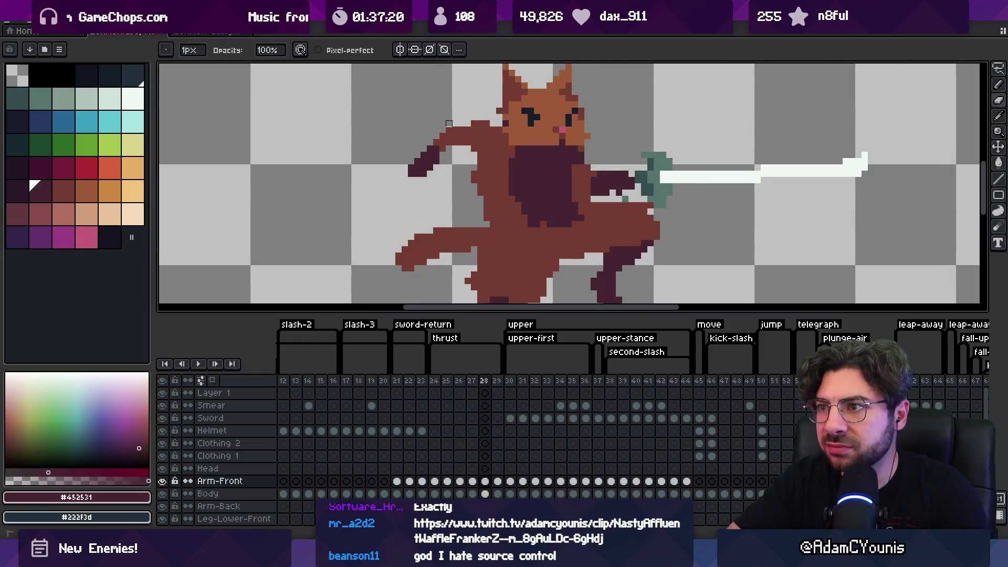
left_click(449, 124, "alt")
key("z")
scroll(446, 168, "down", 4)
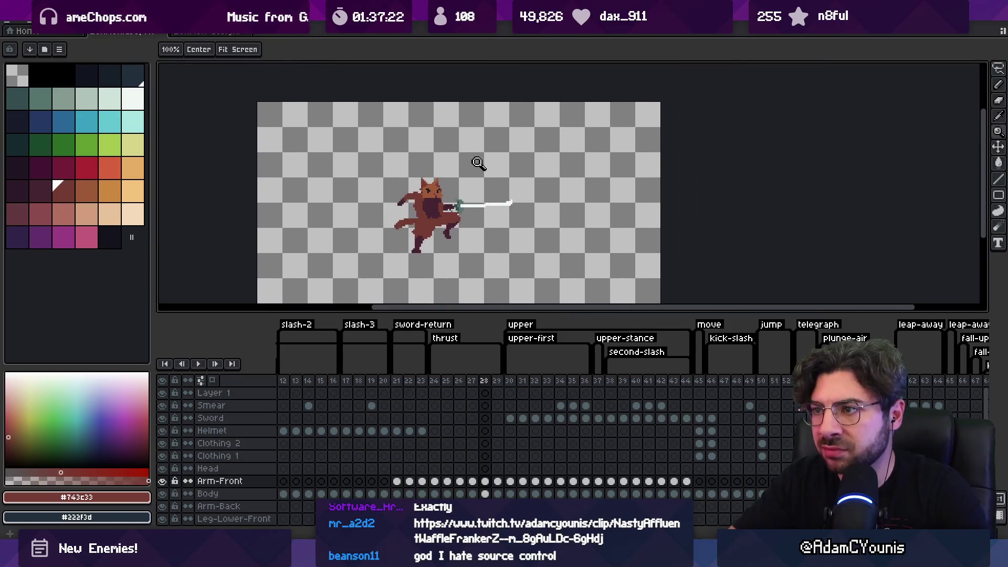
- Export the sprite sheets, overwriting the existing files, and return to Unity
key("ctrl+s")
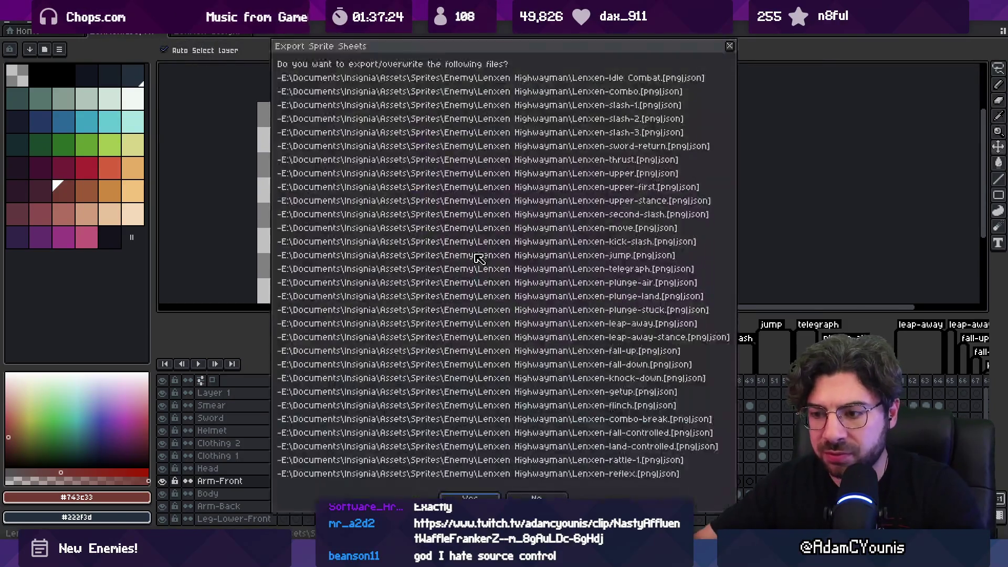
key("Return")
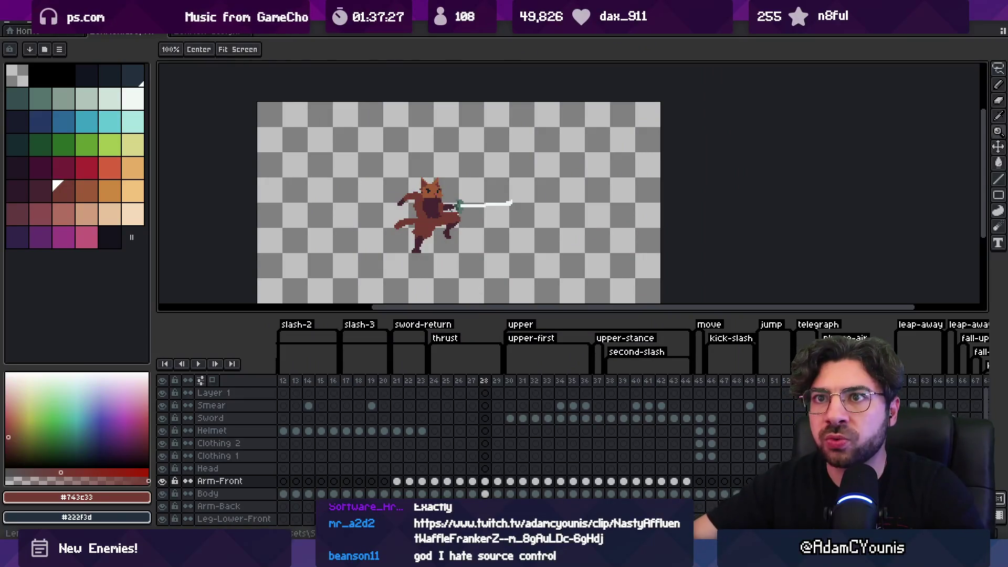
key("alt+Tab")
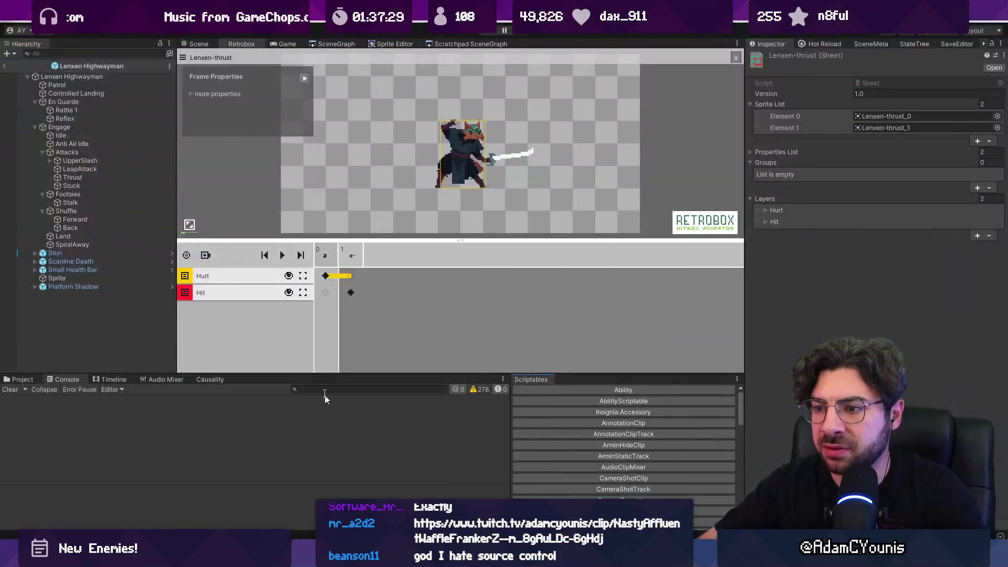
- Search the Project window for 'lenxen thrust' and select the Lenxen-thrust sheet
left_click(304, 389)
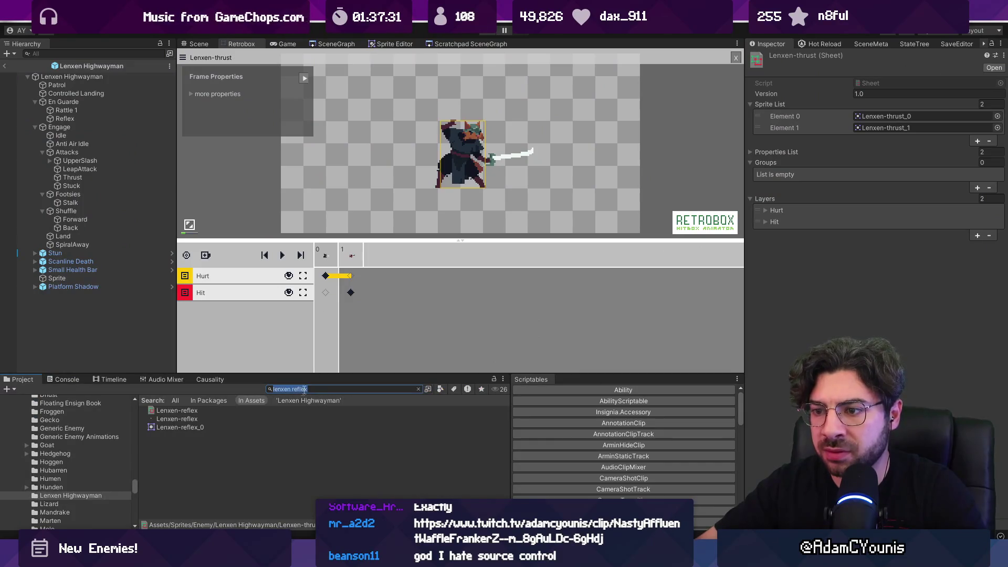
type("thrust")
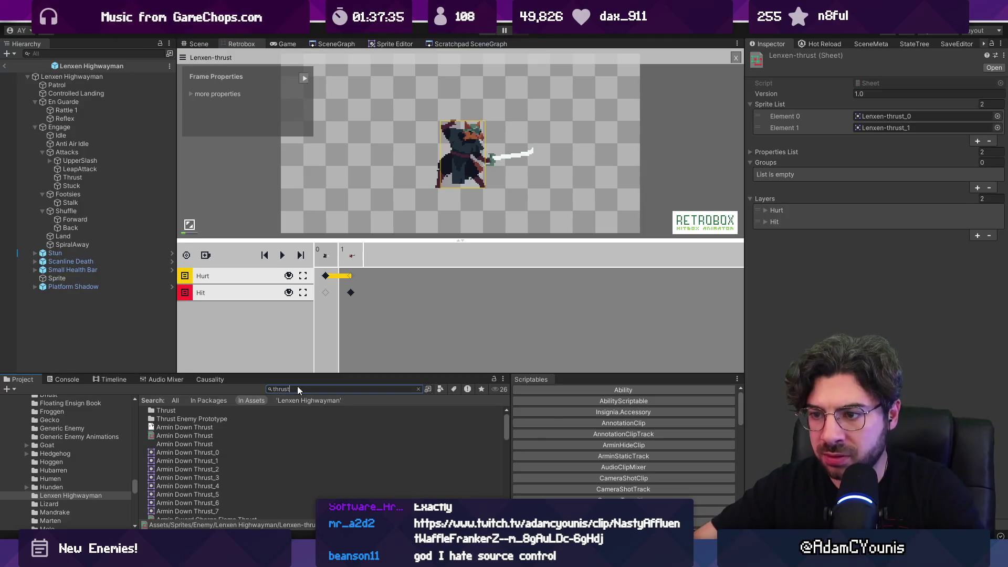
double_click(298, 386)
key("Home")
type("lenxen")
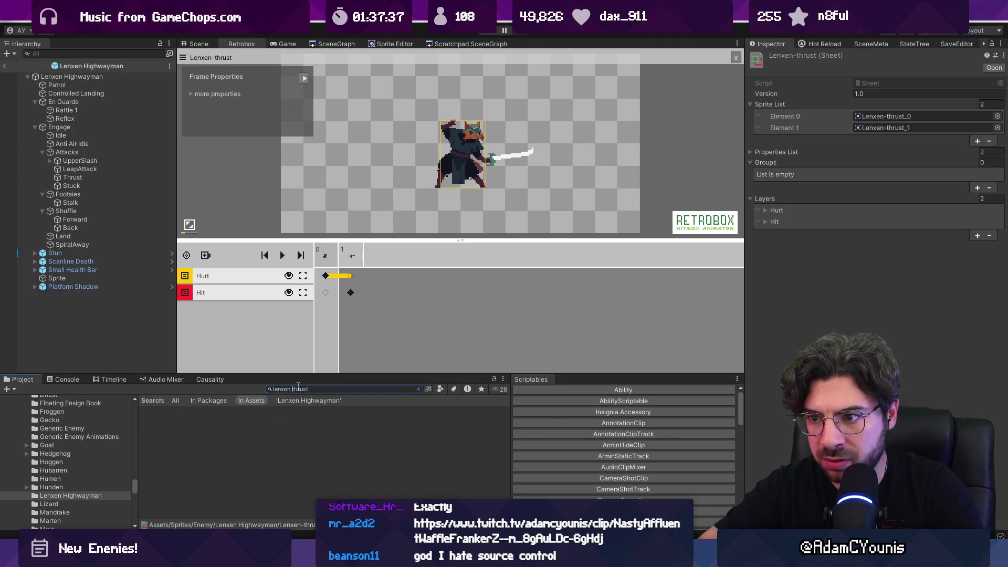
left_click(195, 410)
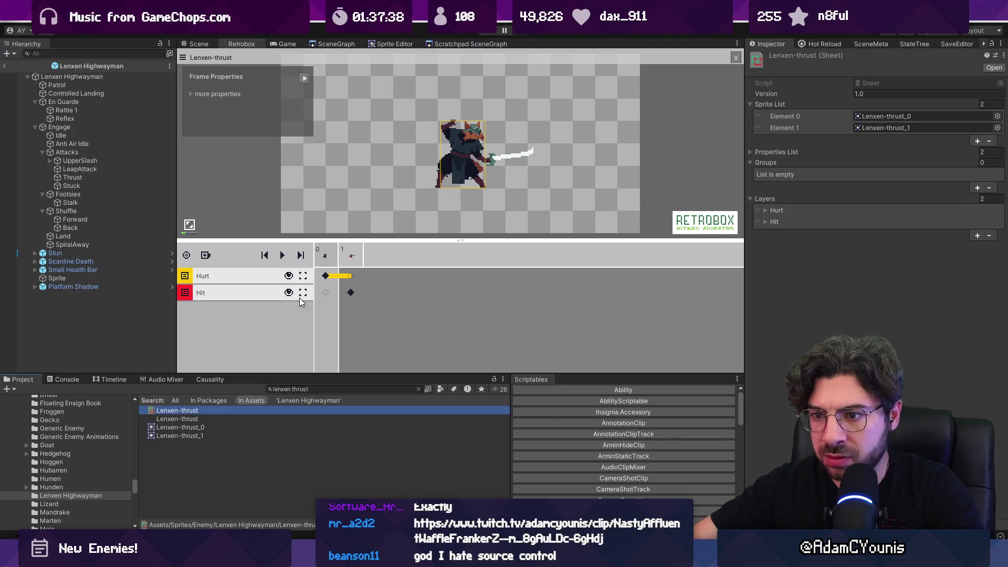
- Inspect the Lenxen-thrust_0 sprite, then open the thrust texture's frame slicing
left_click(186, 427)
left_click(247, 473)
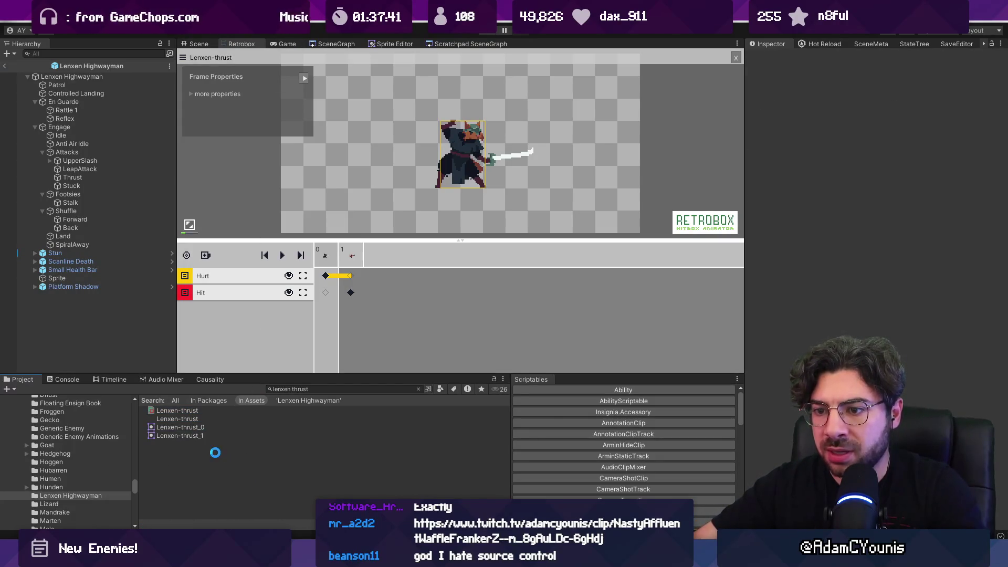
left_click(181, 419)
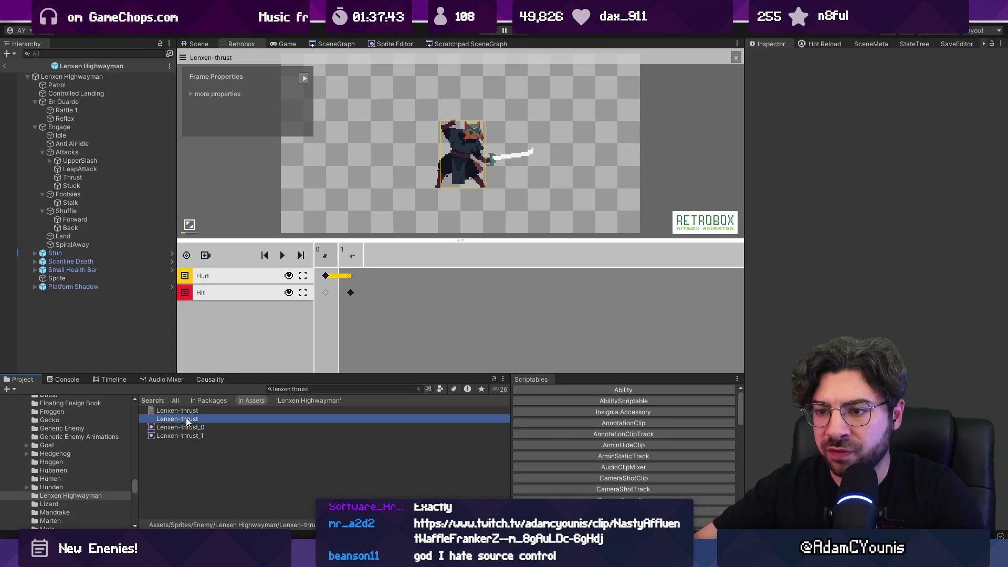
left_click(336, 43)
left_click(385, 44)
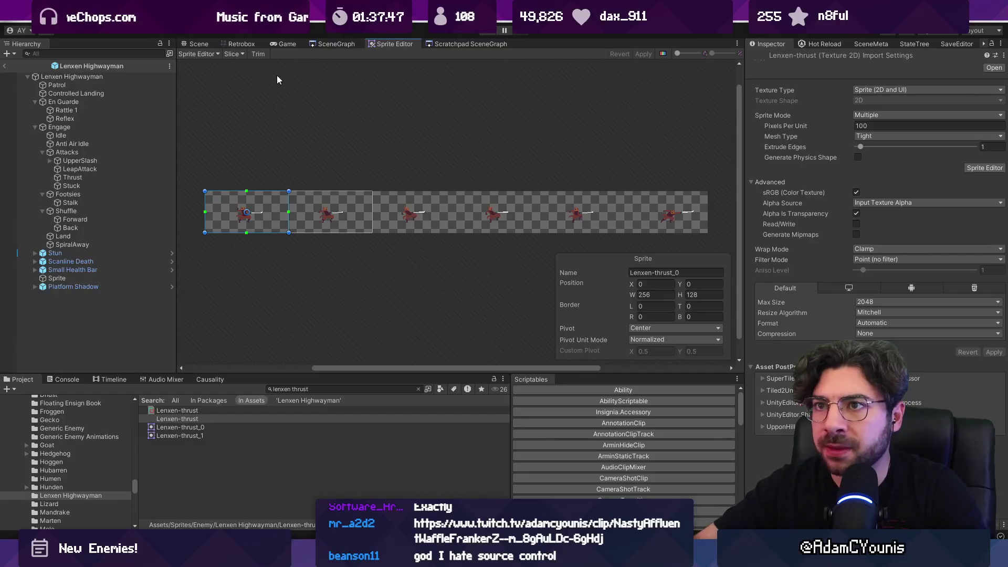
- Select both sliced thrust sprites, then reselect the Lenxen-thrust sheet in Retrobox
left_click(206, 419)
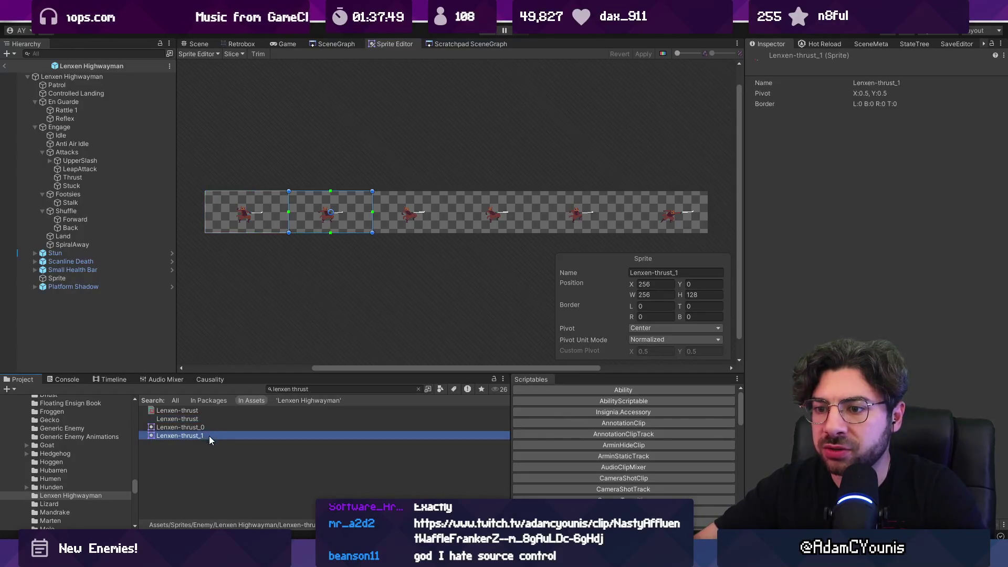
left_click(211, 434)
left_click(210, 429, "shift")
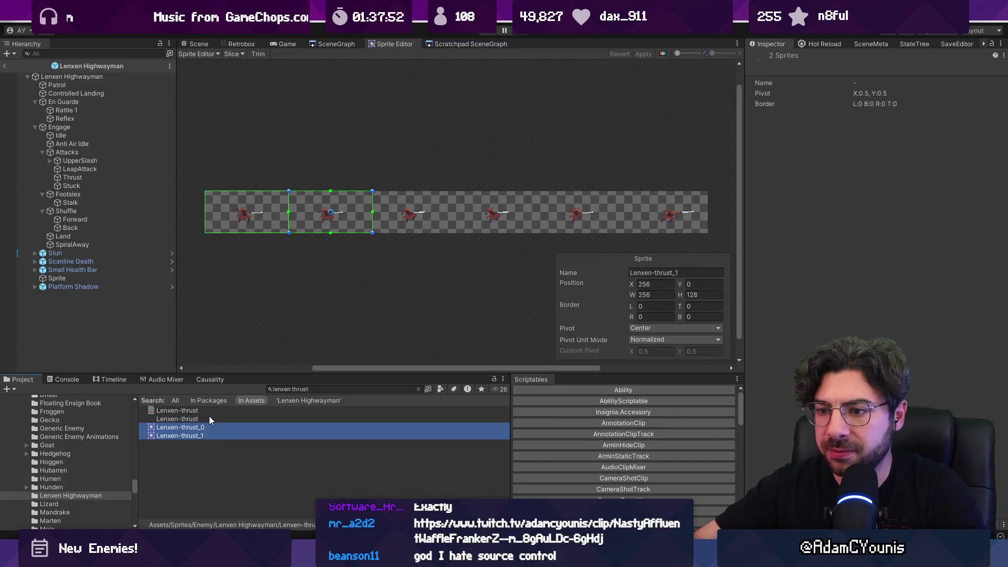
left_click(193, 412)
left_click(233, 44)
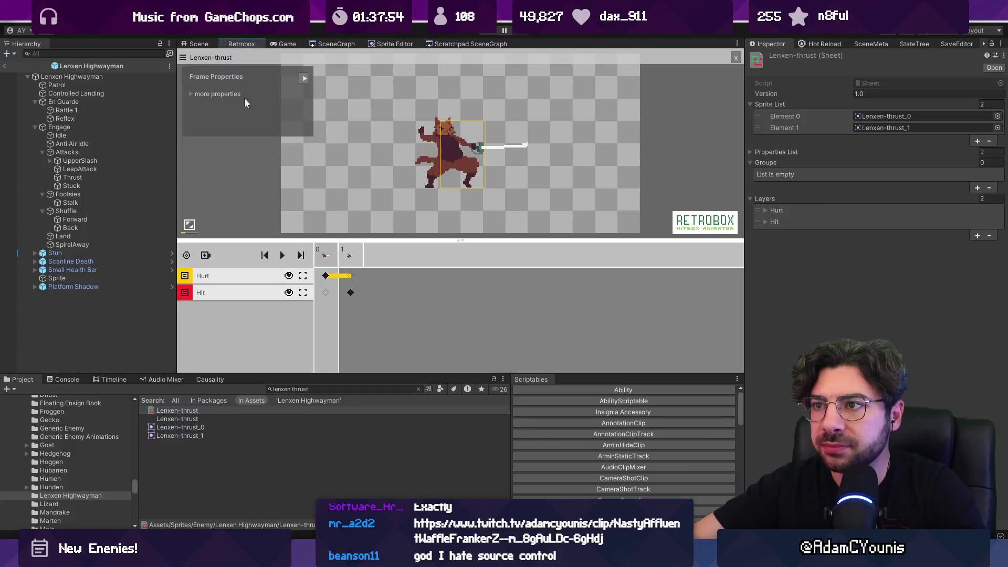
- Inspect the old sheet's hit box on frame 1 and hurt box on frame 0
left_click(351, 294)
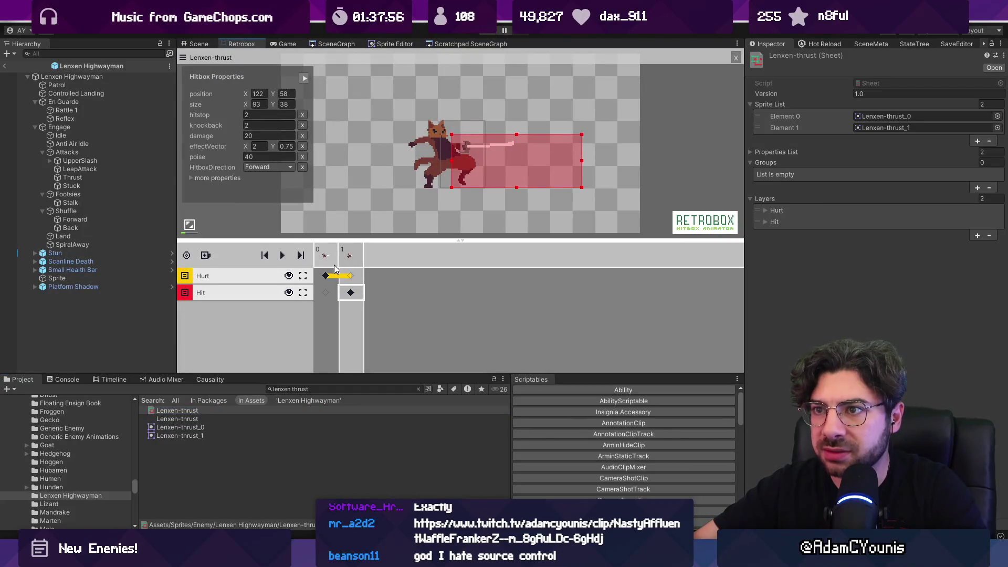
left_click(336, 271)
left_click(354, 289)
left_click(329, 277)
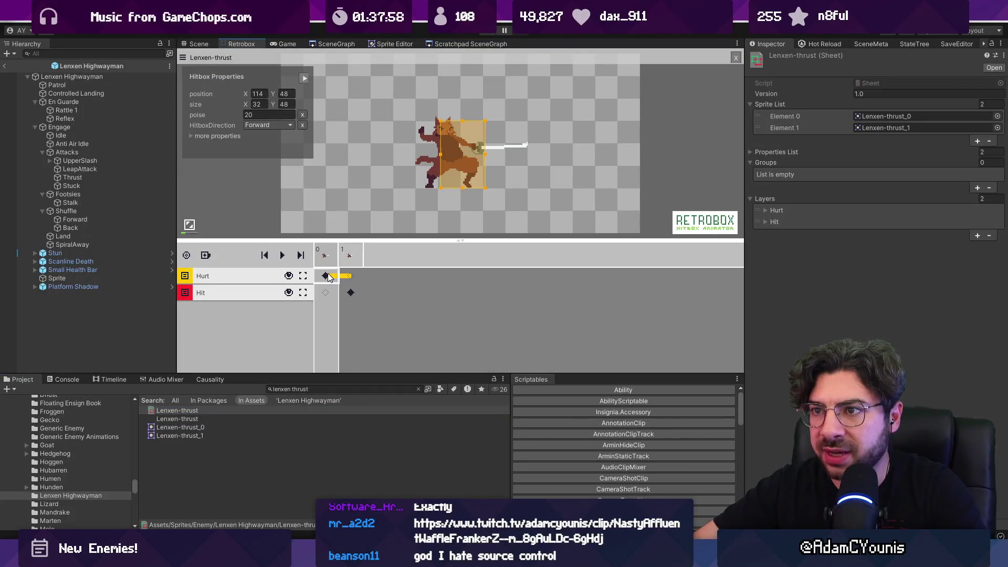
- Delete the old Lenxen-thrust sheet and its Lenxen-thrust_0 and _1 sprites
left_click(180, 416)
left_click(201, 427)
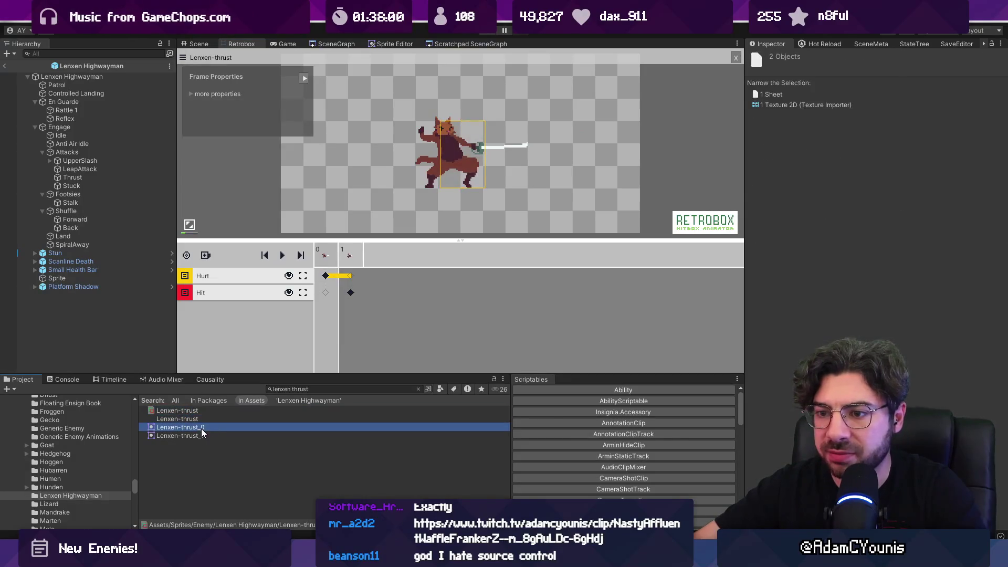
left_click(202, 435)
left_click(202, 427, "ctrl")
left_click(202, 410, "ctrl")
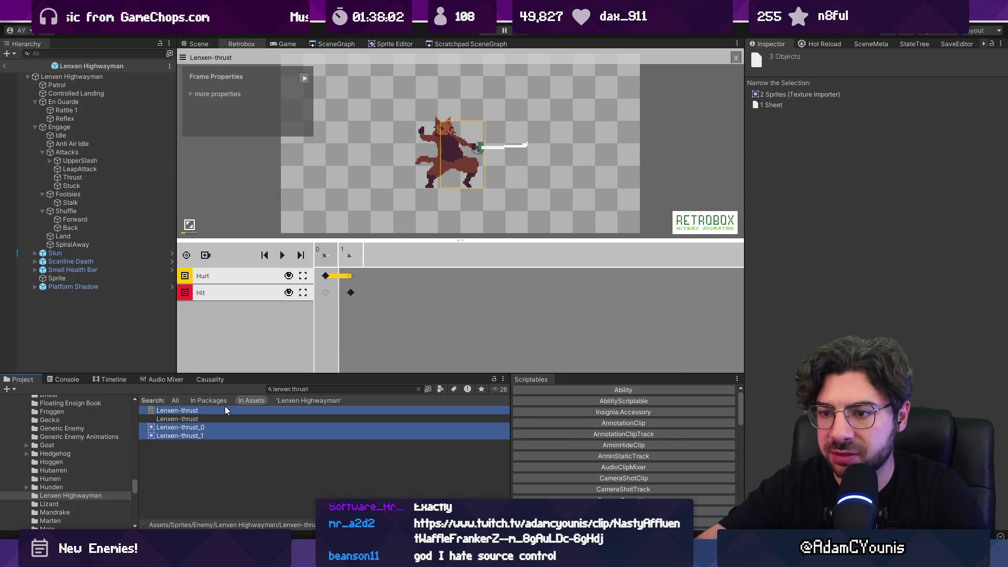
key("Delete")
left_click(517, 299)
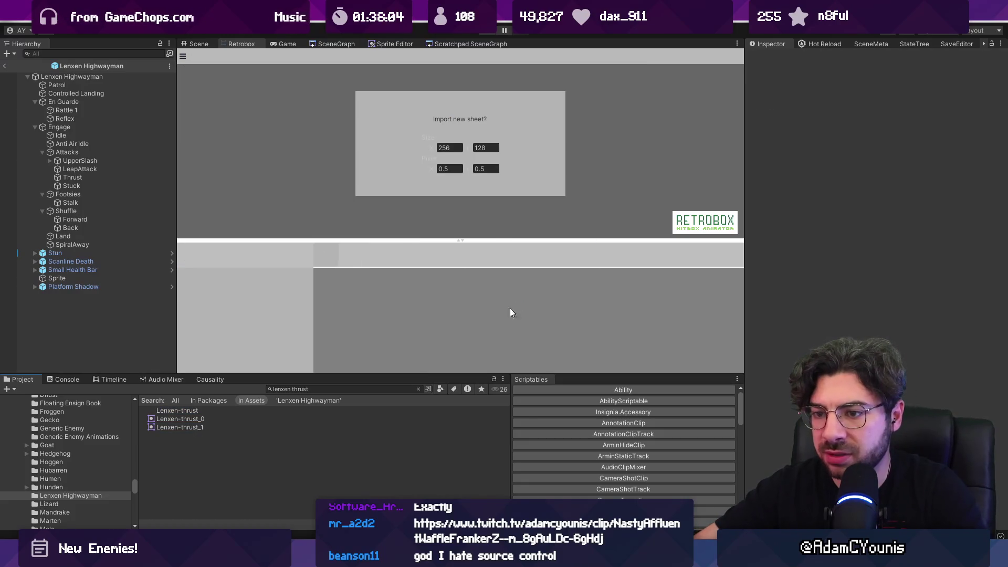
left_click(194, 412)
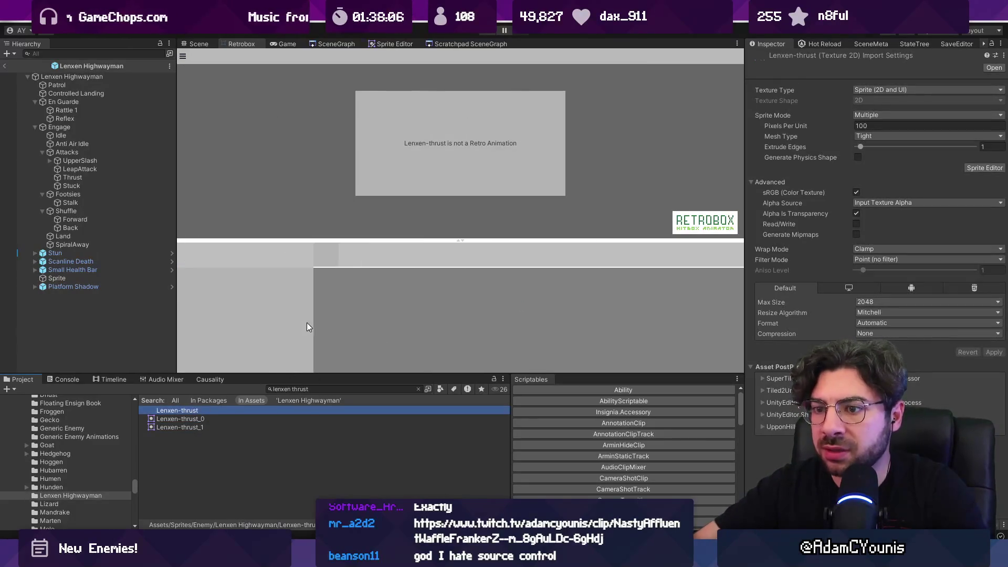
- Build a new six-frame Lenxen-thrust sheet from the texture and add a hitbox layer
left_click(216, 419)
left_click(191, 412)
left_click(418, 389)
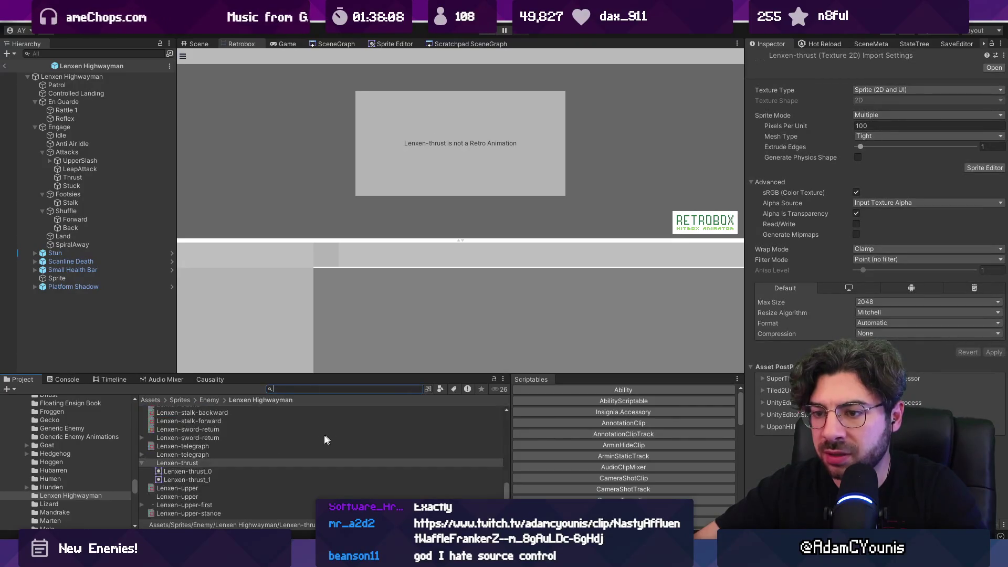
left_click(196, 470)
left_click(187, 465)
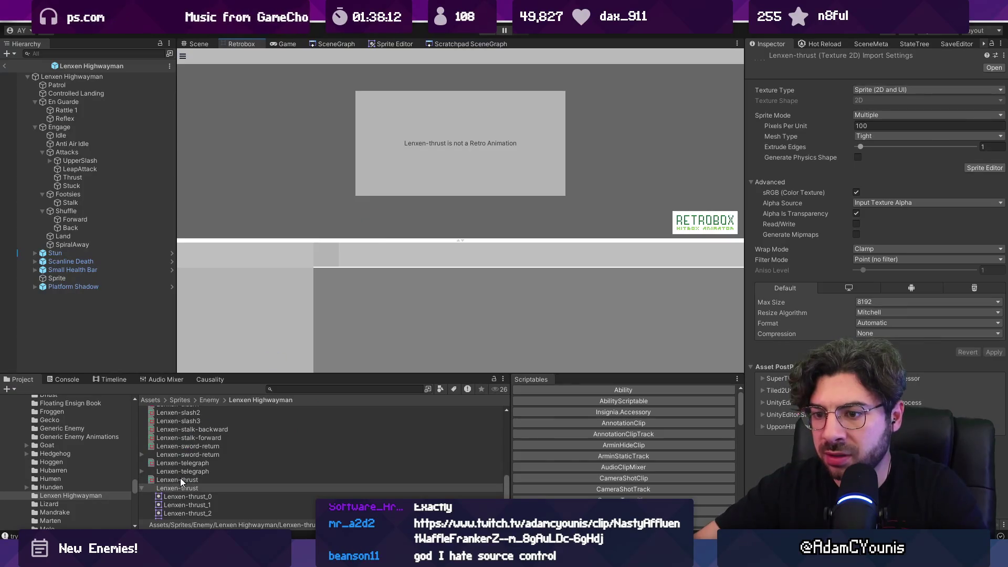
left_click(181, 480)
left_click(205, 255)
left_click(217, 272)
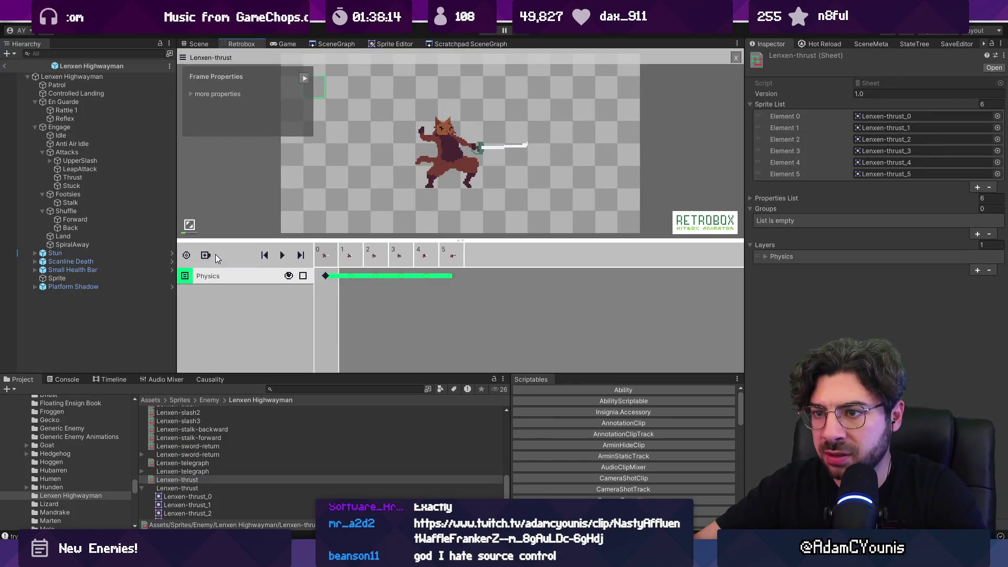
- Add a second hitbox layer and set the layer types to Hurt and Hit
left_click(205, 256)
left_click(218, 277)
left_click(254, 298)
left_click(252, 292)
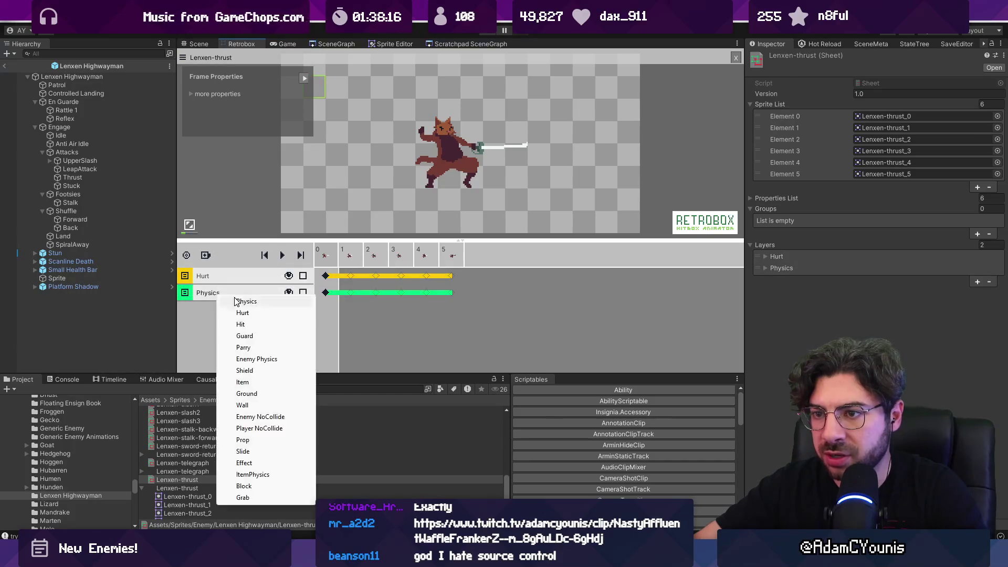
left_click(303, 323)
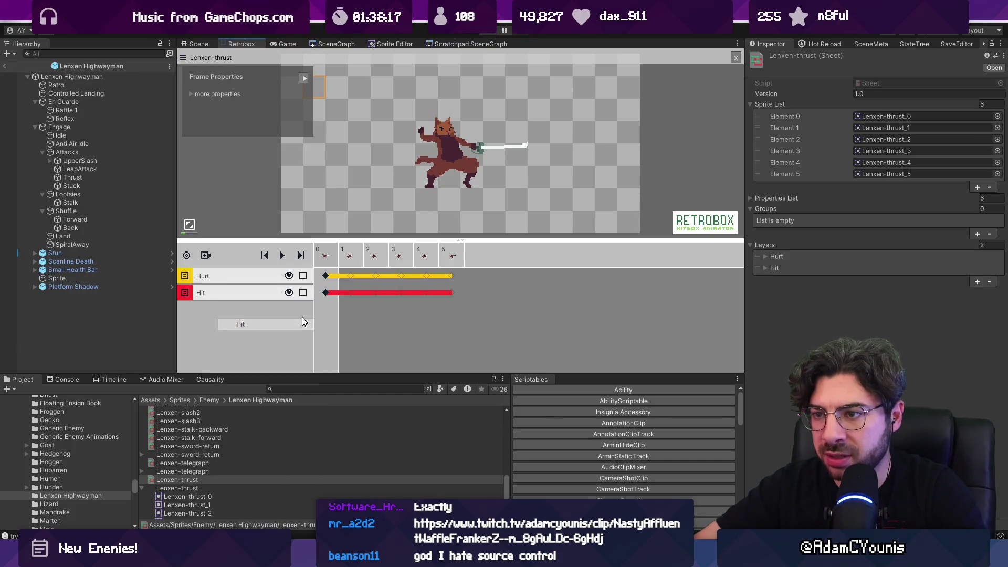
- Place the hurt box over the character and restrict the hit box to a sword-length box on frame 5
left_click(331, 279)
mouse_move(366, 128)
left_mouse_down()
mouse_move(446, 139)
mouse_move(479, 188)
left_mouse_up()
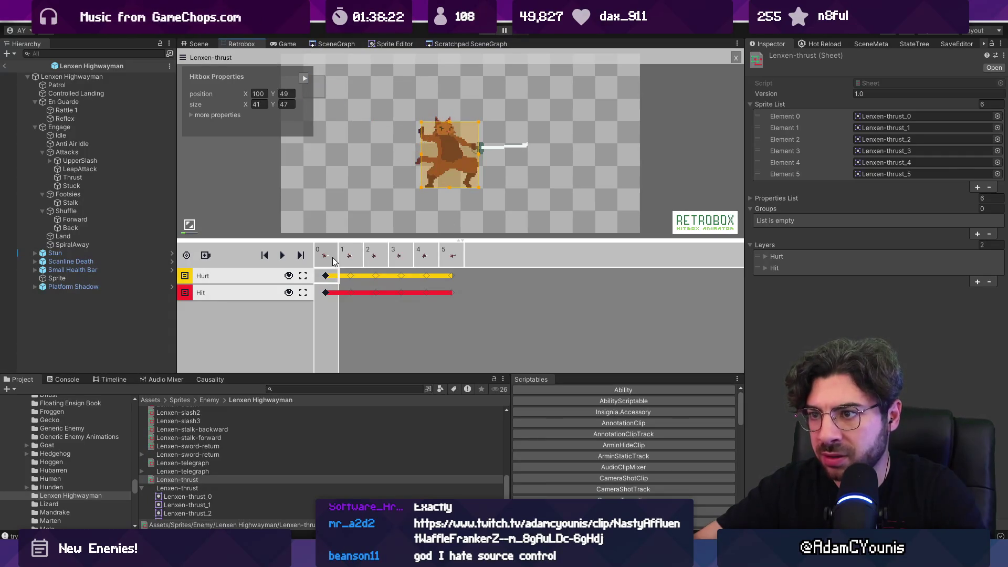
key("Right")
key("Right")
key("Right")
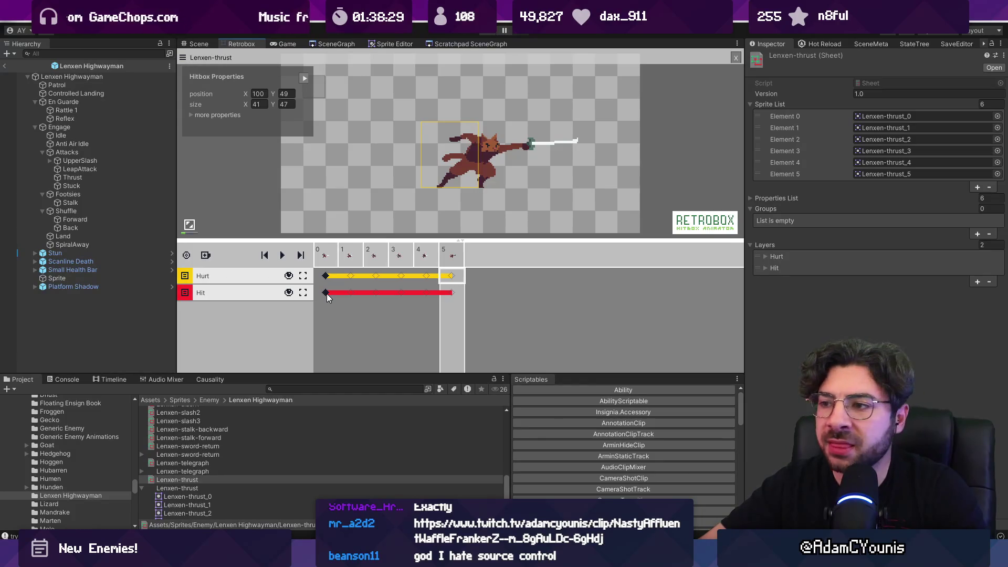
left_click(326, 296)
left_click_drag(449, 293, 447, 292)
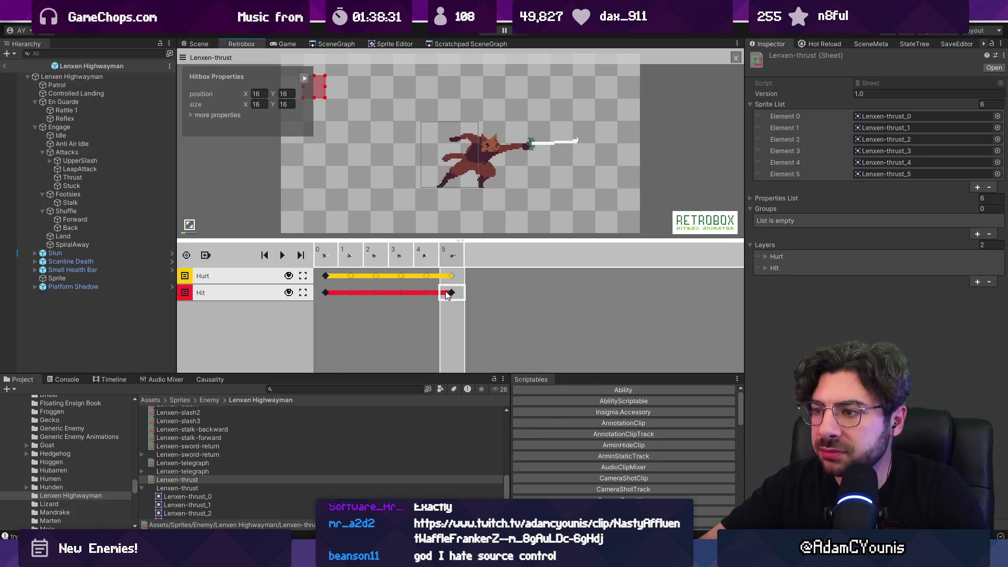
left_click(326, 294)
left_click(450, 279)
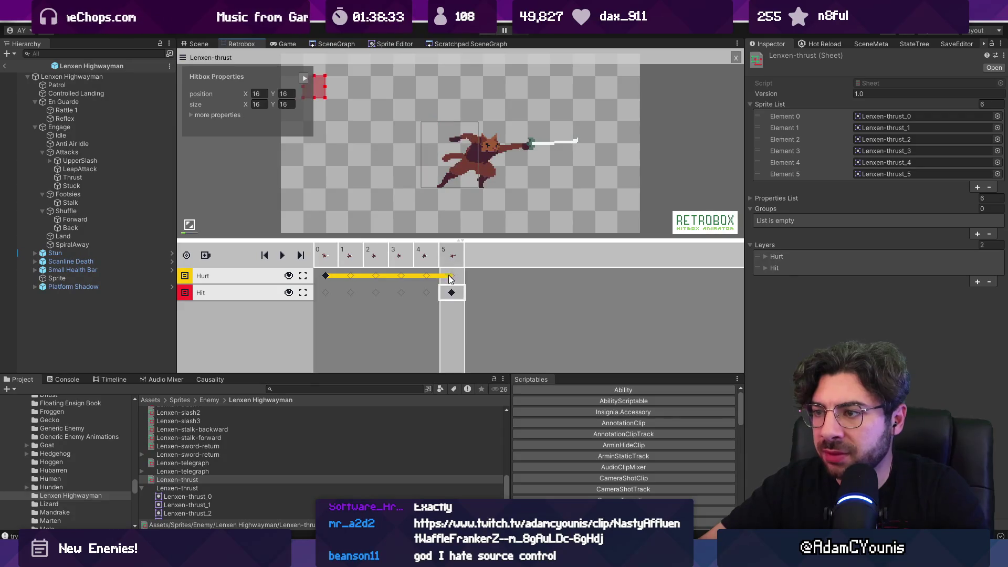
mouse_move(323, 96)
left_mouse_down()
mouse_move(453, 155)
mouse_move(579, 157)
mouse_move(541, 159)
left_mouse_up()
- Add a hurtbox keyframe on thrust frame 3
left_click(431, 156)
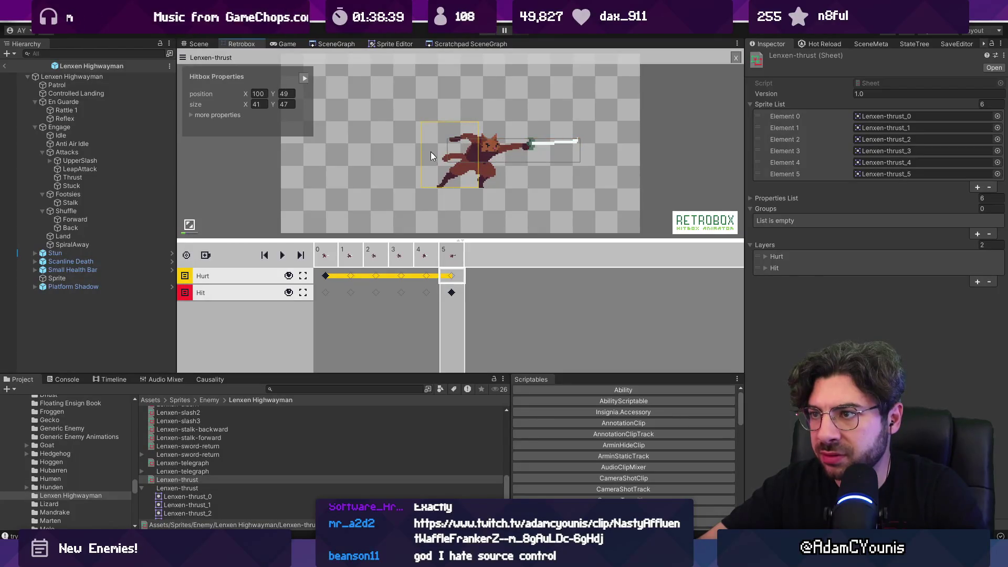
left_click(434, 279)
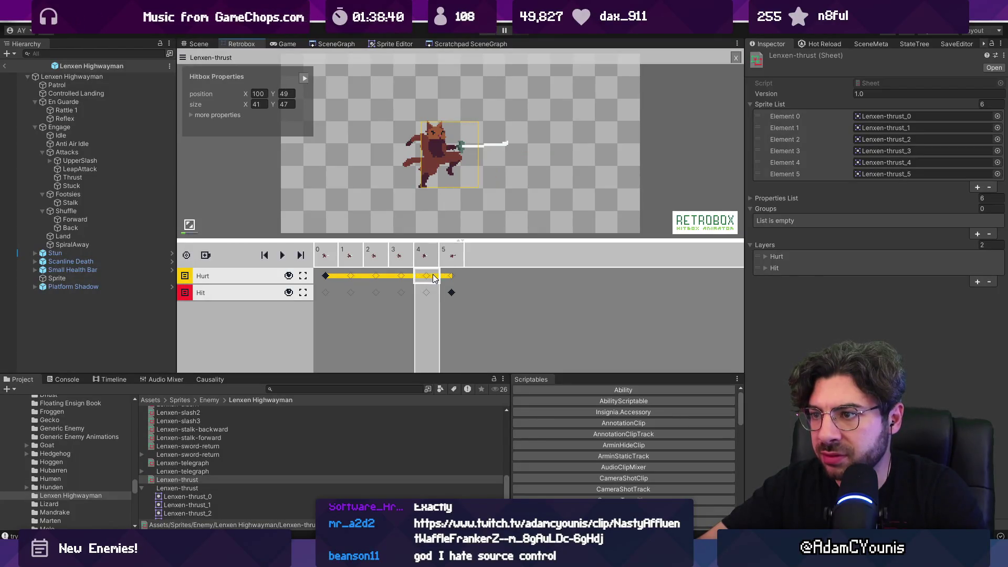
left_click(355, 277)
left_click(400, 260)
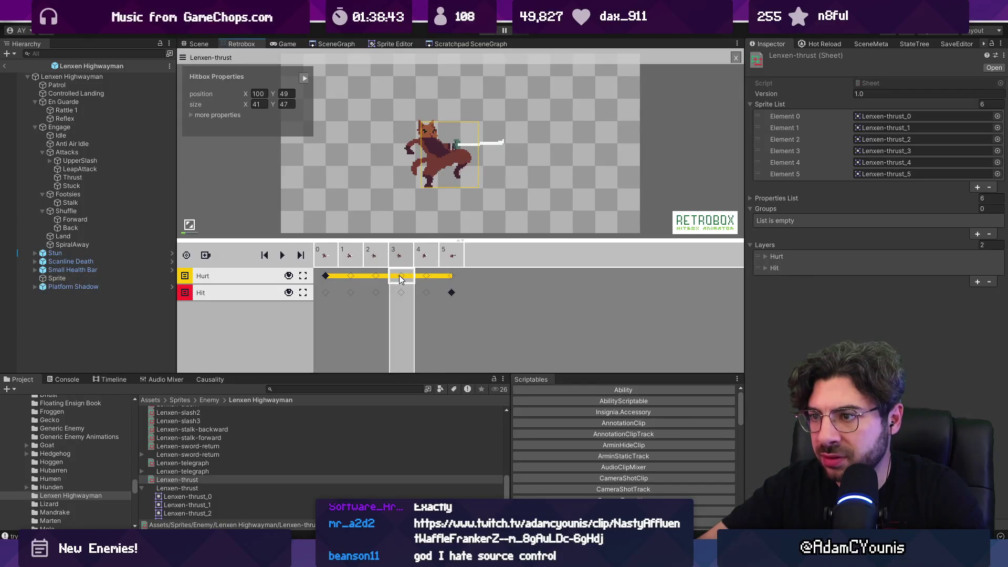
left_click(401, 277)
- Enlarge the frame-5 hurtbox to 53×39 to cover the lunge
left_click(429, 277)
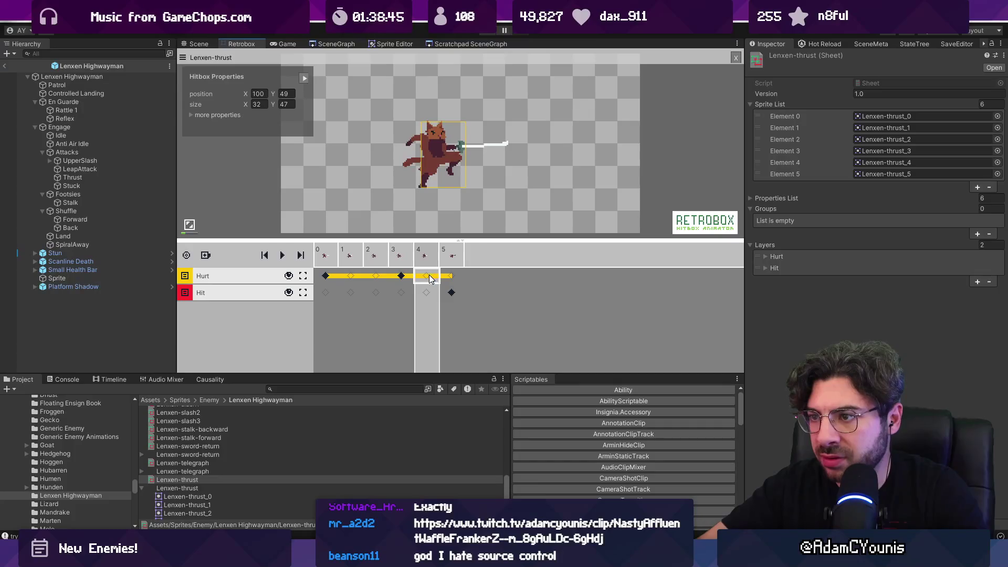
left_click(451, 277)
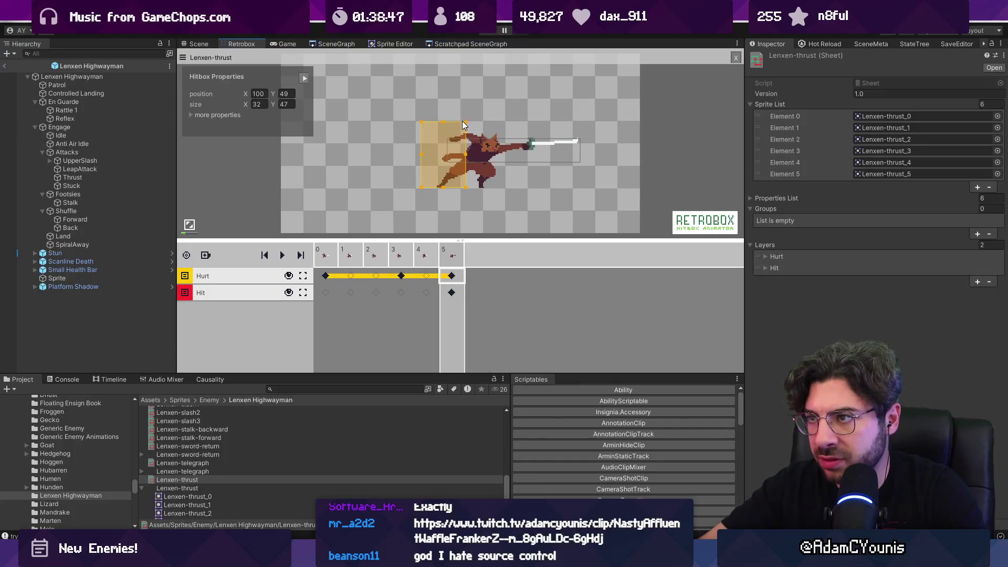
left_click_drag(465, 123, 496, 133)
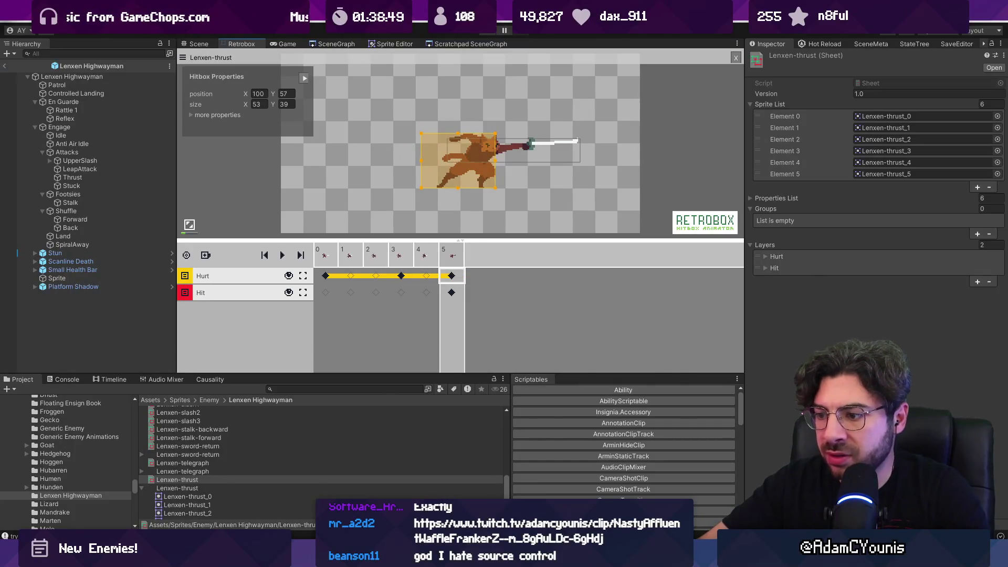
key("alt+Tab")
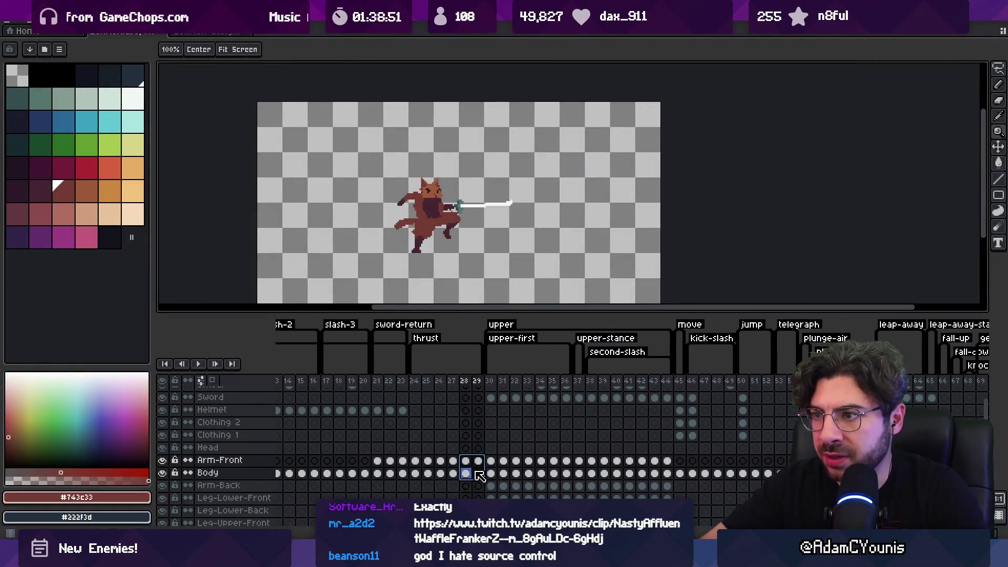
- Shift the Arm-Front and Body cels left on frame 29
left_click_drag(478, 463, 478, 474)
key("v")
left_click_drag(489, 233, 461, 232)
- Re-export the sprite sheets for frames 24–29, overwriting the old exports
left_click_drag(415, 381, 488, 389)
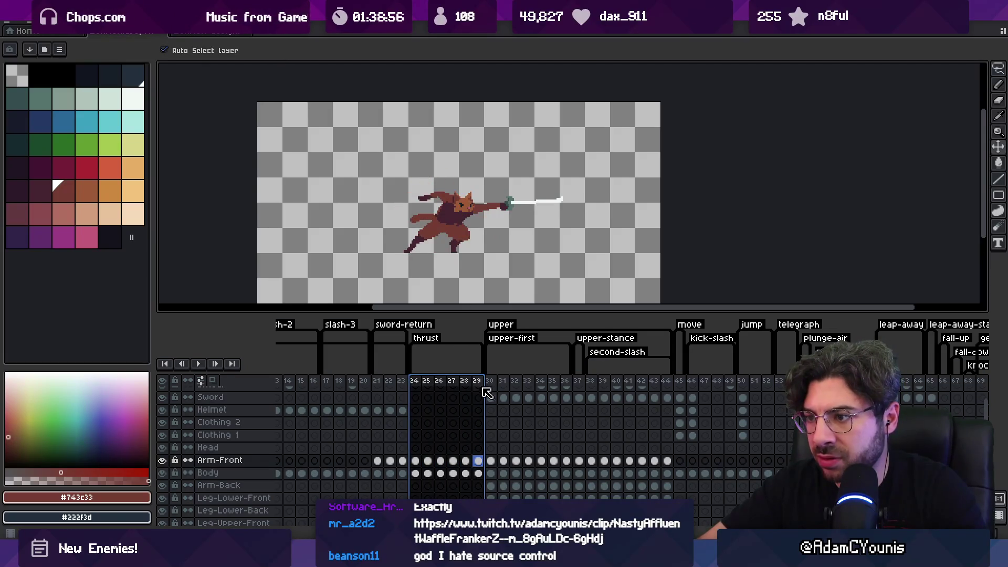
key("ctrl+e")
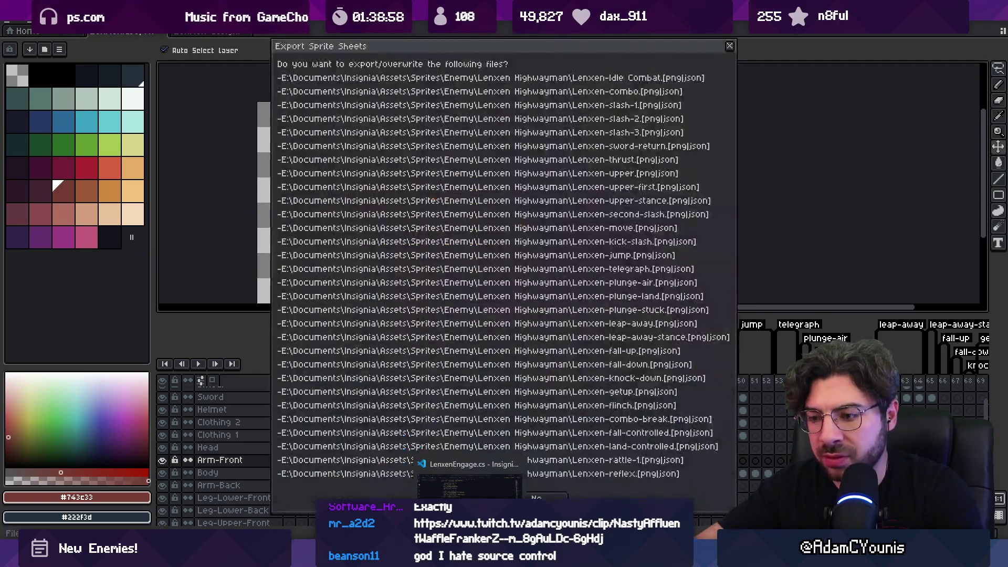
key("Return")
key("alt+Tab")
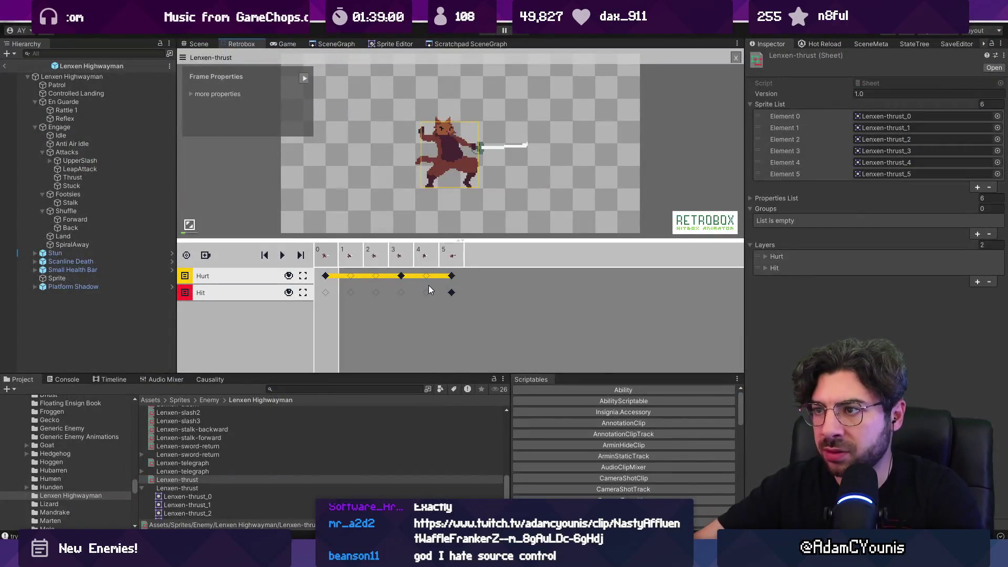
- Select the red hitbox on thrust frame 5
left_click(441, 259)
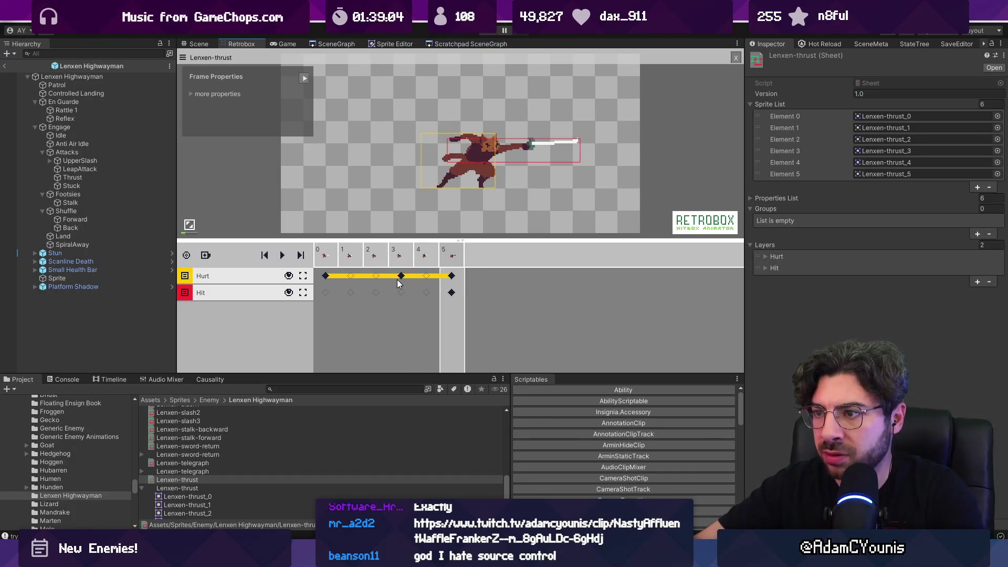
left_click(139, 330)
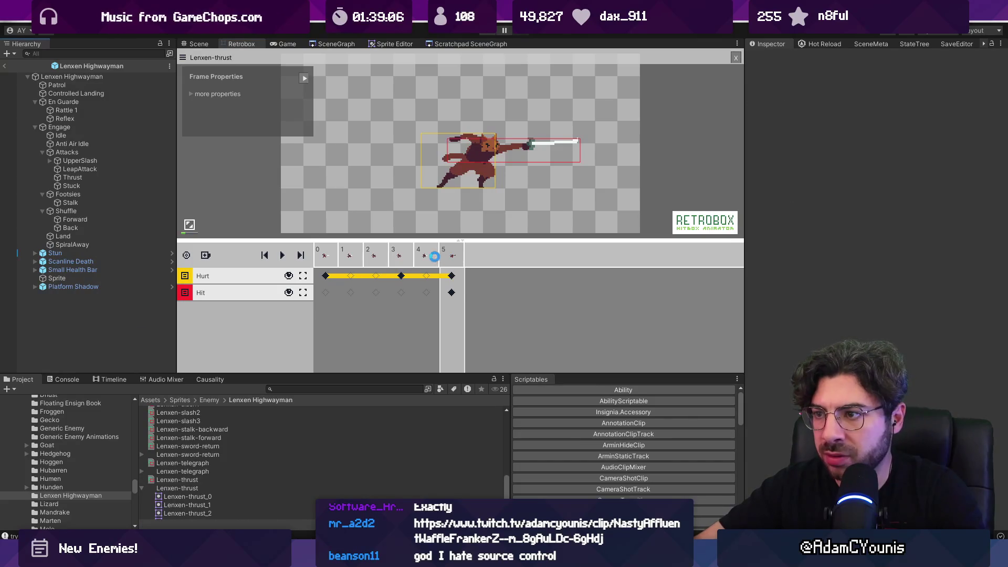
left_click(446, 181)
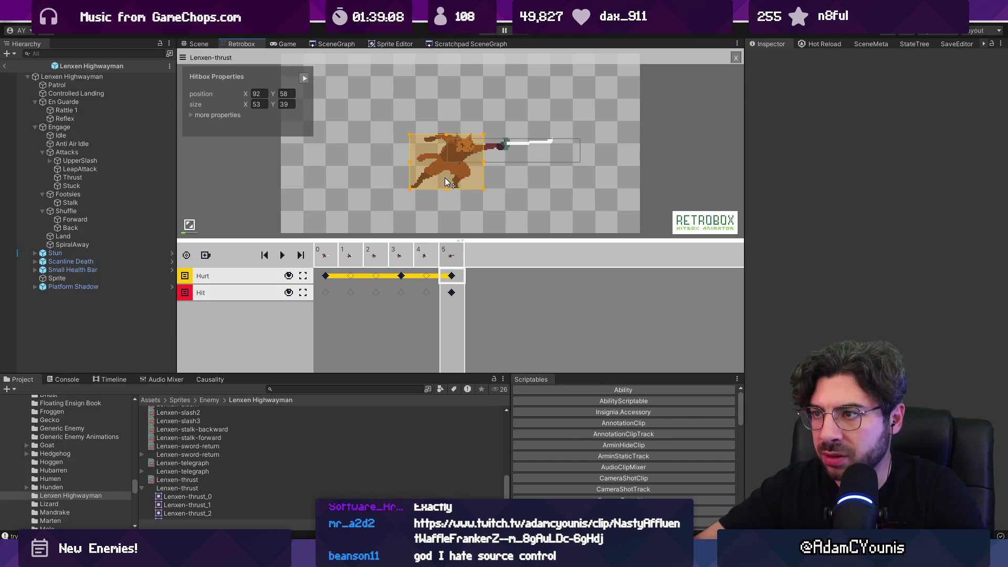
left_click(510, 161)
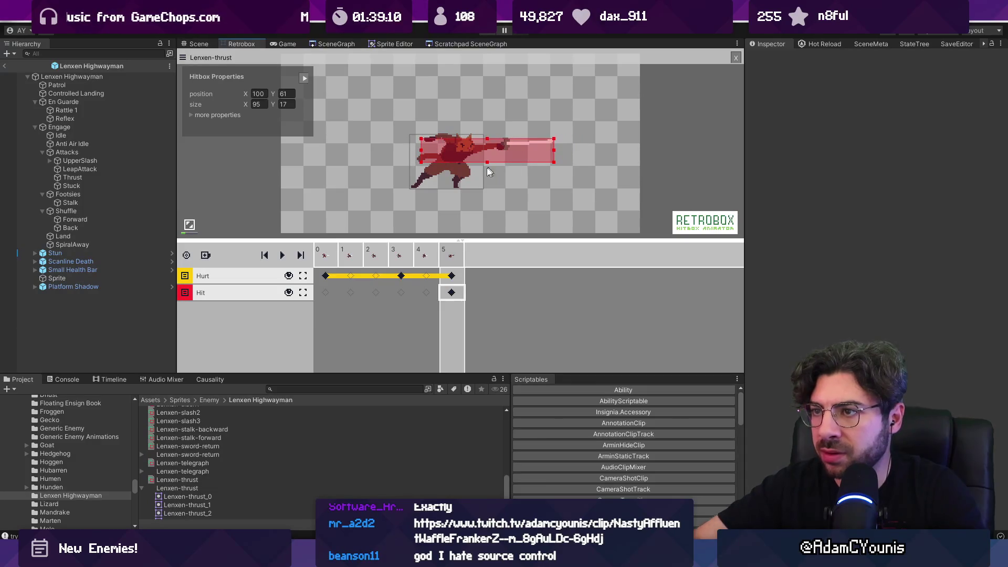
- Set the hitbox direction to Forward and enable hitstop, damage and effectVector
left_click(196, 116)
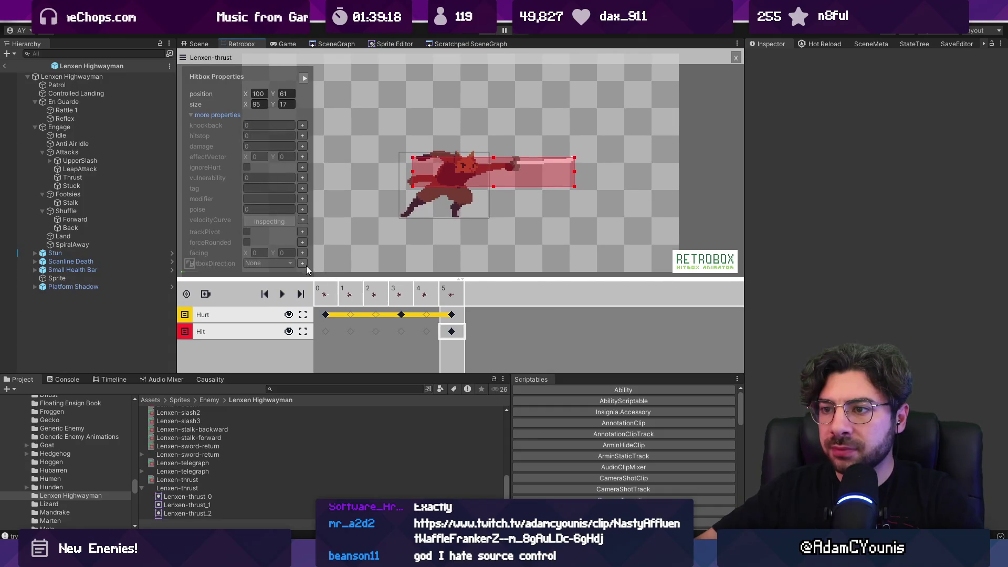
left_click(267, 115)
left_click(276, 171)
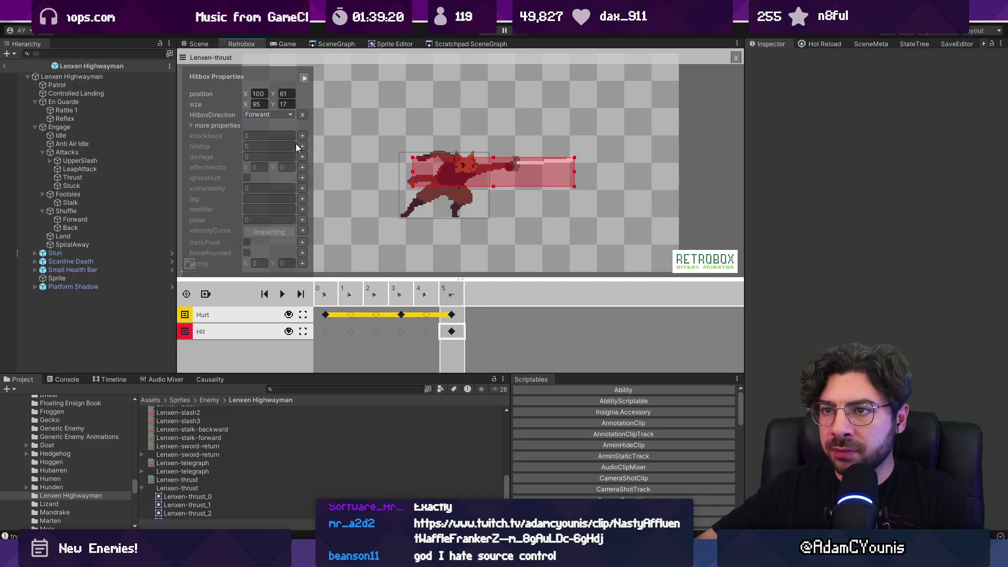
left_click(303, 146)
left_click(304, 156)
left_click(303, 167)
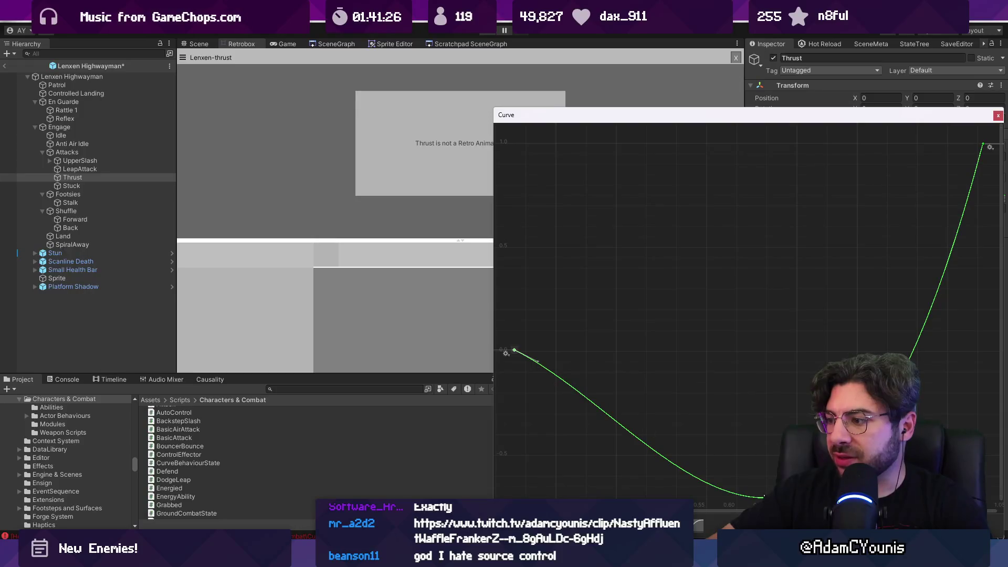
- Reshape the Thrust curve to drop steeply, with its low point near 0.6, -0.6
left_click_drag(762, 498, 767, 479)
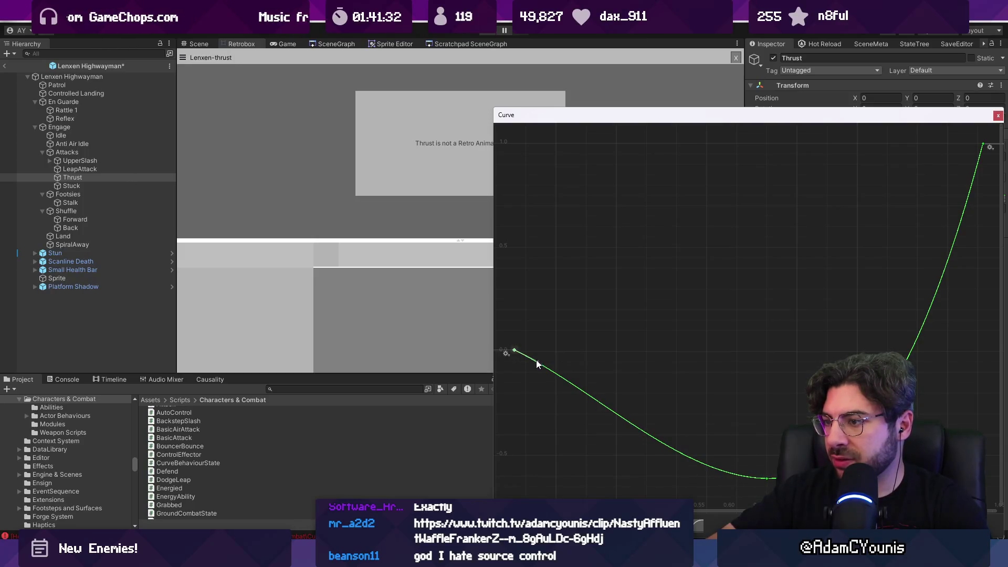
mouse_move(536, 363)
left_mouse_down()
mouse_move(515, 355)
mouse_move(524, 369)
left_mouse_up()
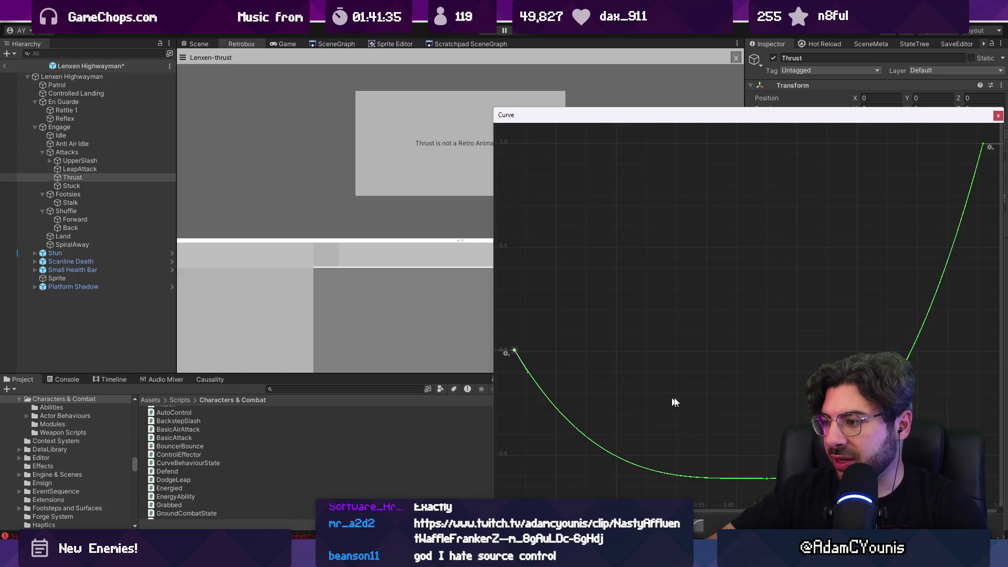
mouse_move(677, 470)
left_mouse_down()
mouse_move(646, 472)
mouse_move(705, 465)
mouse_move(648, 465)
left_mouse_up()
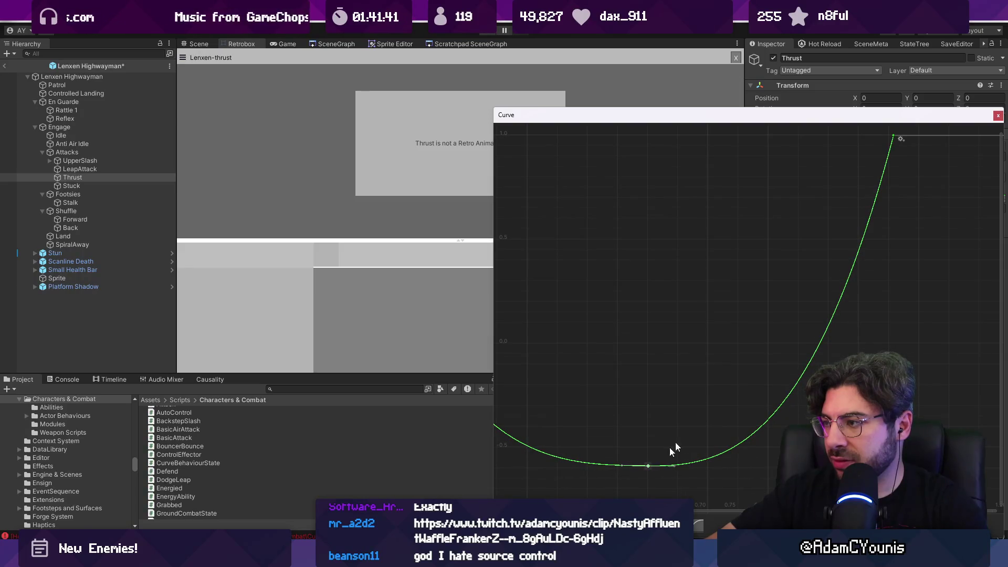
scroll(771, 311, "down", 5)
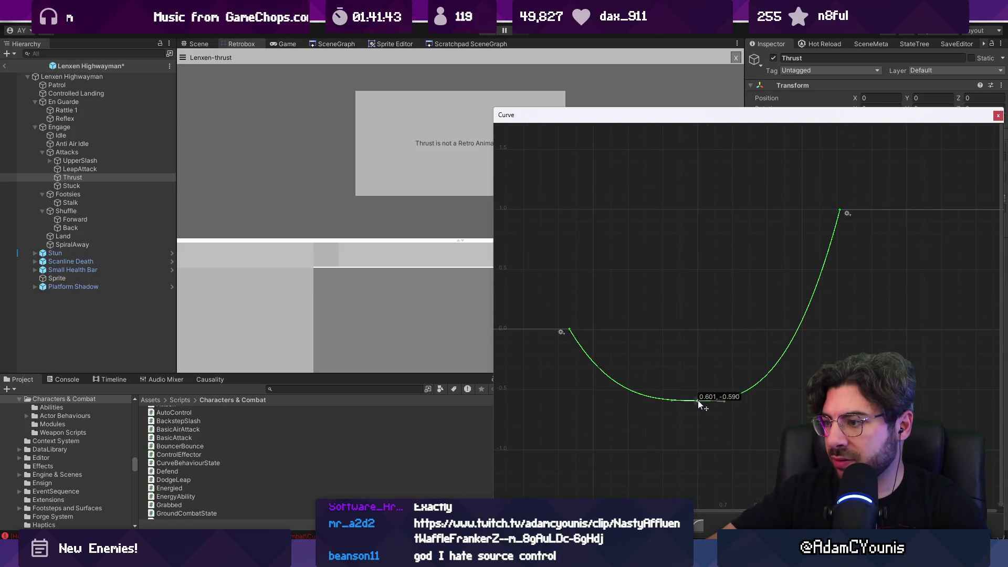
left_click(998, 115)
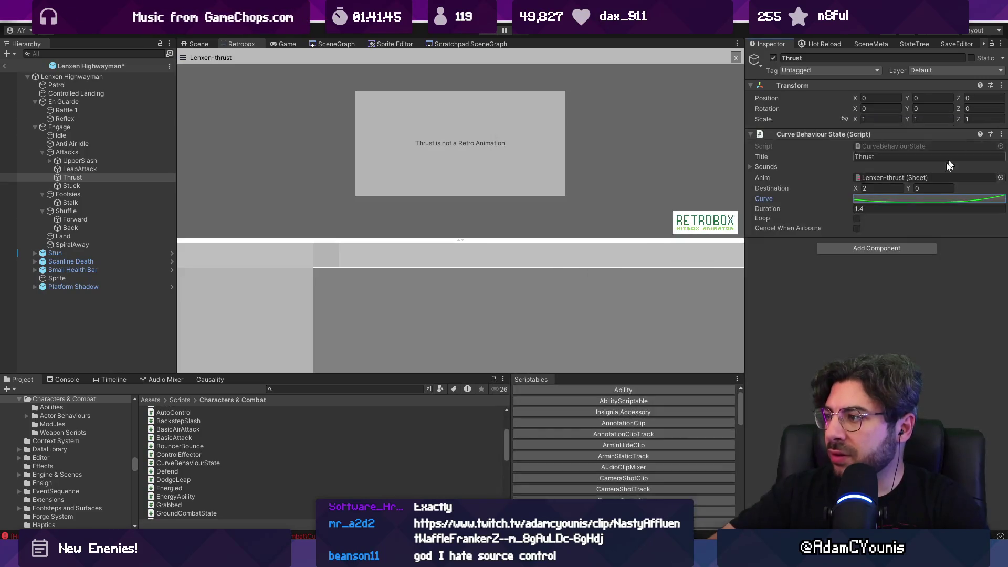
- Save the prefab, set Thrust duration to 1.3, and return to the Enemy ScratchPad scene
key("ctrl+s")
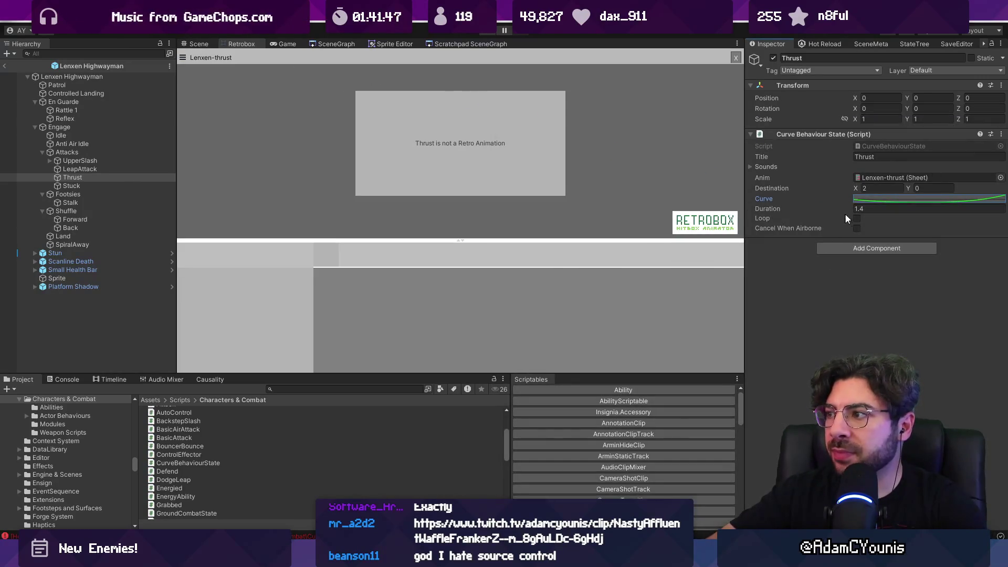
left_click(880, 209)
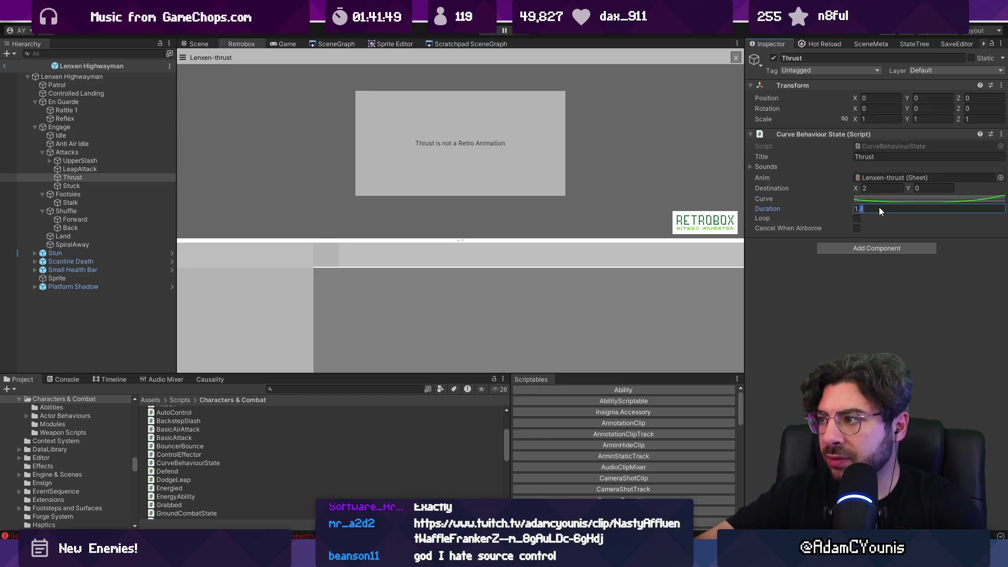
type("1.3")
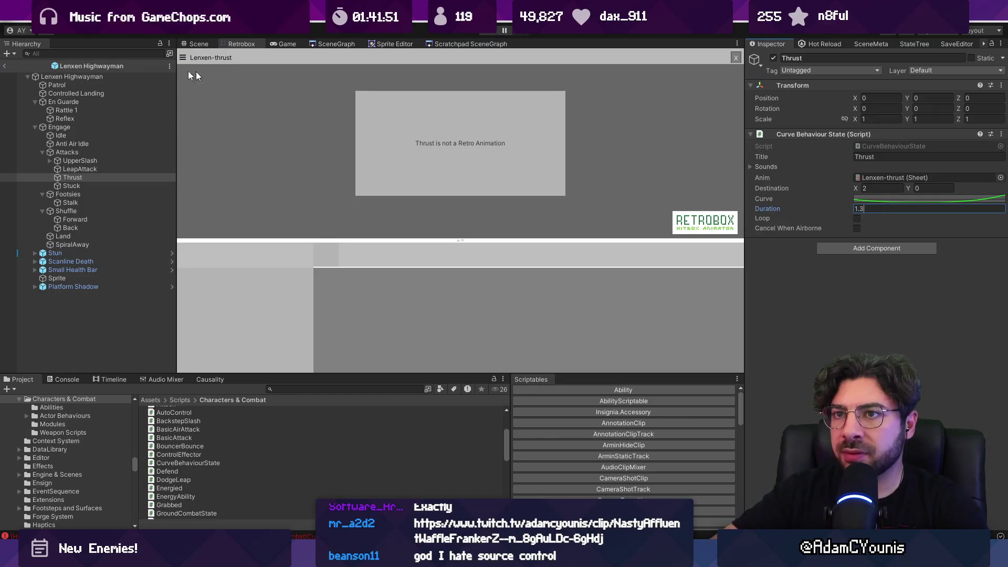
left_click(4, 65)
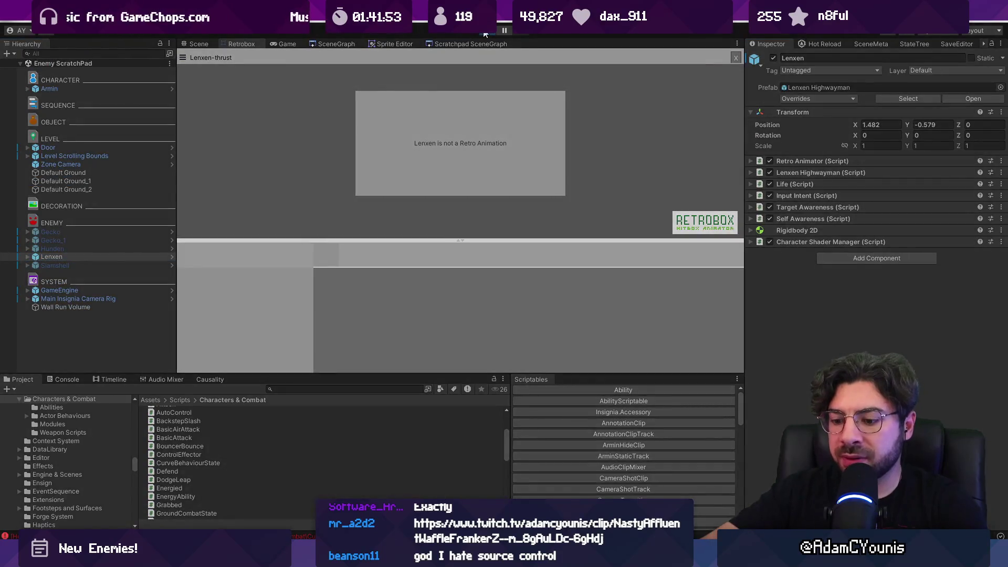
- Start Play mode and fight the orange enemy with repeated slashes and combos
left_click(486, 31)
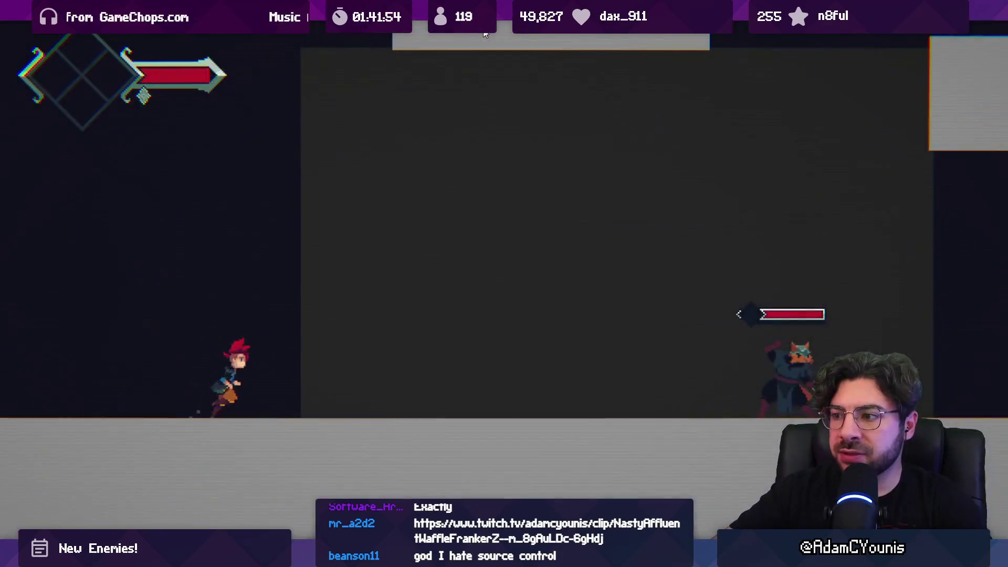
key("Right")
key("x")
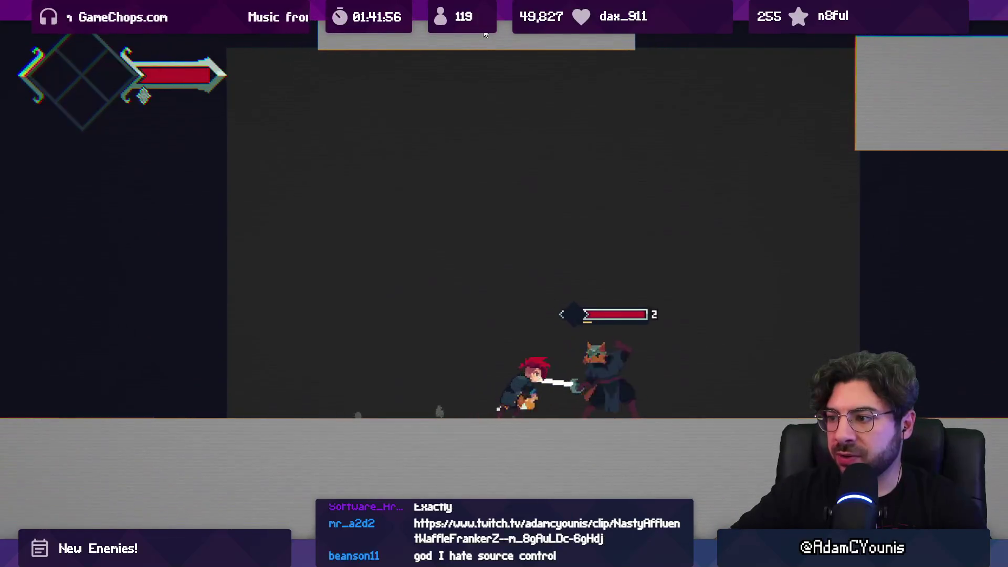
key("x")
key("Right")
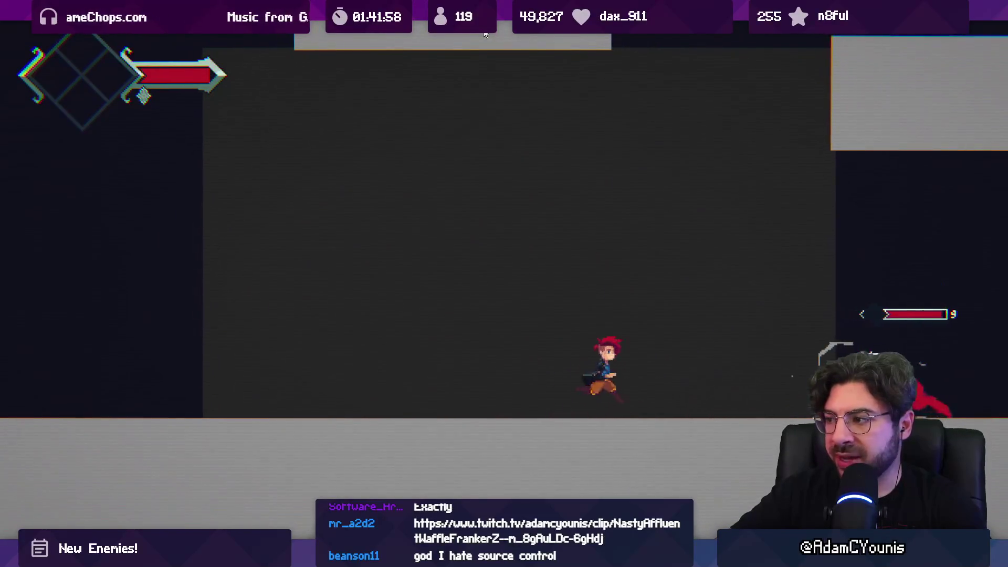
key("Left")
key("x")
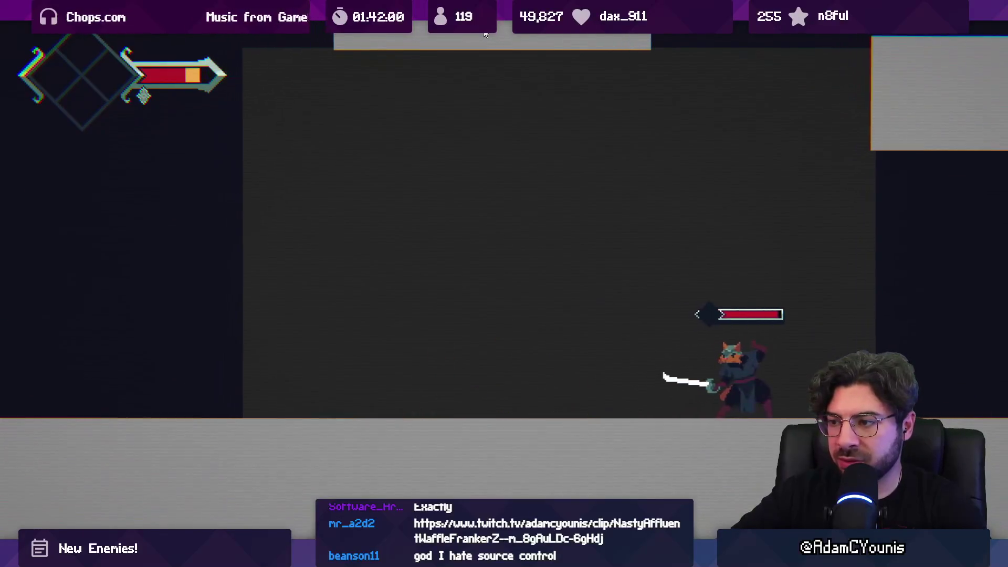
key("x")
key("x")
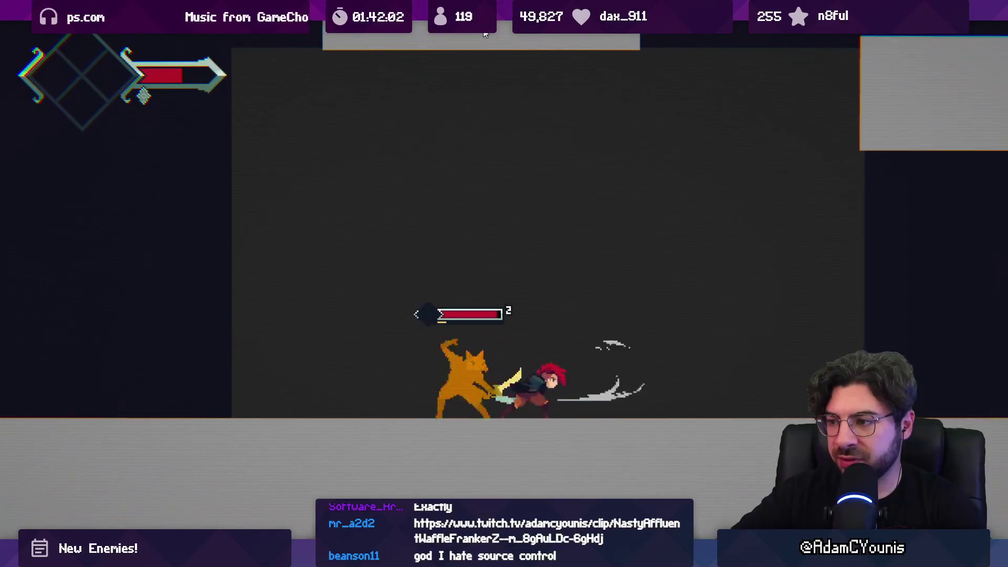
key("x")
key("x")
key("x")
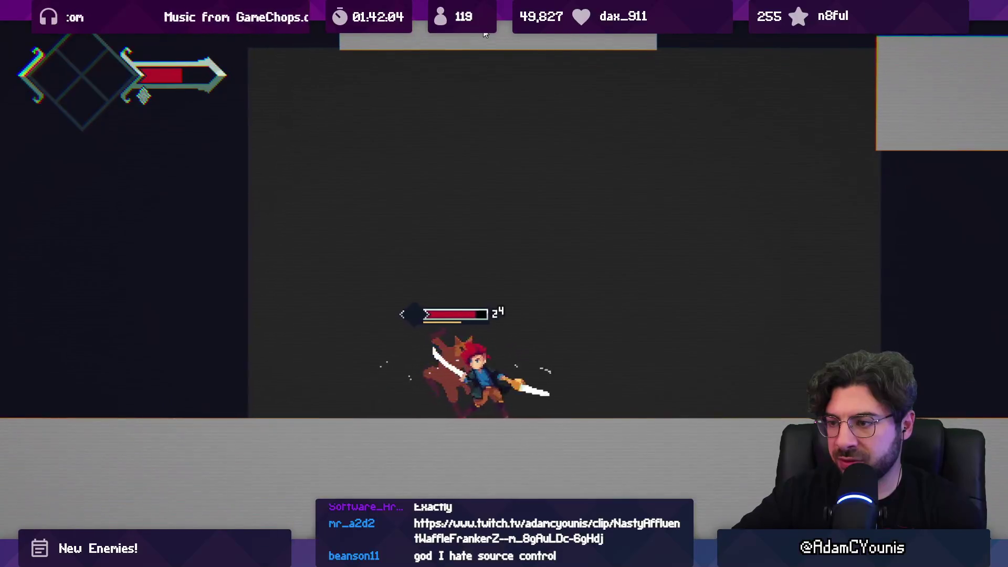
key("x")
key("x")
key("x")
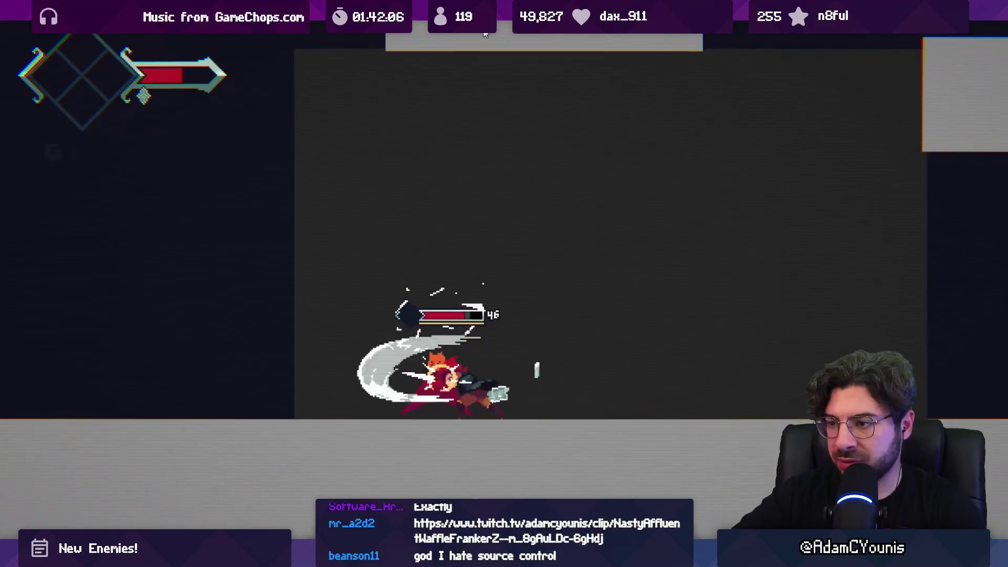
key("x")
key("x")
key("x")
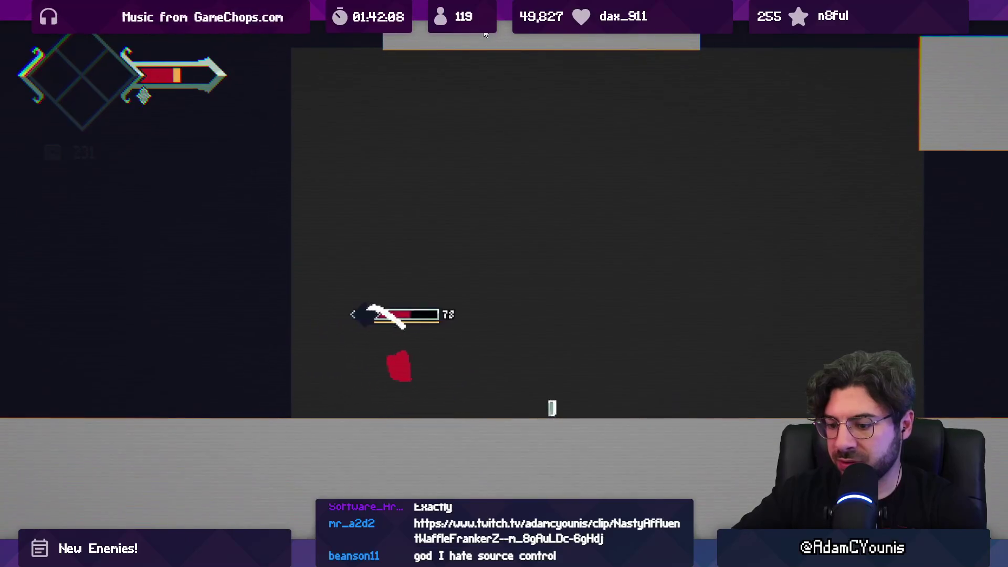
key("x")
key("x")
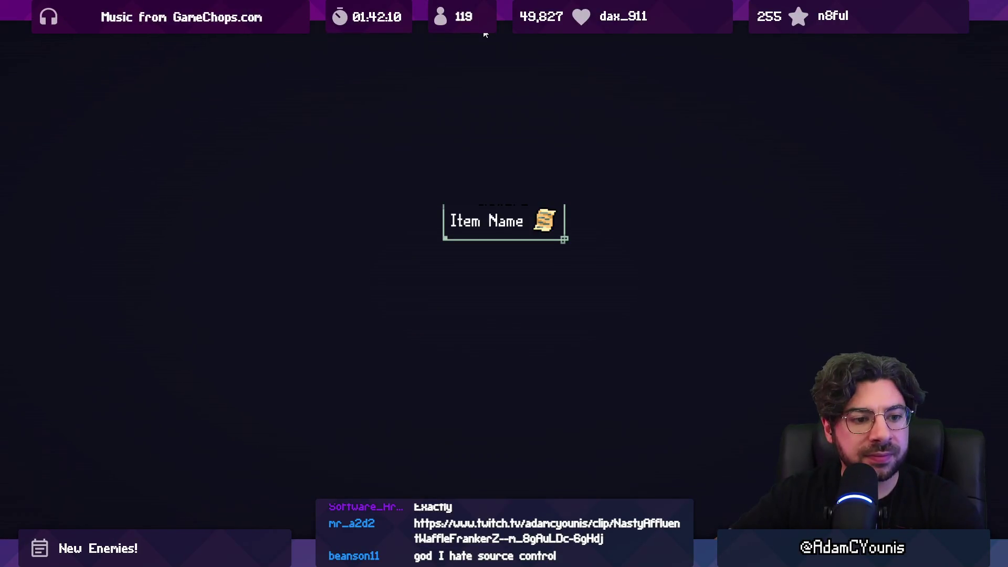
- Run and jump toward the sword enemy and slash it repeatedly
key("Right")
key("z")
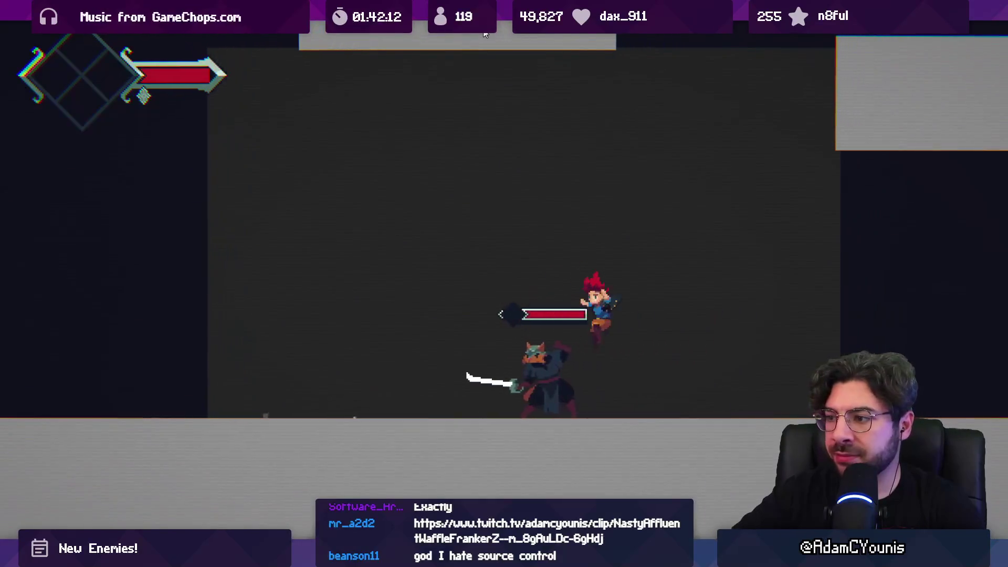
key("x")
key("x")
key("x")
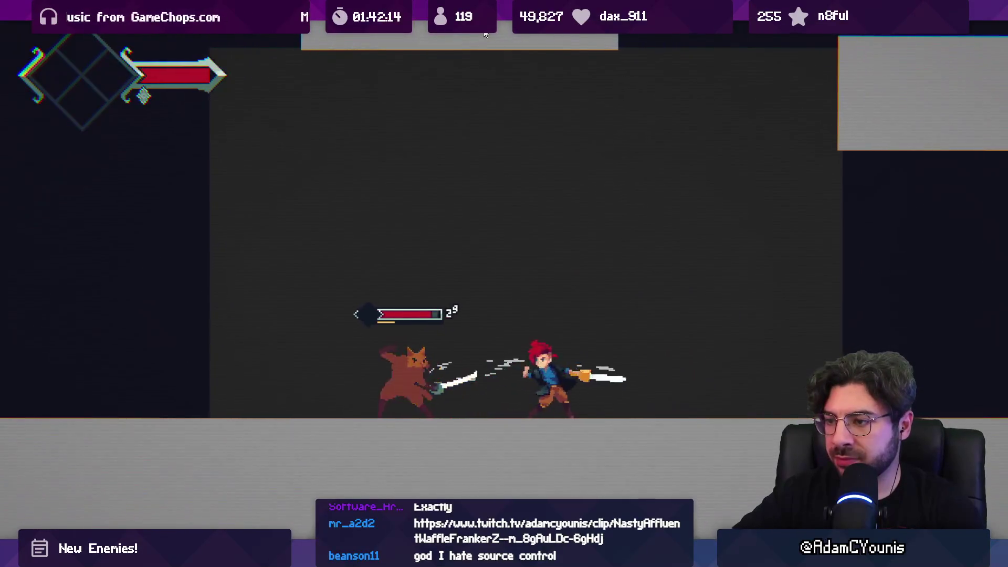
key("x")
key("x")
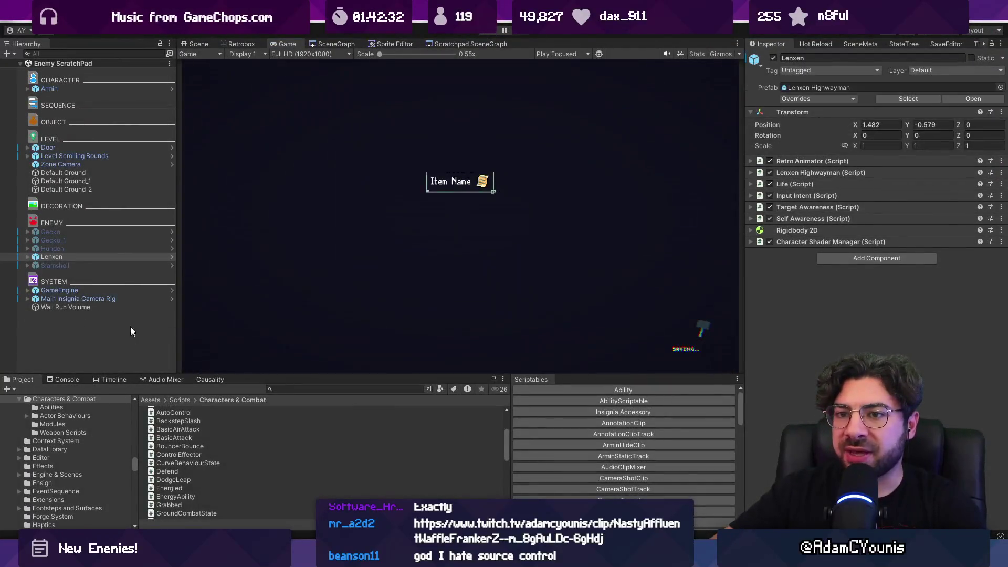
- Open the Lenxen Highwayman prefab and bring up the Thrust state's movement curve
left_click(172, 258)
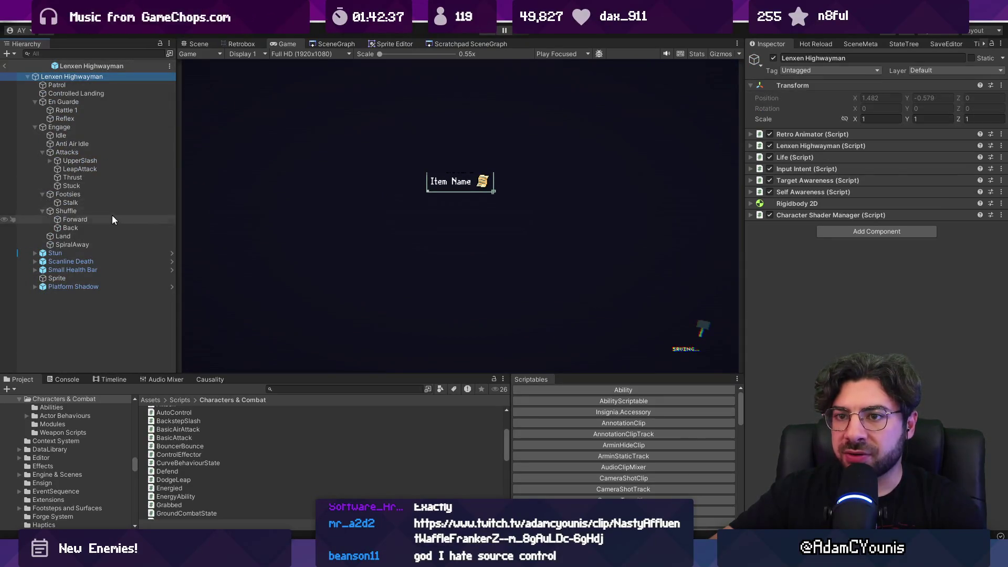
left_click(101, 177)
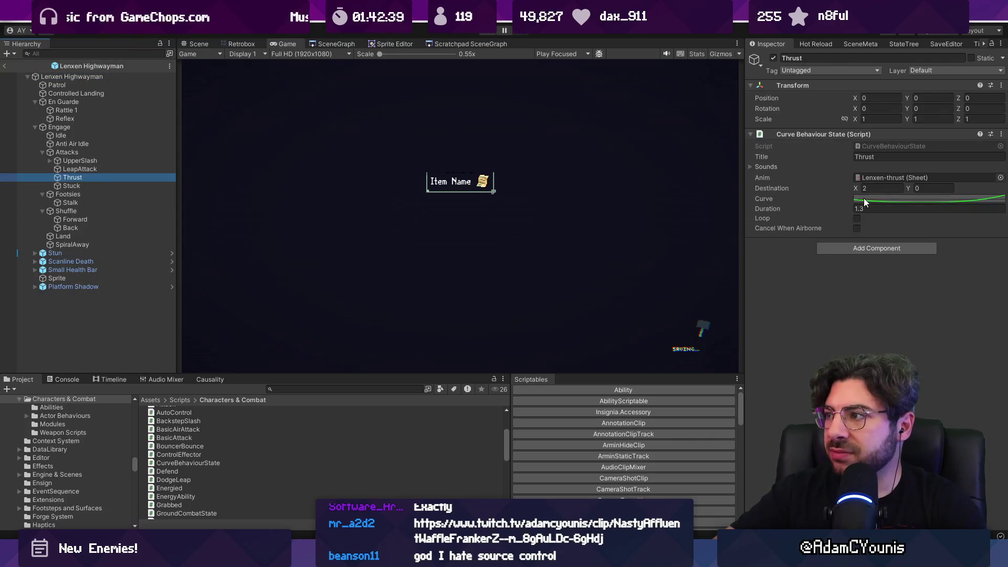
left_click(865, 200)
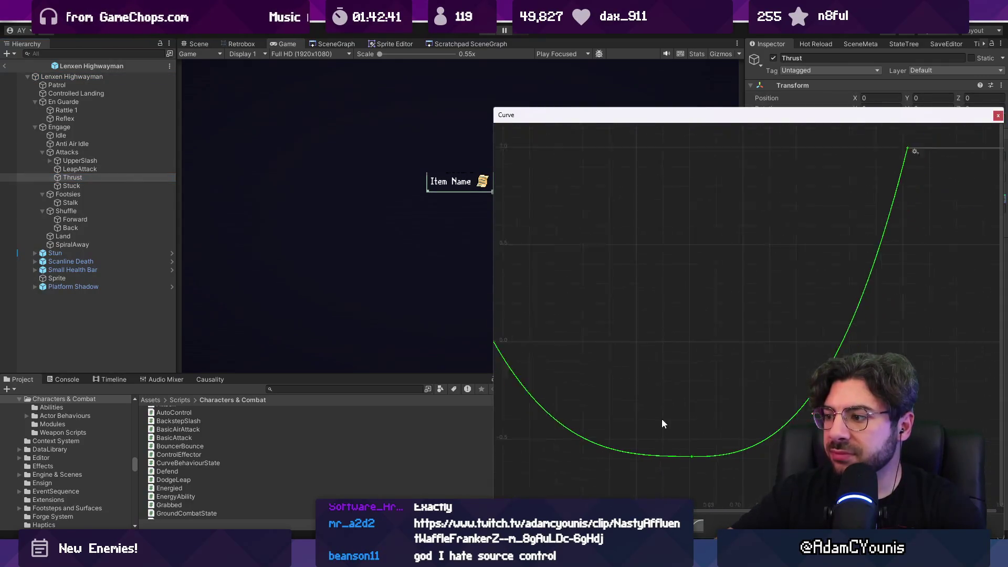
scroll(663, 423, "down", 2)
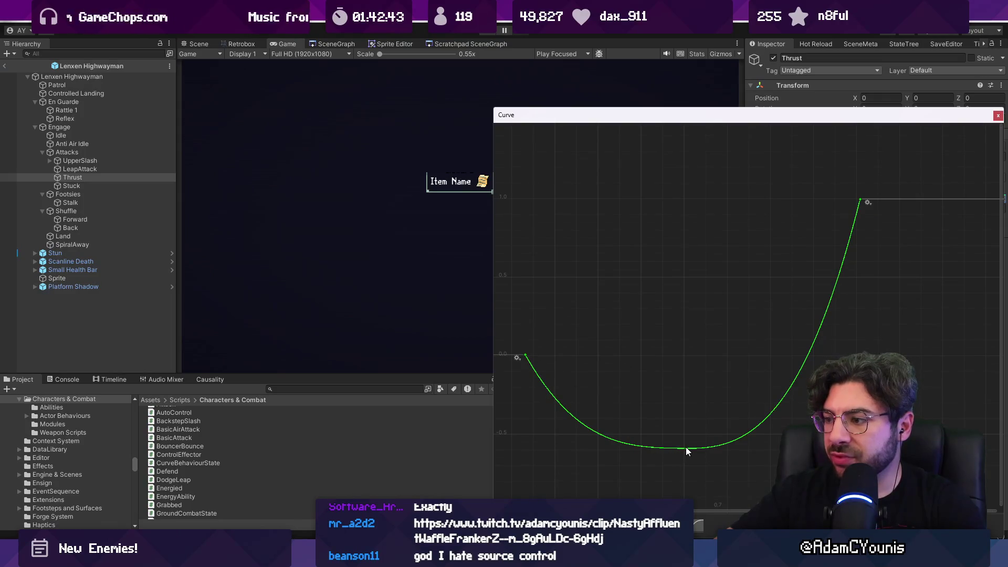
- Raise the middle key and adjust the start key's slope for a shallower dip
left_click_drag(686, 448, 684, 393)
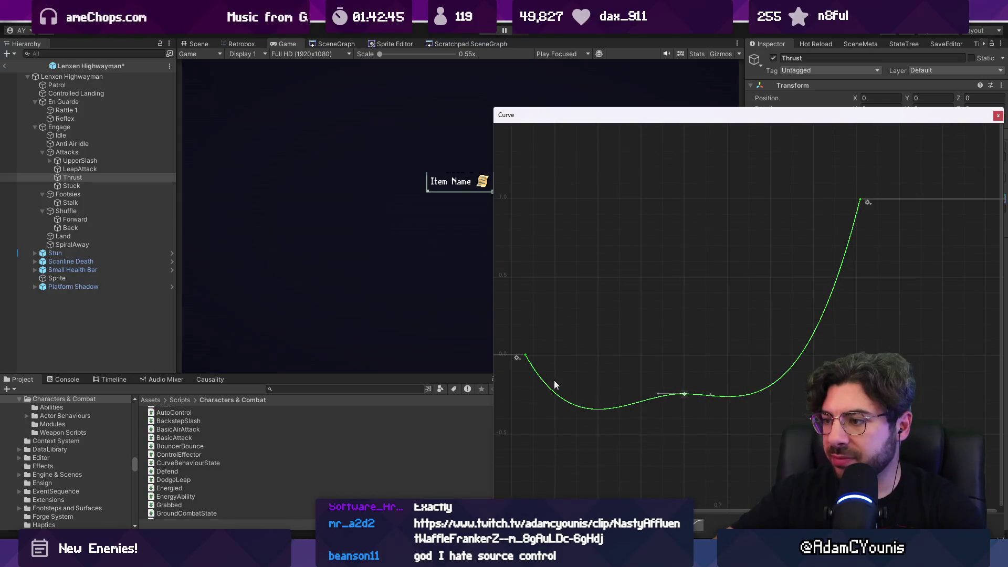
left_click_drag(540, 376, 551, 376)
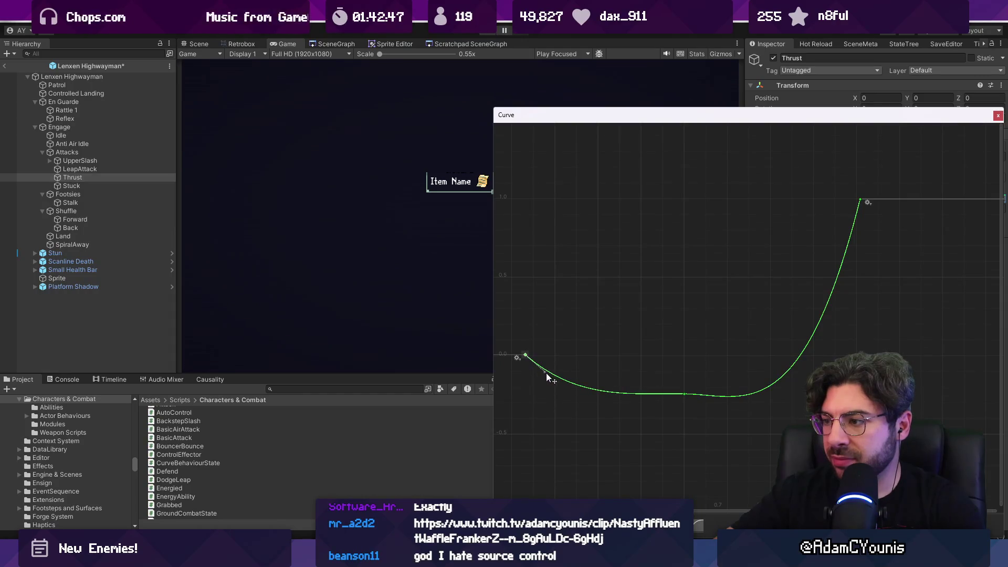
left_click(684, 394)
key("ctrl+z")
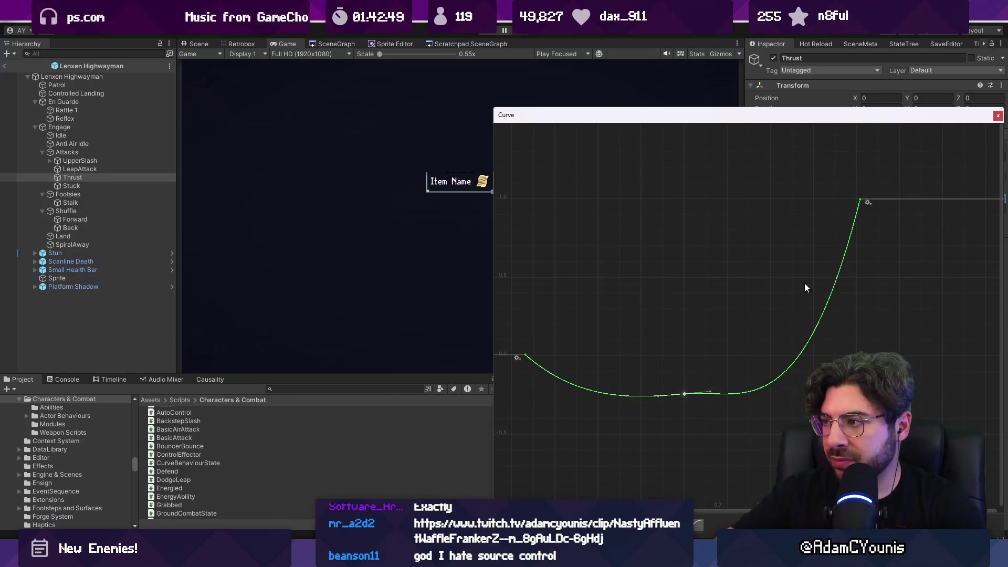
key("ctrl+y")
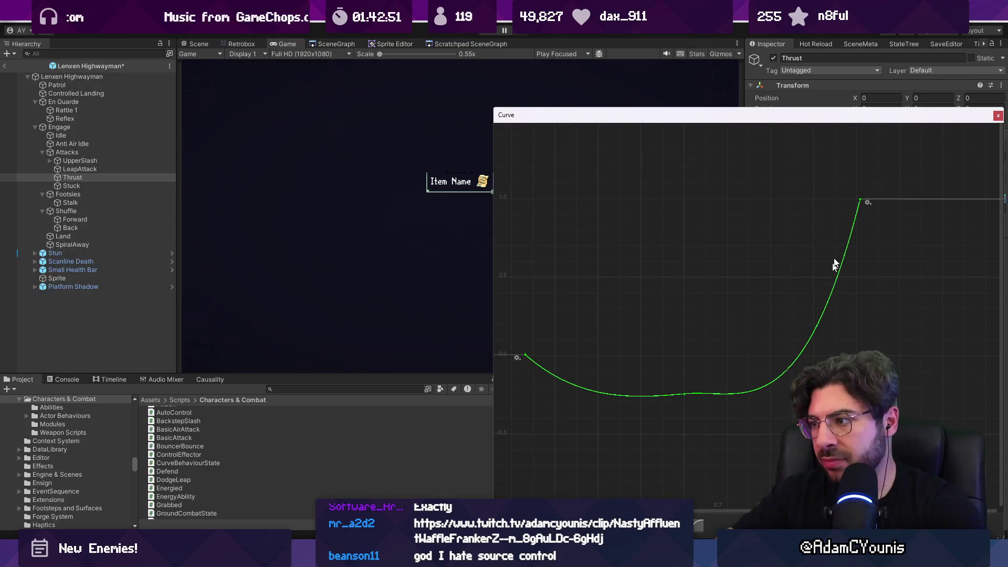
key("ctrl+y")
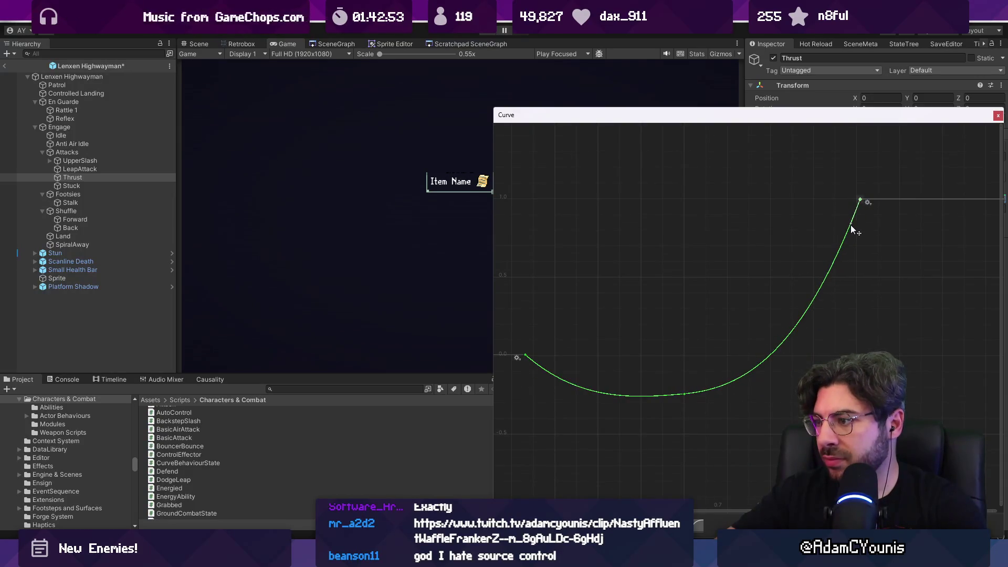
left_click_drag(516, 334, 548, 360)
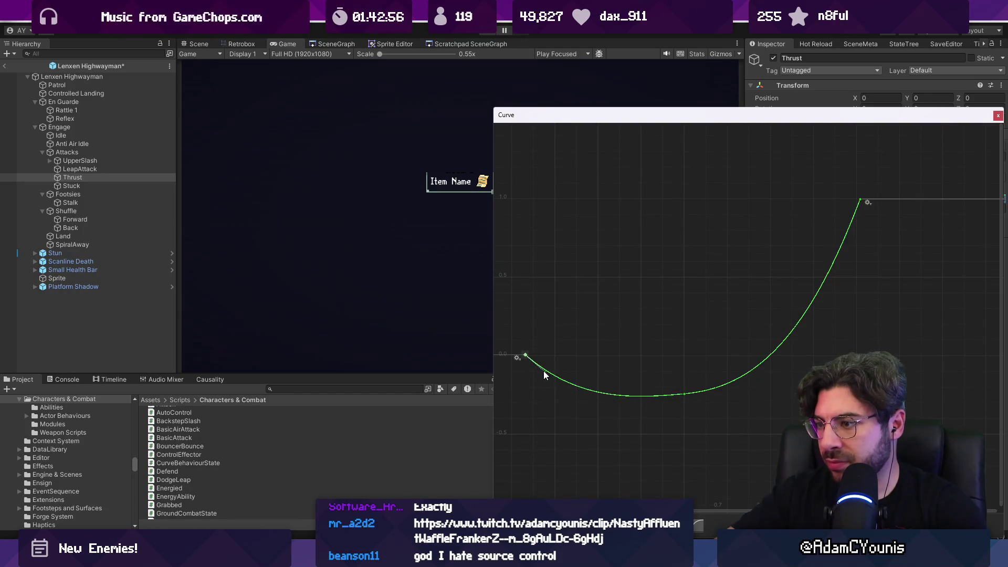
left_click_drag(544, 371, 547, 368)
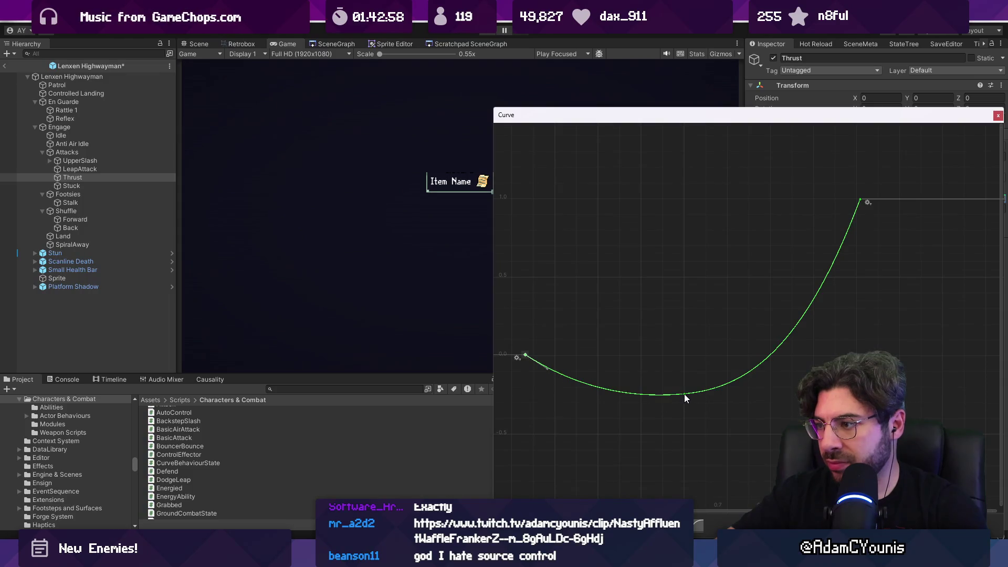
mouse_move(684, 394)
left_mouse_down()
mouse_move(657, 392)
mouse_move(685, 385)
mouse_move(659, 385)
left_mouse_up()
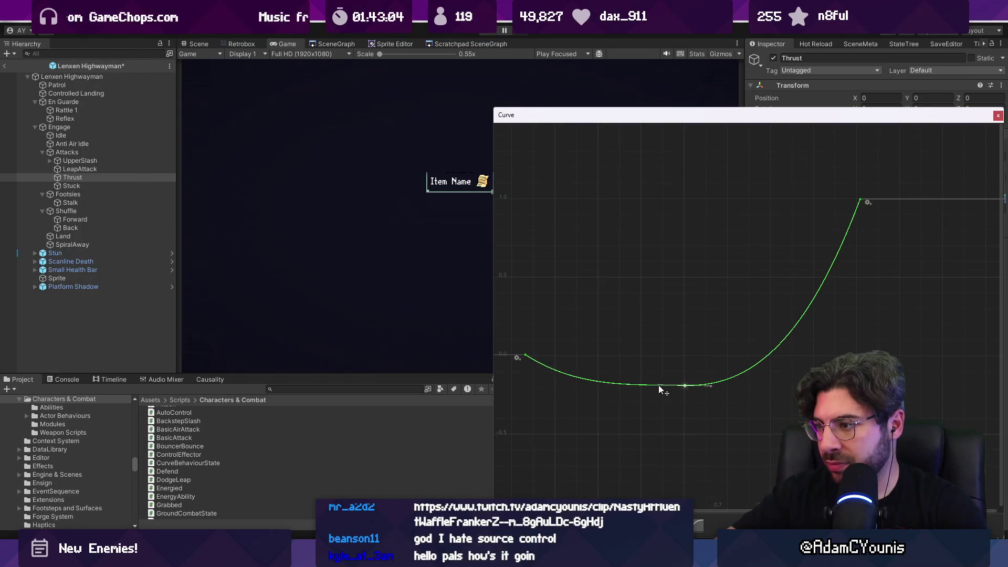
- Close the curve editor and set the Thrust duration to 1
left_click(998, 115)
left_click(877, 209)
type("1")
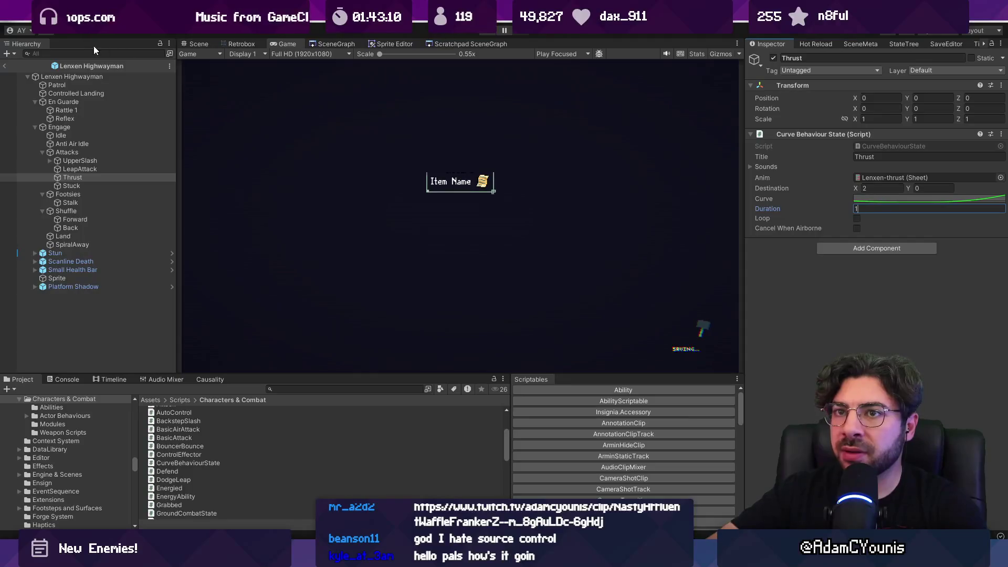
- Confirm duration 1, playtest briefly against Lenxen, then reopen the Lenxen Highwayman prefab
key("Return")
left_click(487, 34)
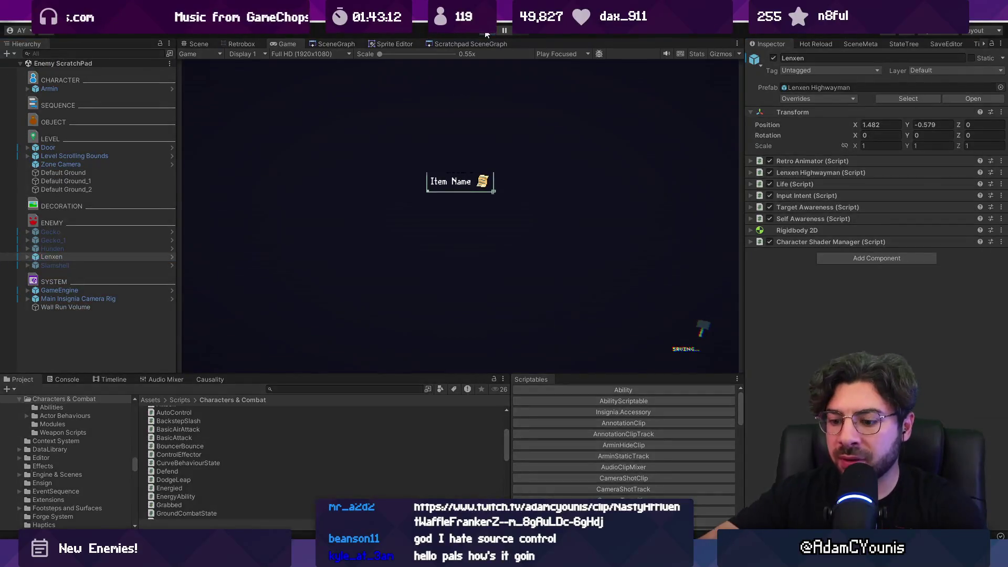
key("d")
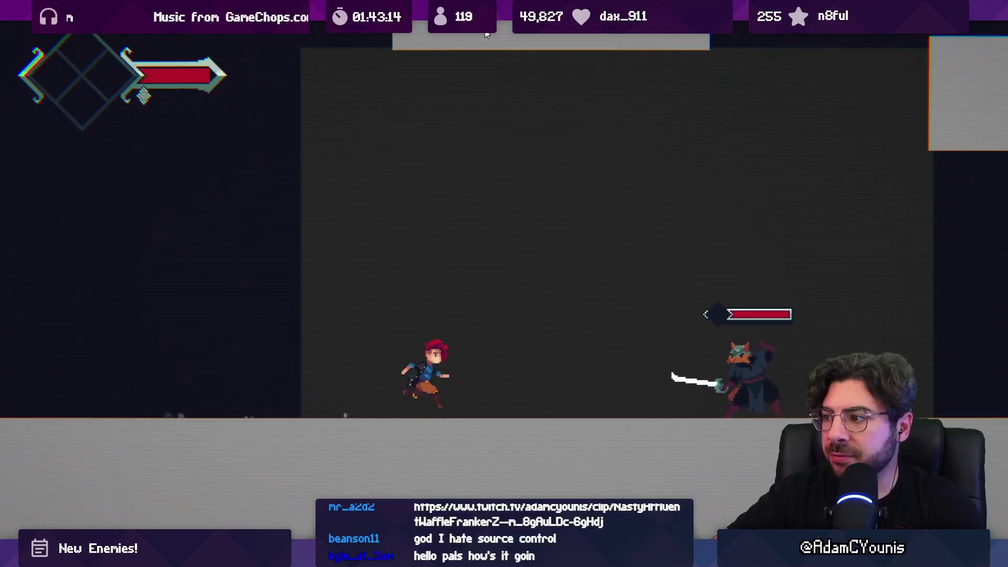
key("j")
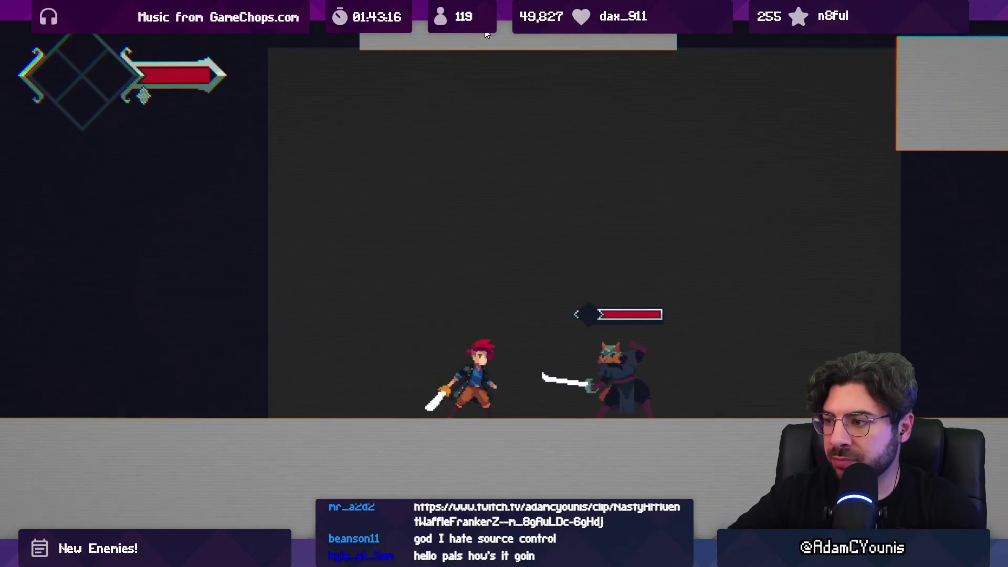
key("j")
key("j")
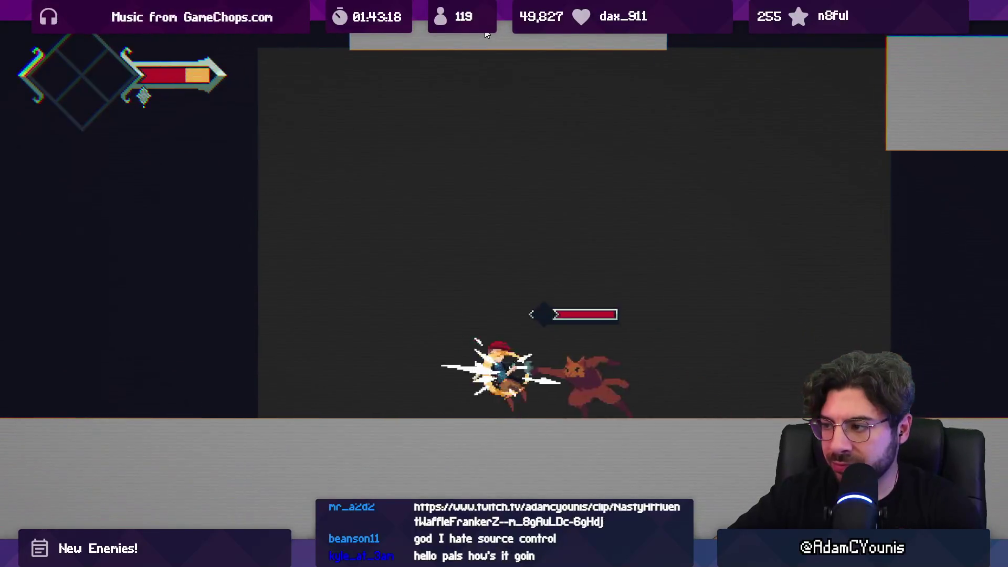
left_click(487, 34)
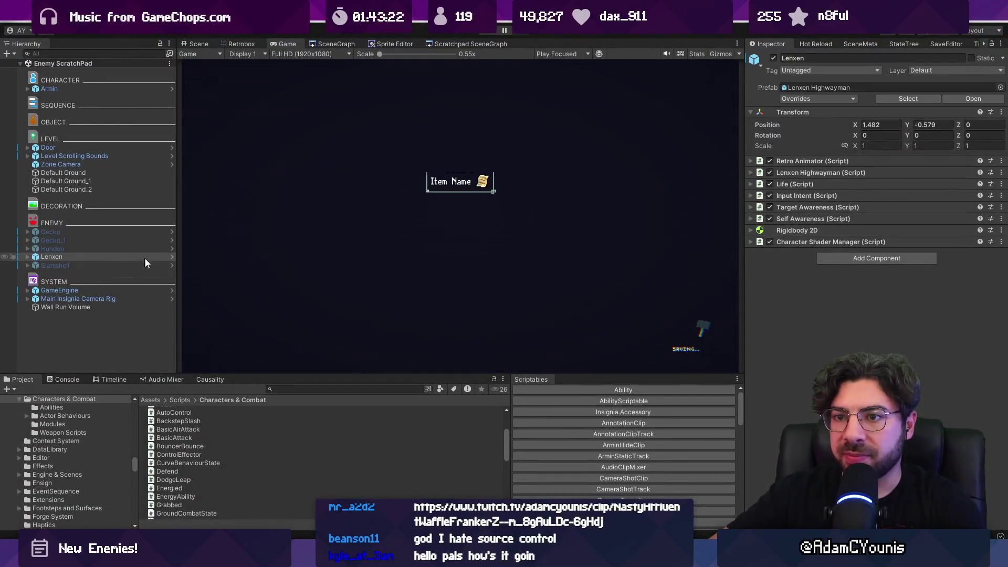
left_click(172, 257)
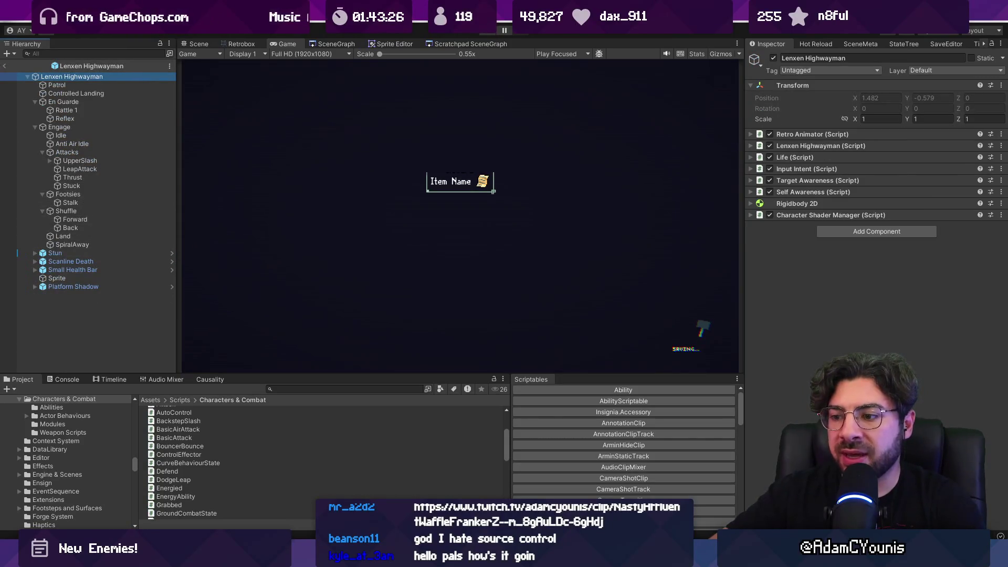
- Switch to Visual Studio Code and look through LenxenEngage's thrust attack fields
key("alt+Tab")
key("alt+Left")
key("alt+Left")
key("alt+Right")
key("alt+Left")
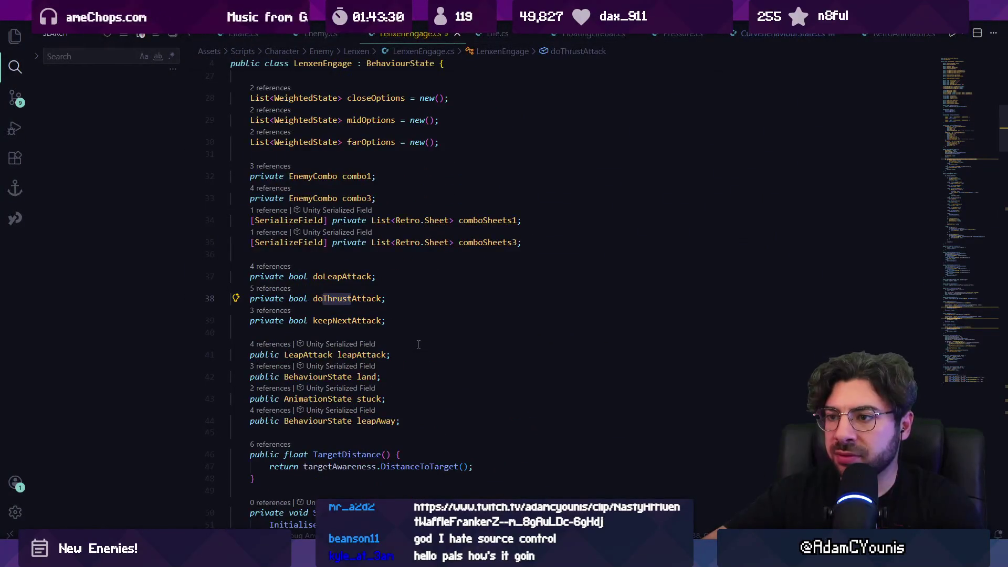
- Open LenxenHighwayman.cs via Quick Open and highlight its RespondToReflex method
key("ctrl+p")
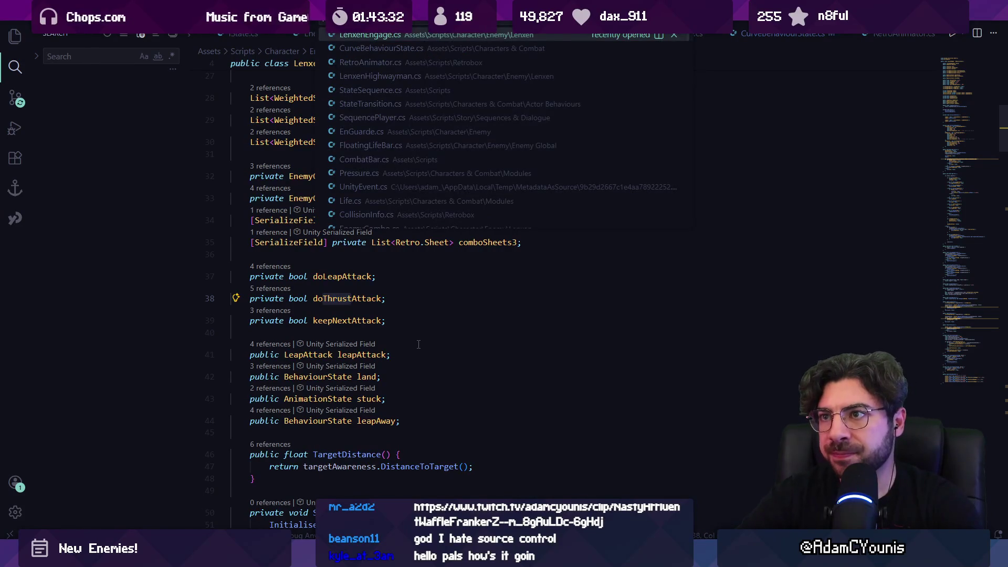
key("Down")
key("Down")
key("Down")
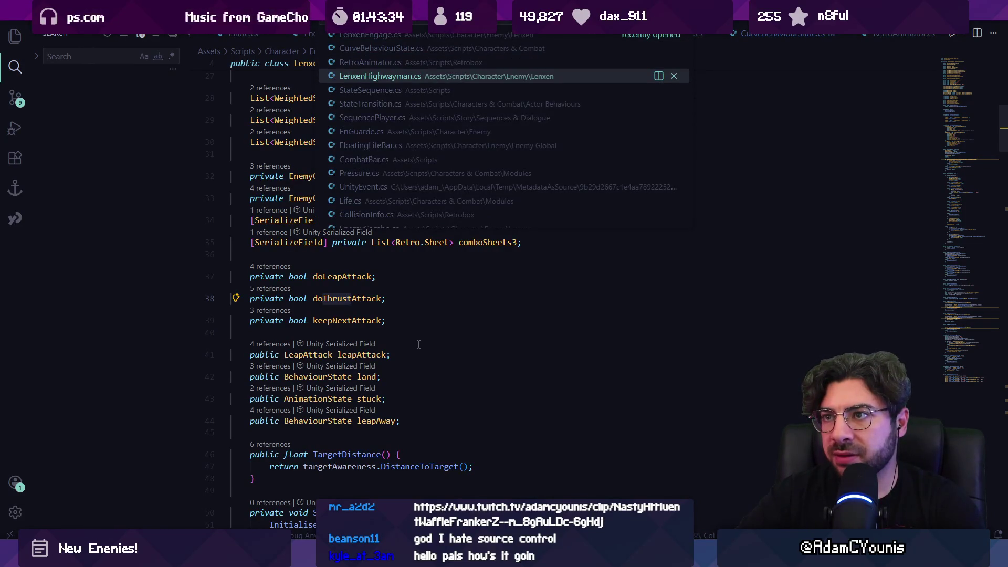
key("Return")
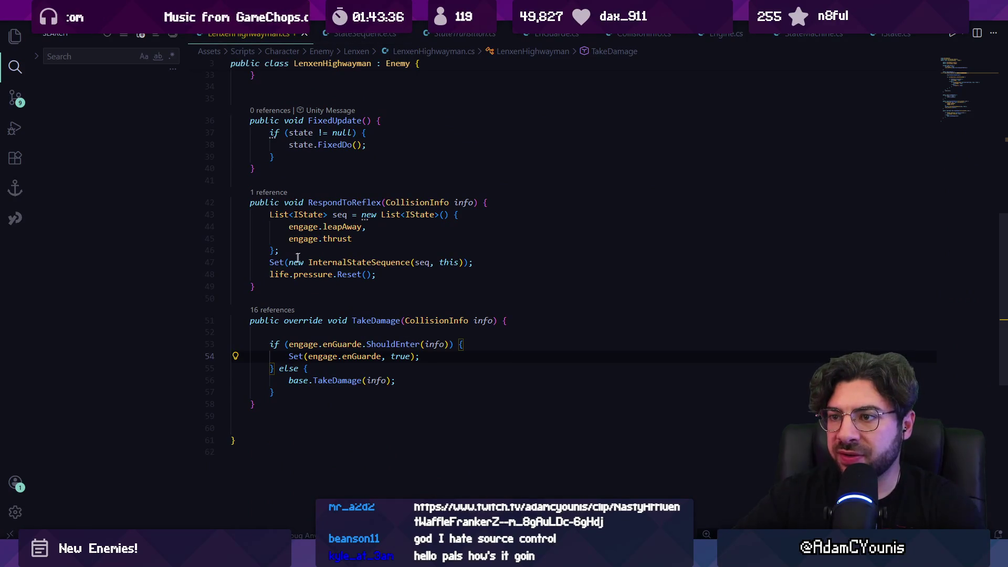
left_click(307, 249)
scroll(307, 249, "up", 1)
left_click_drag(255, 314, 275, 228)
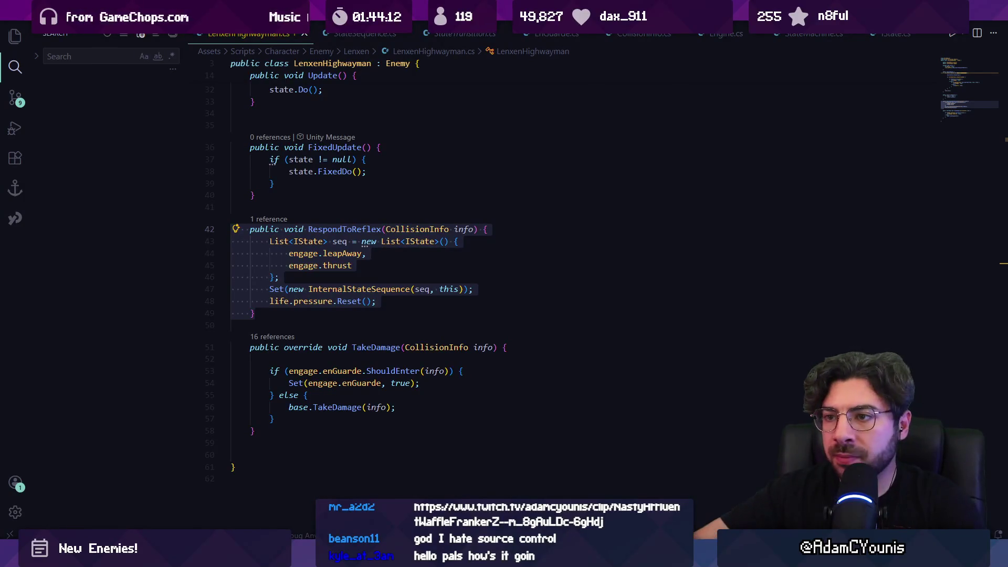
left_click(483, 301)
left_click_drag(484, 292, 235, 241)
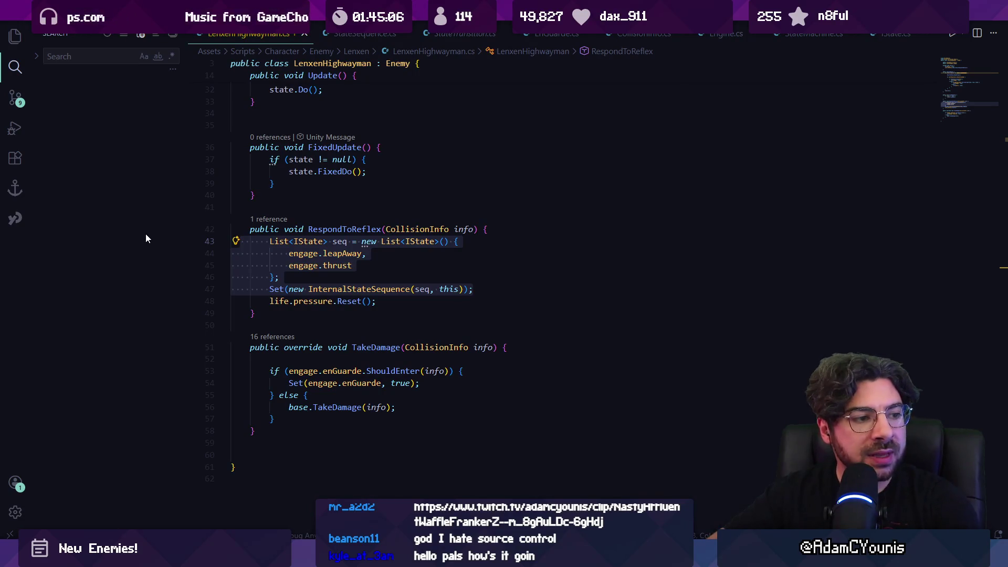
left_click(311, 318)
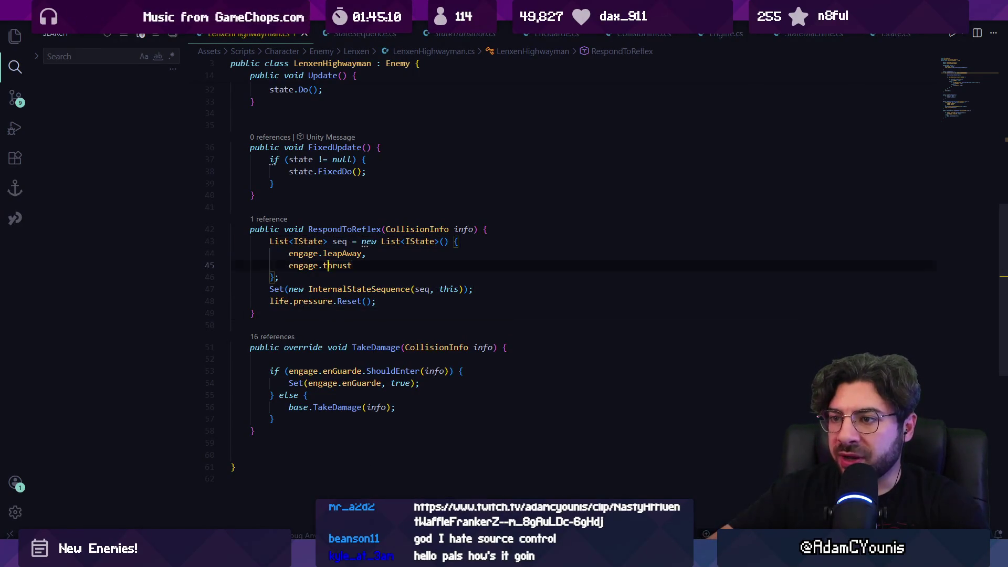
- Replace the InternalStateSequence argument in RespondToReflex's Set call with engage.thrust
triple_click(331, 265)
left_click(344, 289)
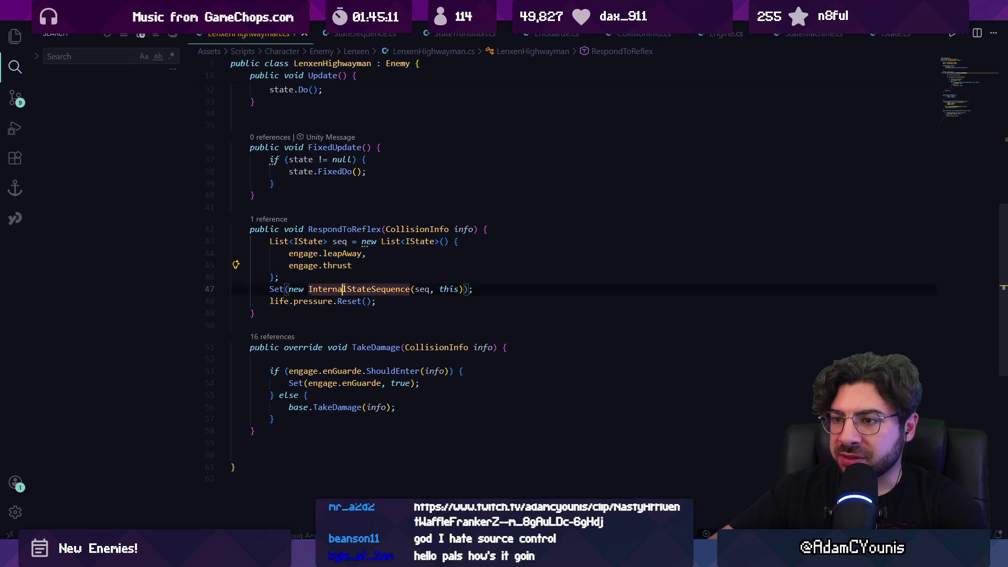
left_click(288, 265)
key("shift+Home")
key("shift+Down")
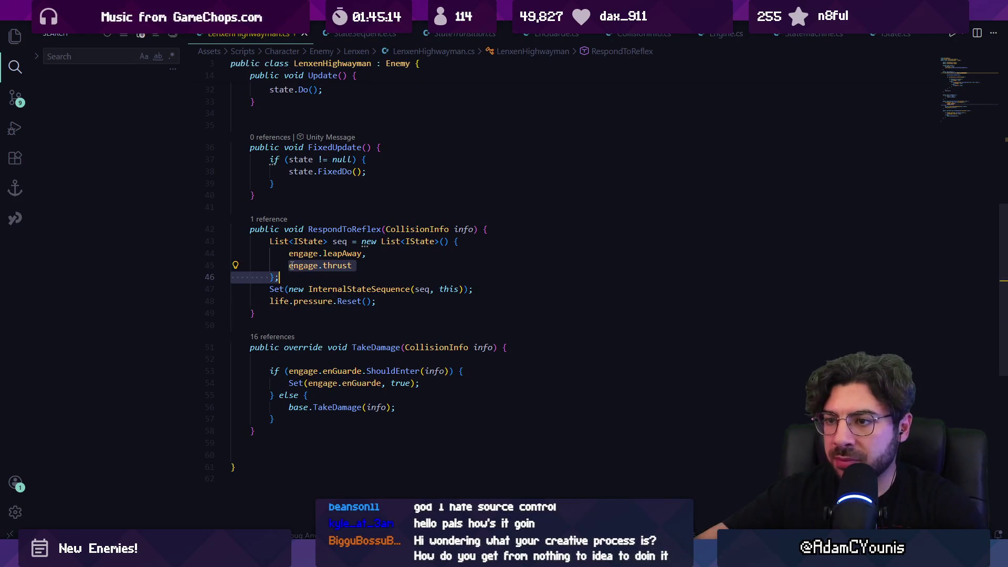
key("shift+Left")
key("shift+Left")
key("shift+Left")
key("ctrl+c")
key("Down")
key("End")
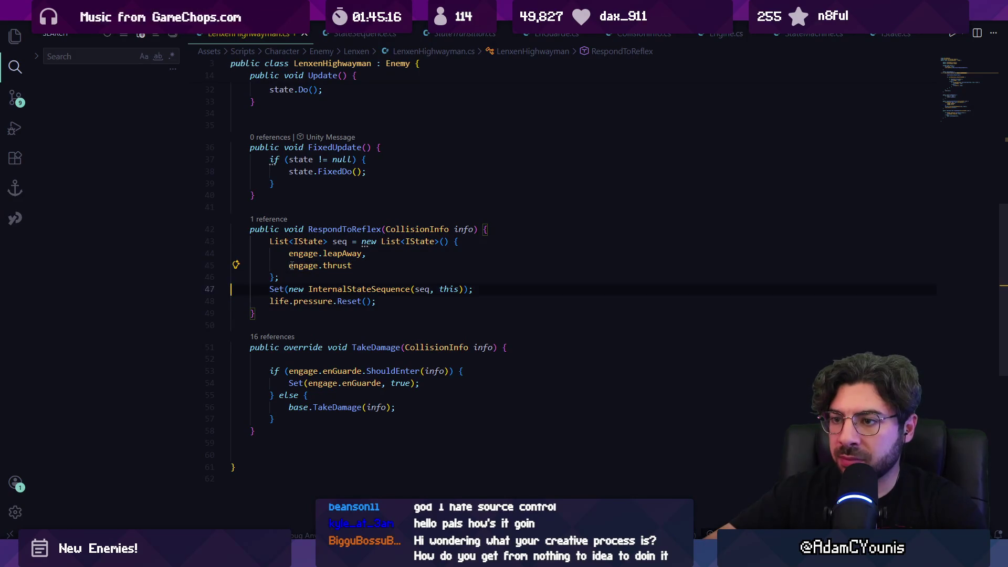
key("shift+Up")
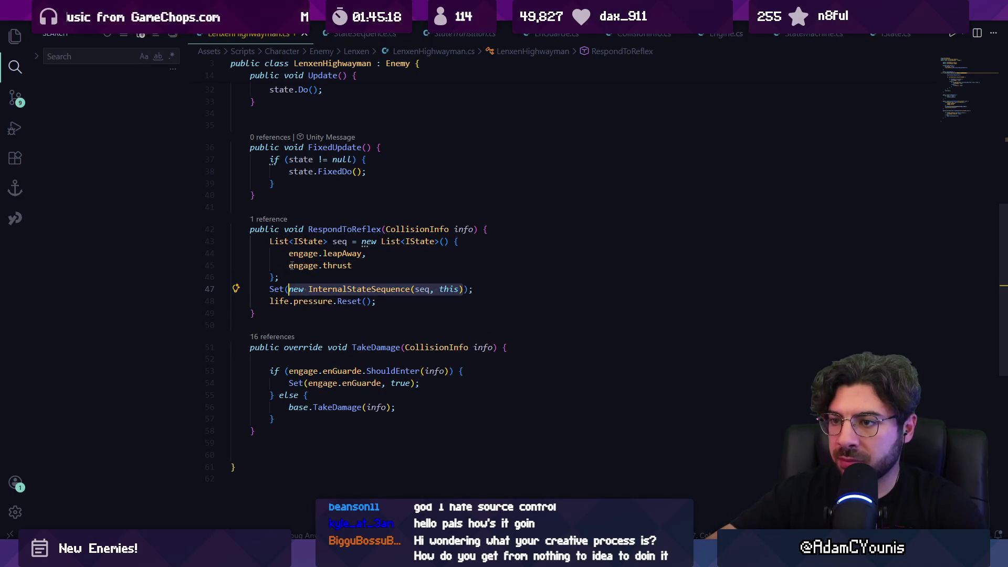
key("ctrl+v")
- Delete the now-unused seq list lines and start a playtest in Unity
key("Up")
key("End")
key("shift+Up")
key("shift+Up")
key("shift+Up")
key("shift+Home")
key("shift+Home")
key("ctrl+shift+k")
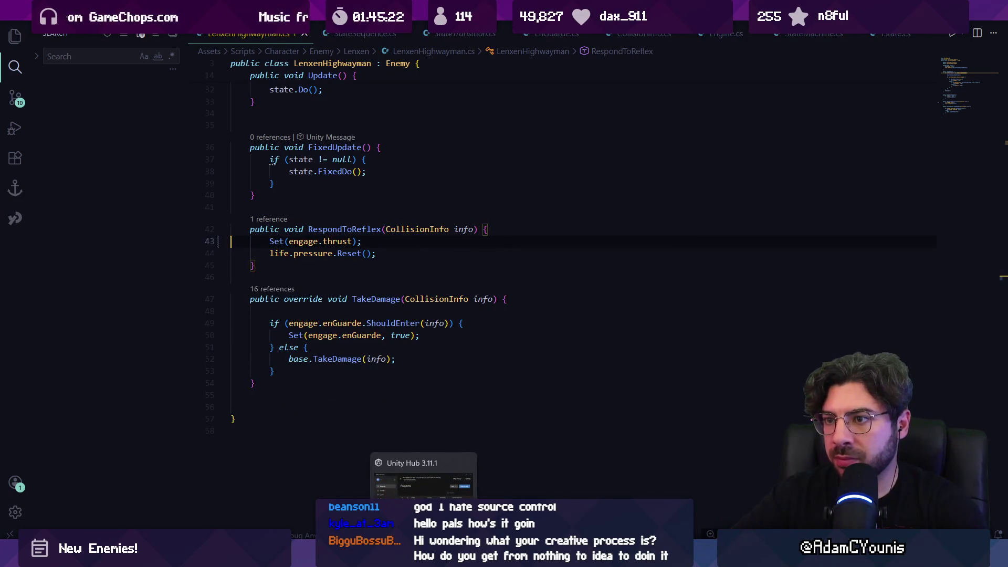
key("alt+Tab")
left_click(487, 32)
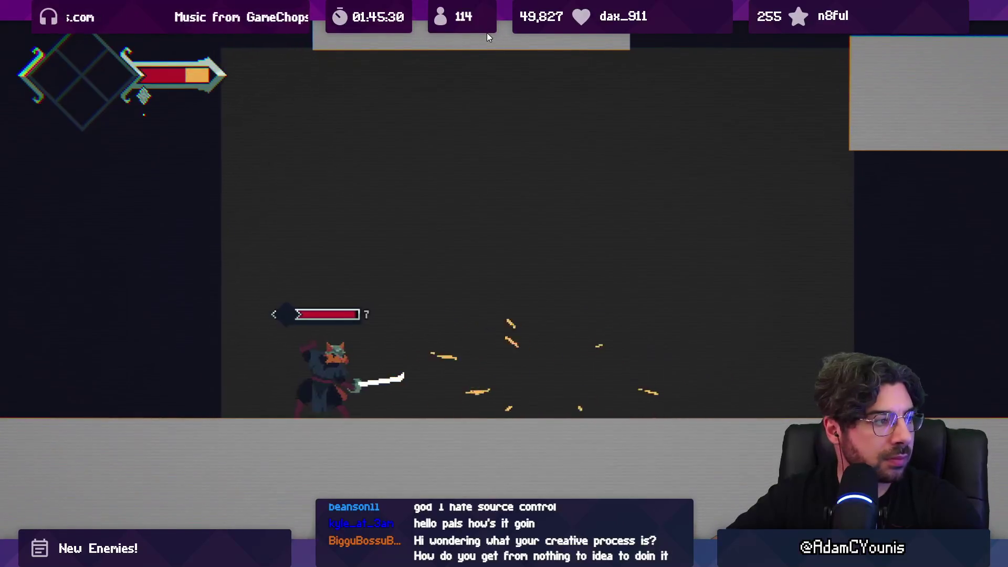
- Stop the Unity playtest and go to frame 24 of the thrust animation in Aseprite
left_click(486, 33)
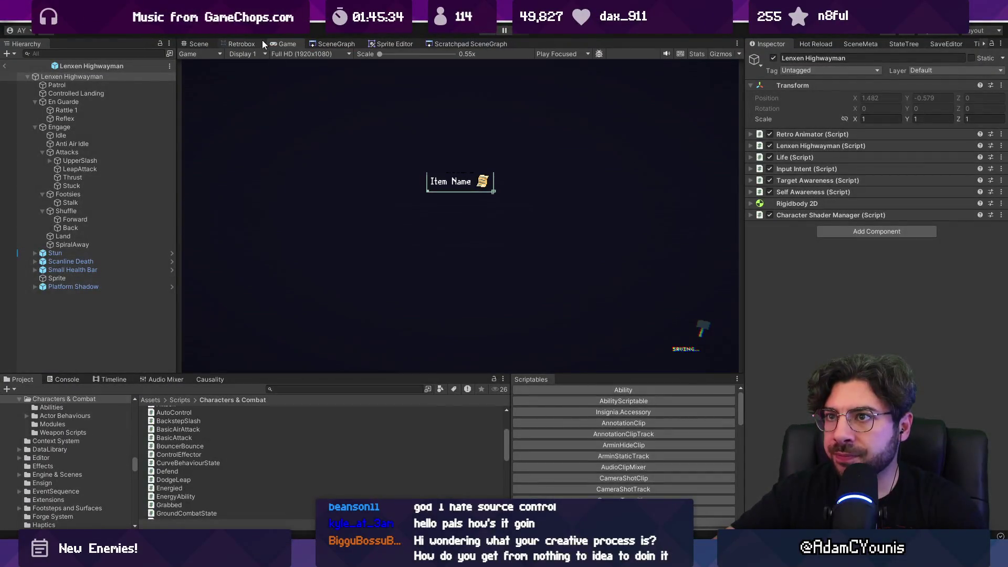
left_click(416, 381)
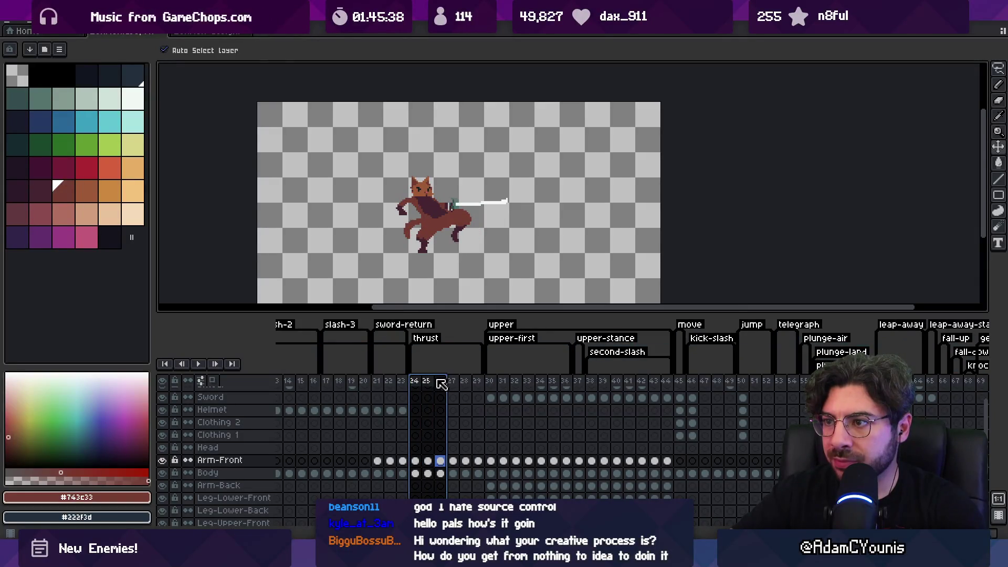
- Select thrust frames 24–26, preview them, and delete one frame from the animation
mouse_move(429, 383)
left_mouse_down()
mouse_move(475, 383)
mouse_move(424, 384)
left_mouse_up()
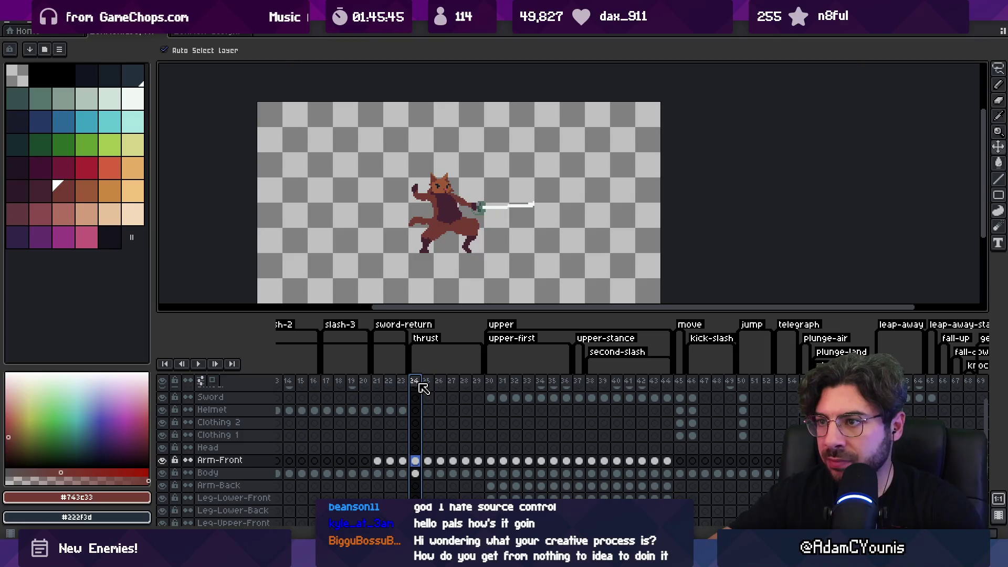
key("Return")
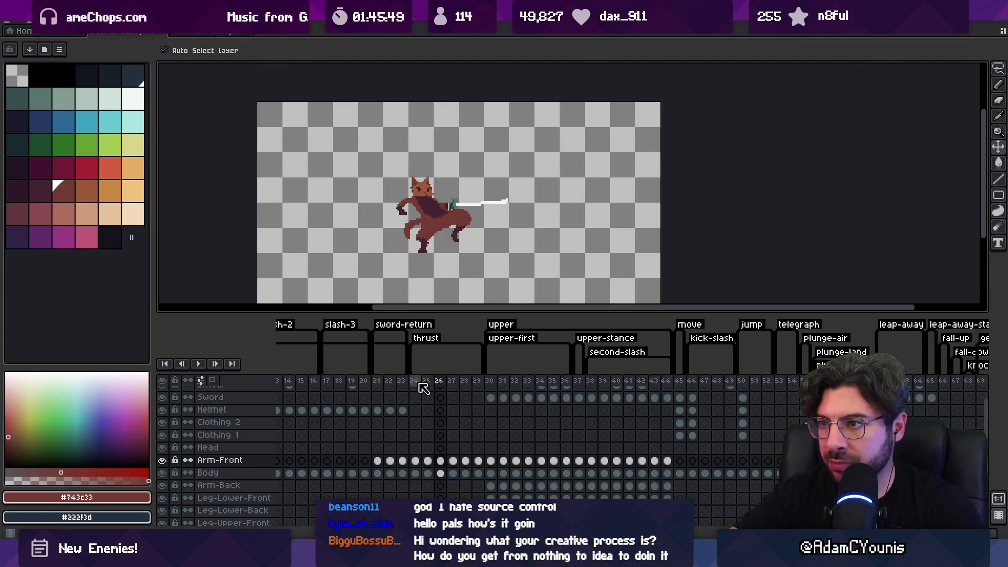
key("alt+c")
key("Return")
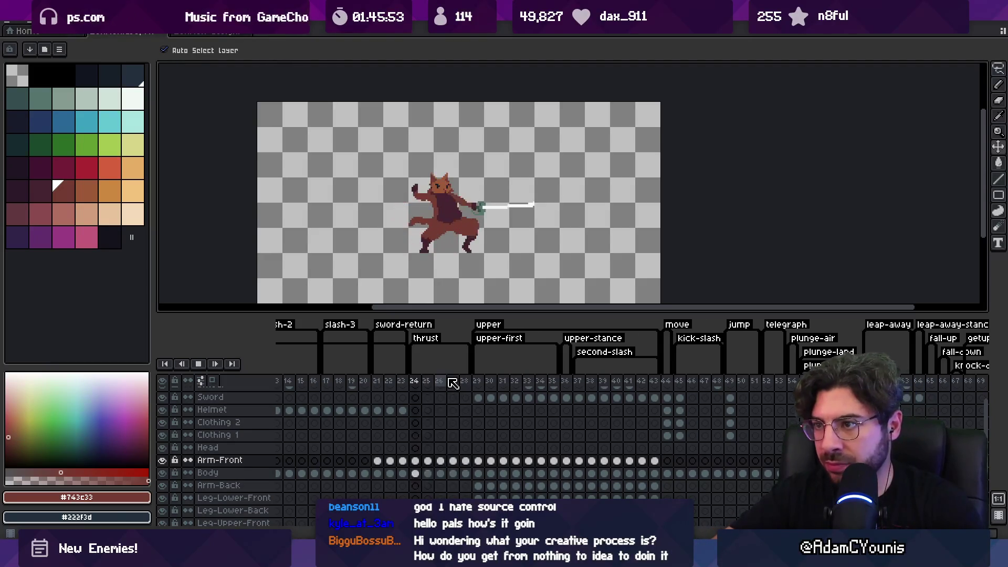
key("Return")
key("alt+Tab")
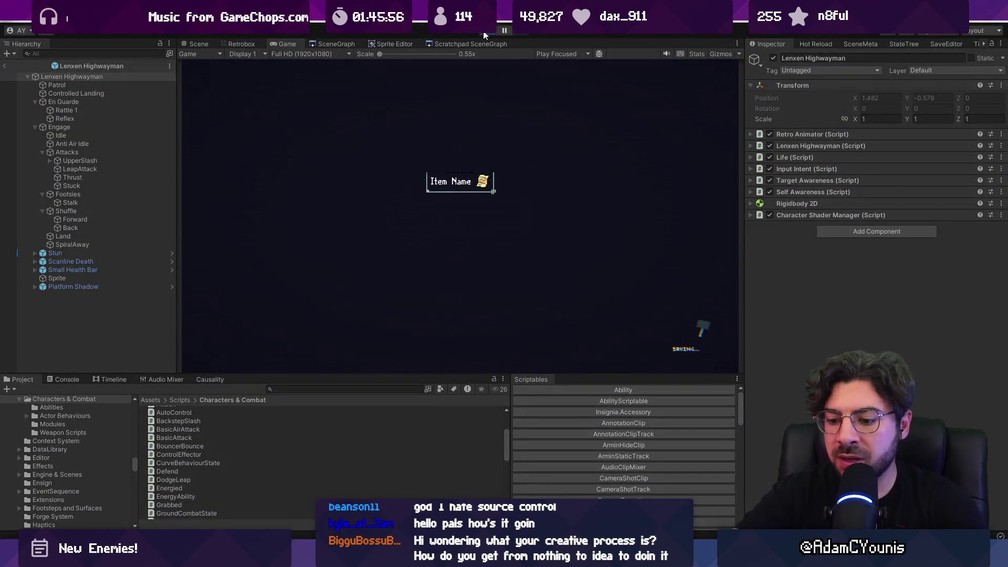
- Fight Lenxen in play mode, stop the game, and view the Console's NullReferenceException errors
left_click(484, 33)
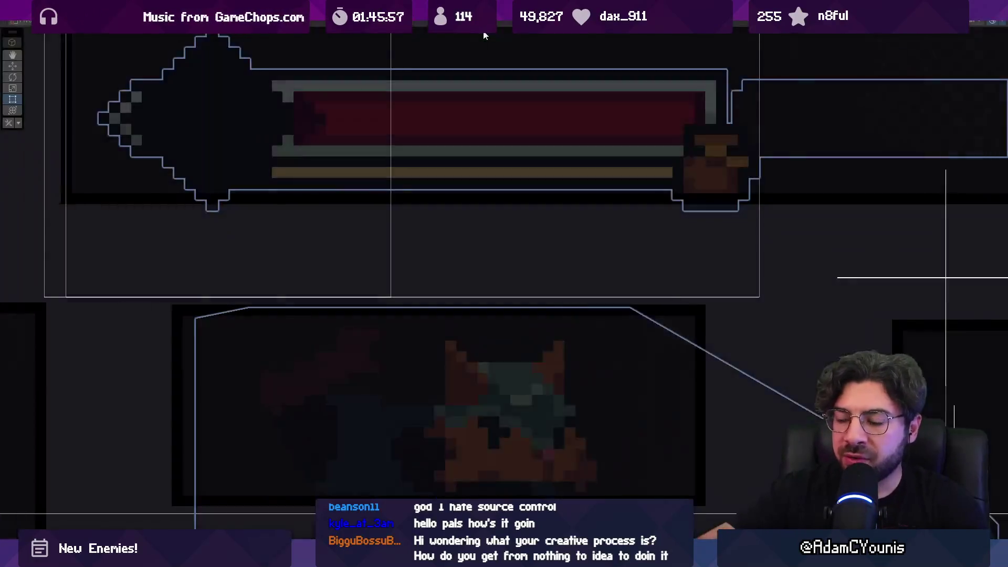
key("Right")
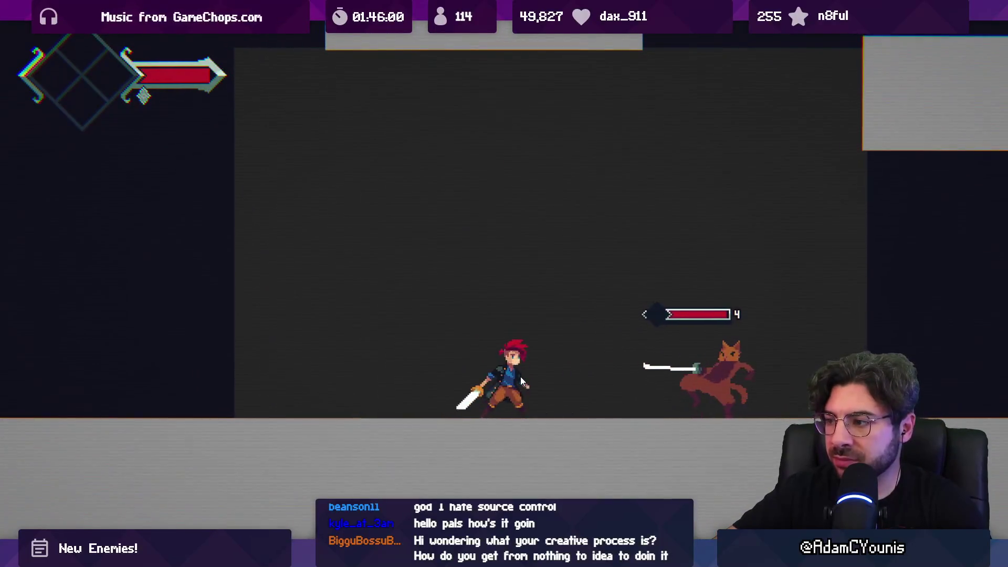
key("Left")
key("shift+space")
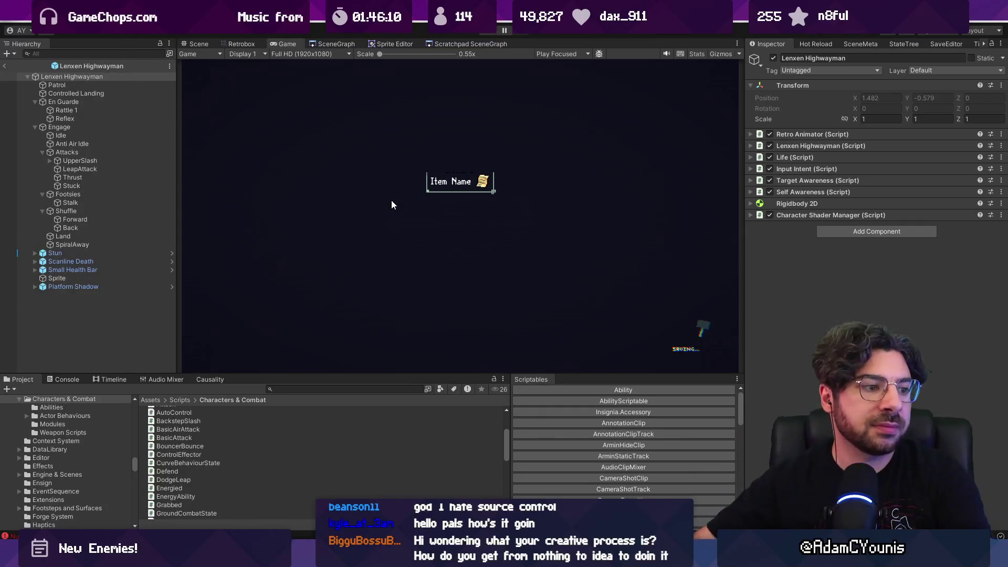
left_click(53, 381)
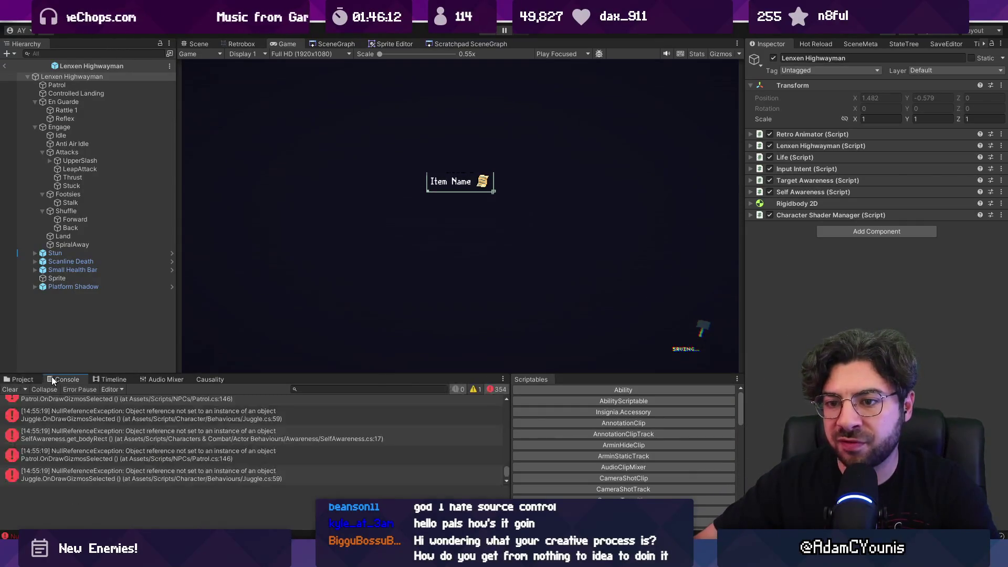
- Remove an empty line after TakeDamage in LenxenHighwayman.cs, then playtest and stop the game
left_click(21, 379)
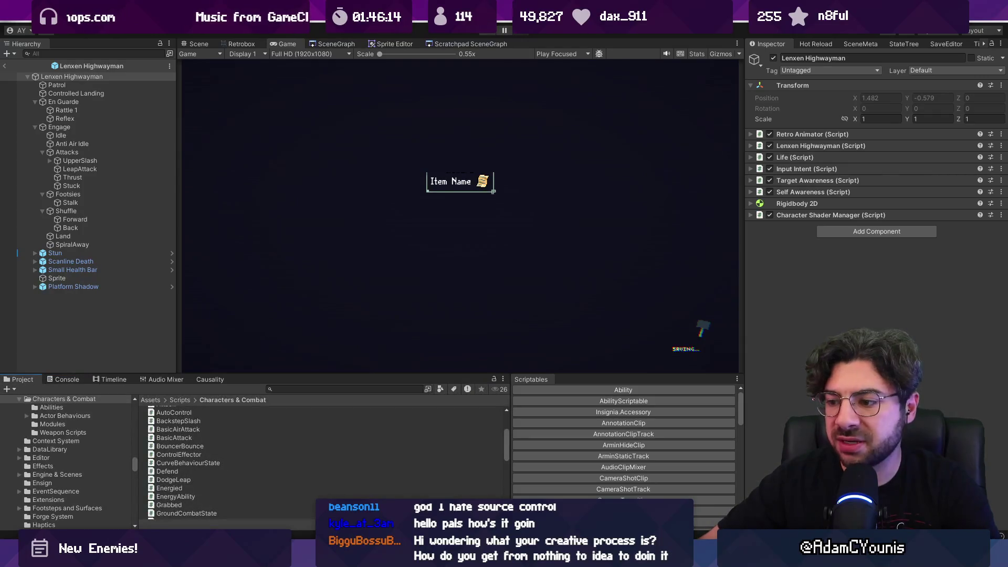
key("alt+Tab")
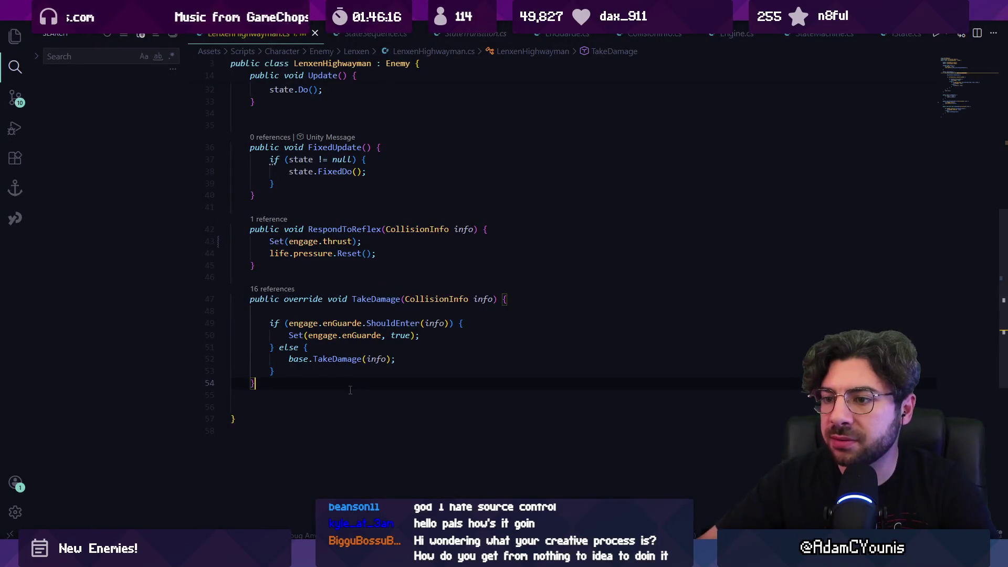
key("Delete")
key("alt+Tab")
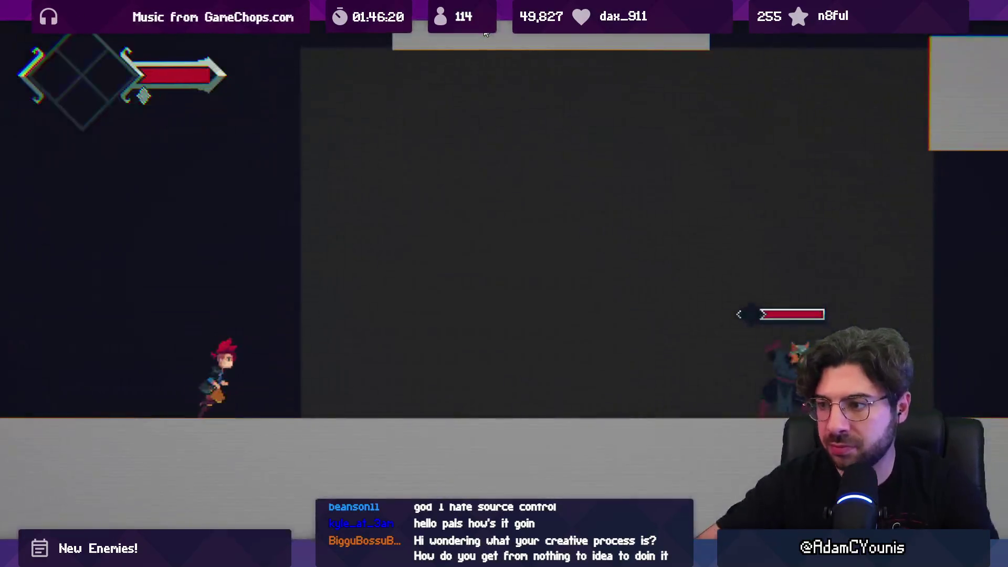
key("Right")
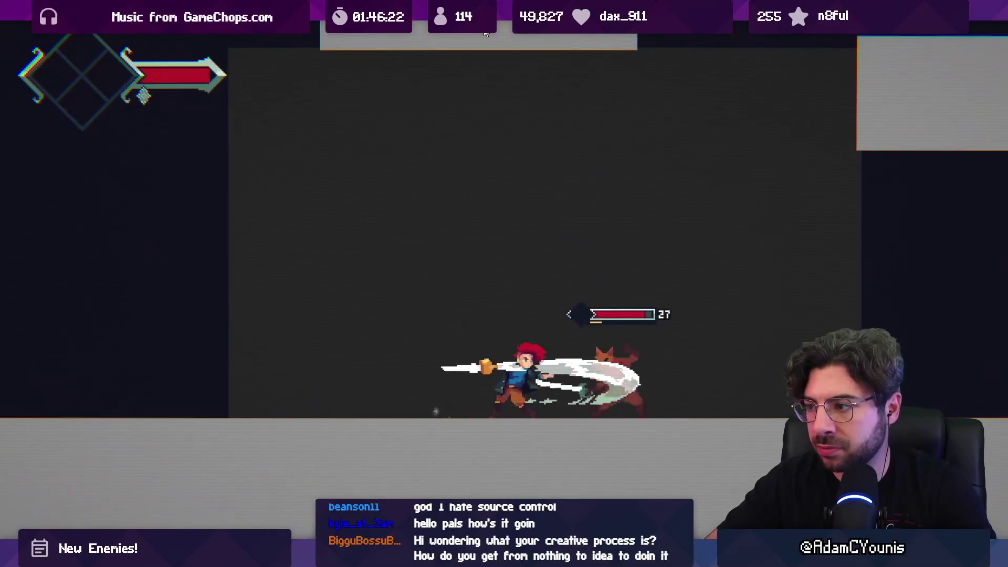
key("Right")
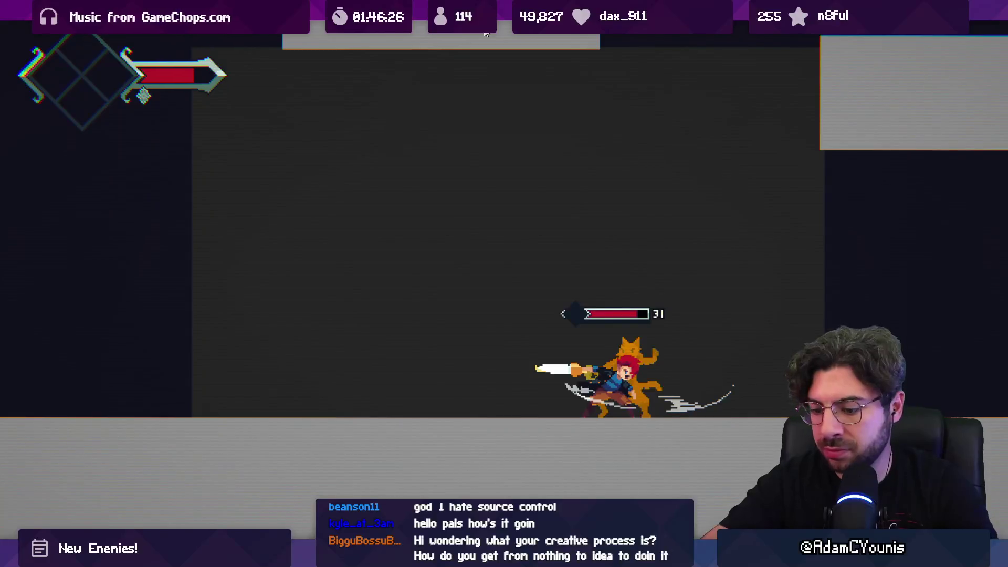
key("ctrl+shift+p")
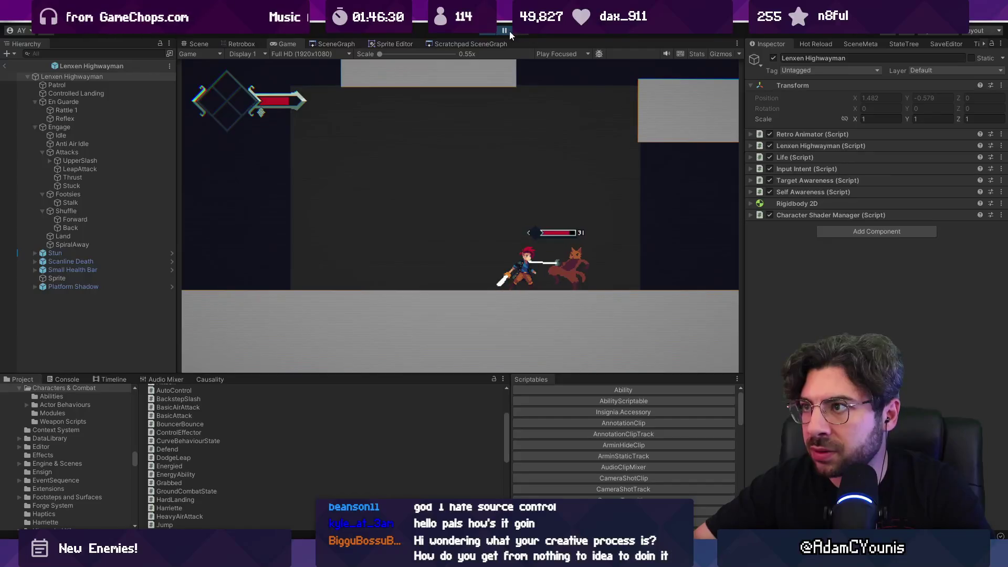
left_click(485, 33)
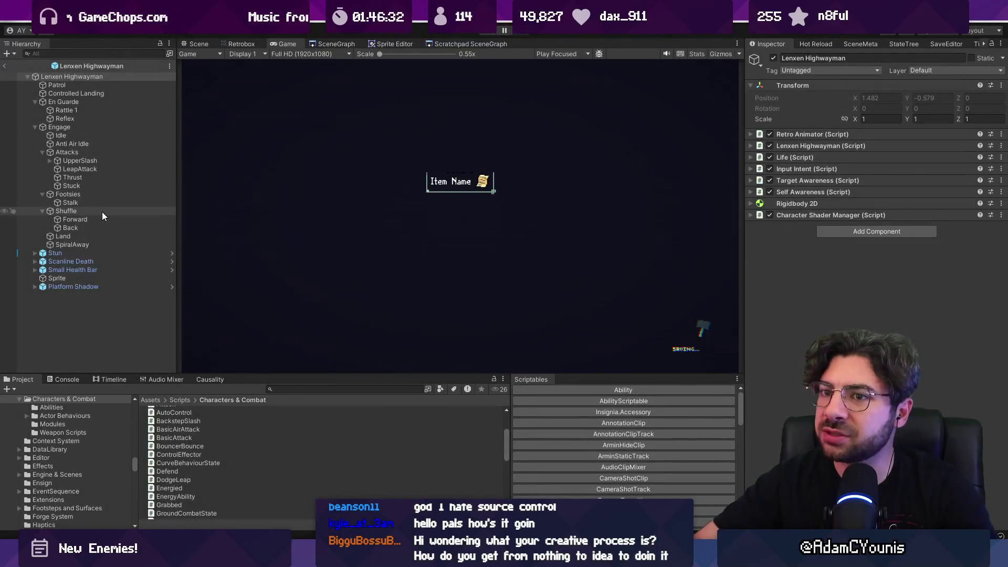
- Inspect the Back and Footsies state settings in the Inspector
left_click(101, 210)
key("Down")
key("Down")
left_click(98, 196)
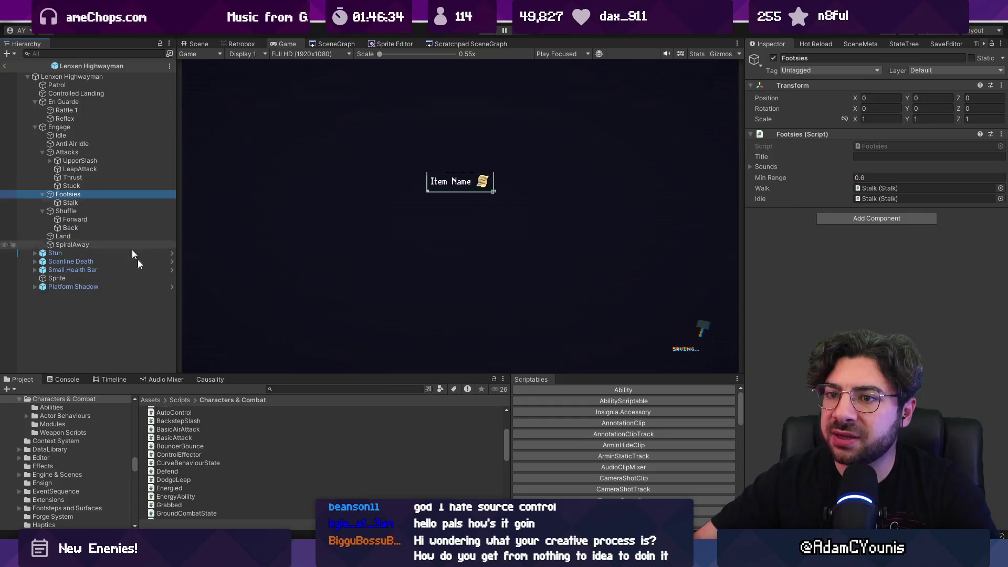
key("alt+Tab")
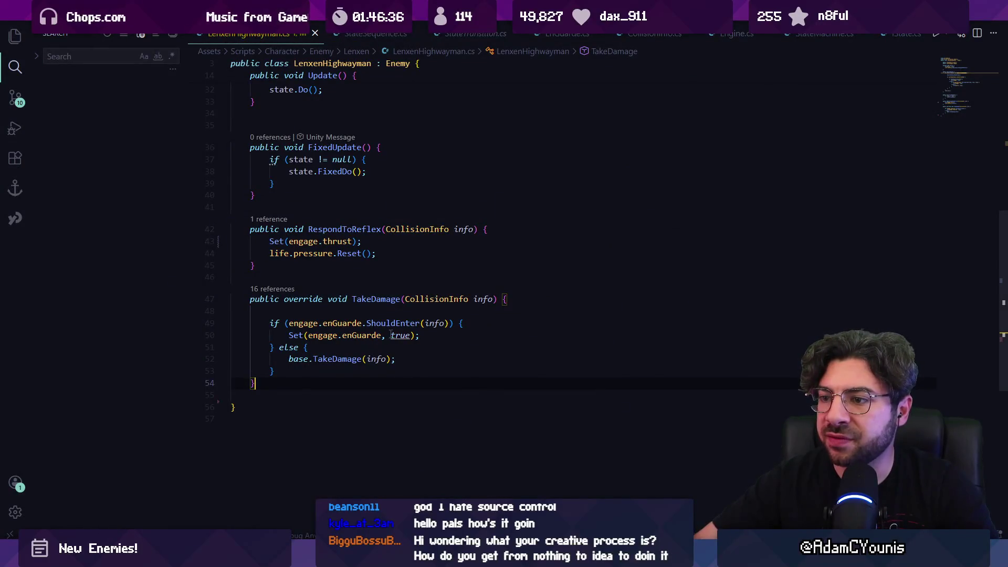
- Follow engage.thrust to its definition and open CurveBehaviourState.cs down to its Do() method
mouse_move(356, 339)
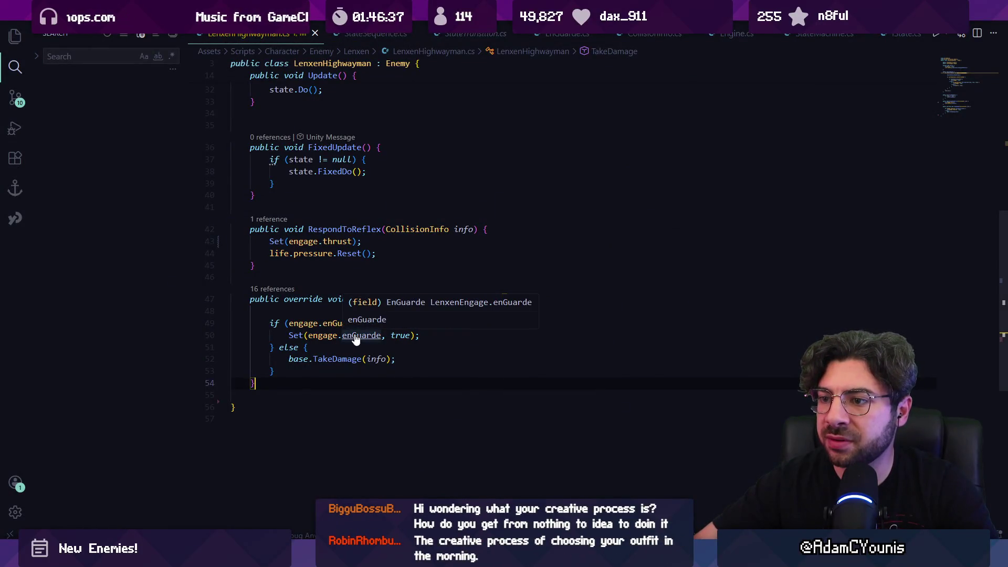
left_click(326, 241, "ctrl")
left_click(312, 219, "ctrl")
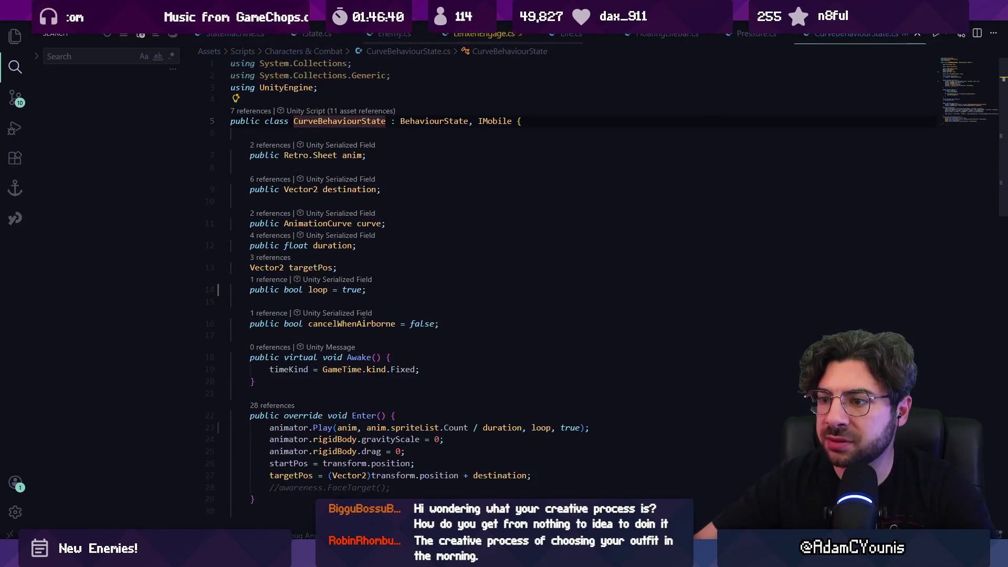
scroll(363, 318, "down", 4)
scroll(385, 356, "down", 4)
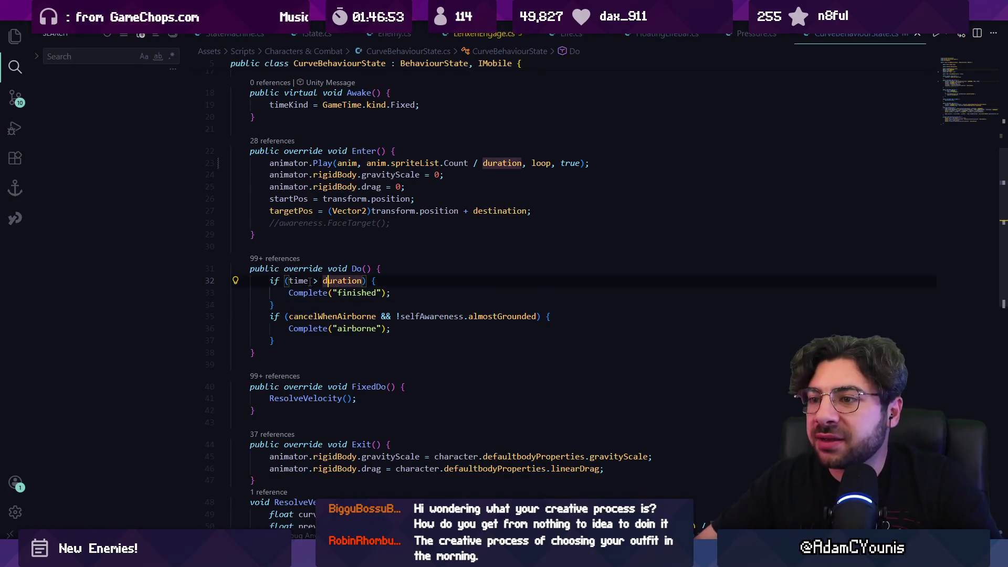
left_click(330, 328)
scroll(335, 351, "down", 2)
scroll(335, 350, "down", 4)
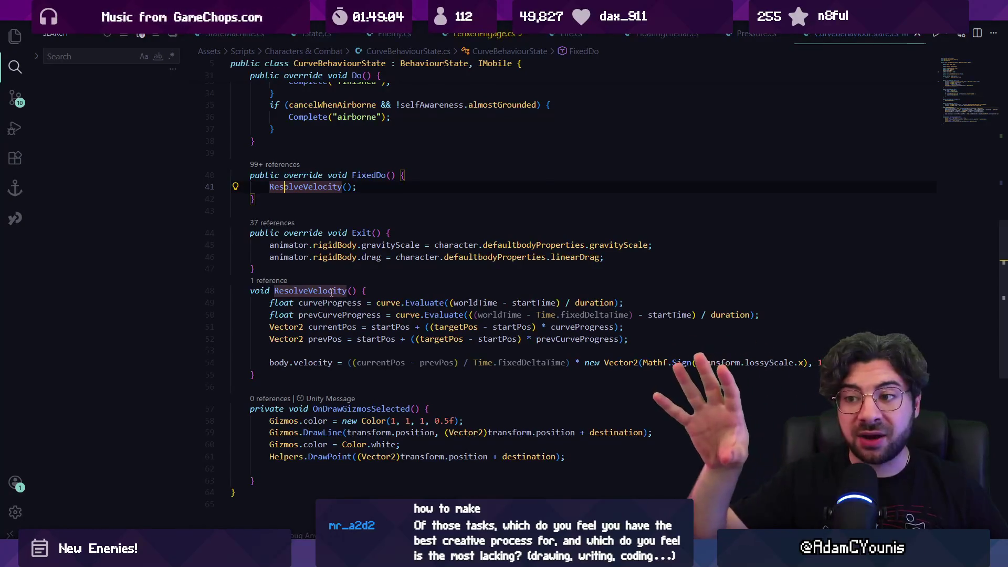
- Back in Aseprite, select frames 5–19 of the Lenxen animation timeline
key("alt+Tab")
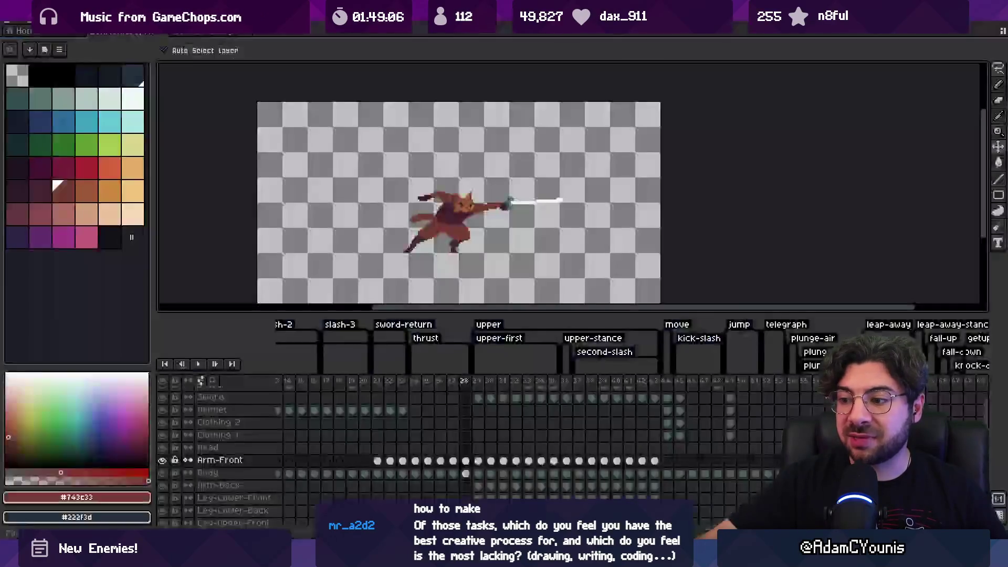
mouse_move(351, 381)
left_mouse_down()
mouse_move(278, 374)
mouse_move(341, 386)
left_mouse_up()
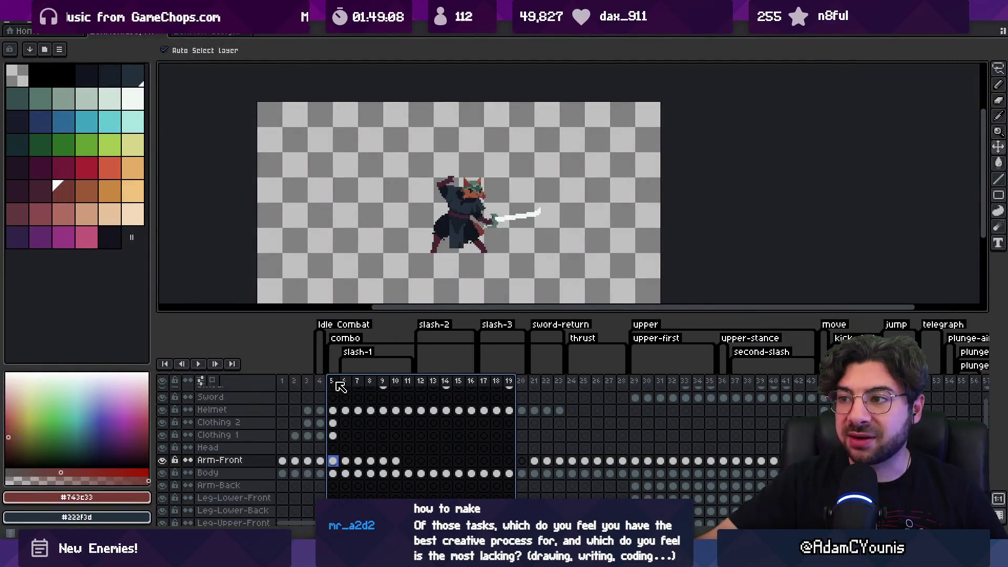
scroll(447, 221, "up", 2)
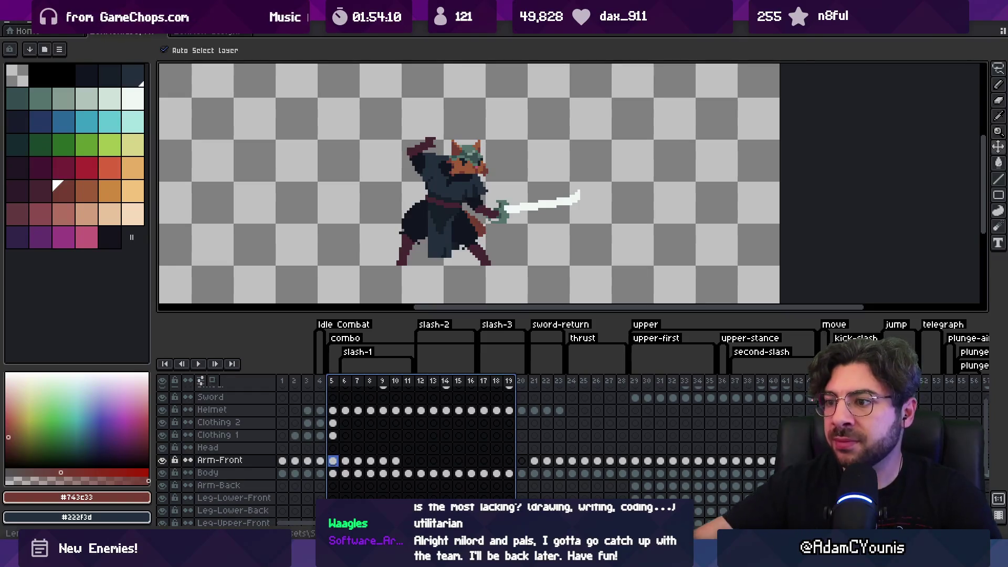
- Select thrust frames 7 through 23 in the Aseprite timeline
scroll(428, 398, "right", 2)
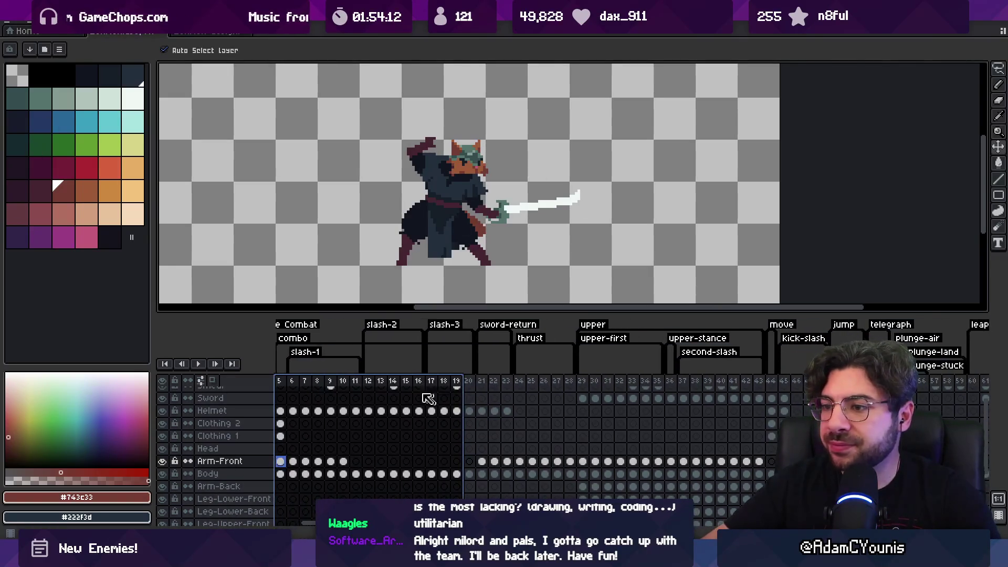
mouse_move(310, 385)
left_mouse_down()
mouse_move(564, 385)
mouse_move(534, 385)
left_mouse_up()
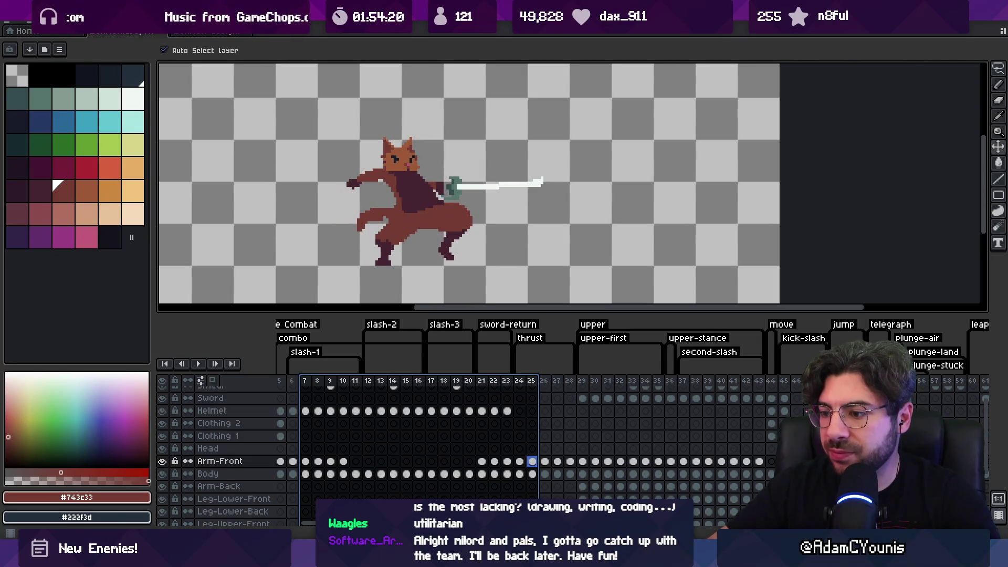
key("alt+Tab")
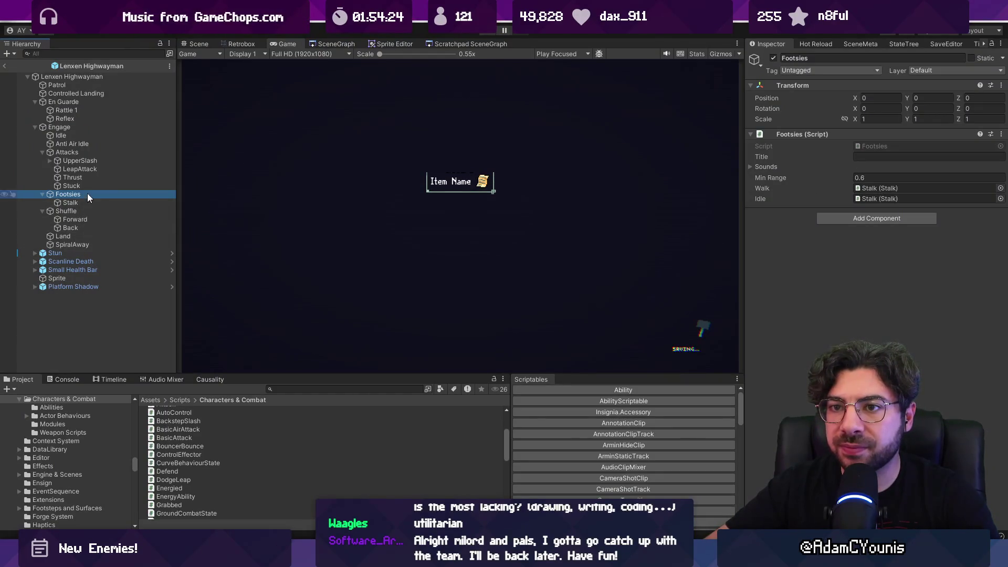
- Check the Thrust state's Duration and open its CurveBehaviourState script from the Script field
left_click(88, 179)
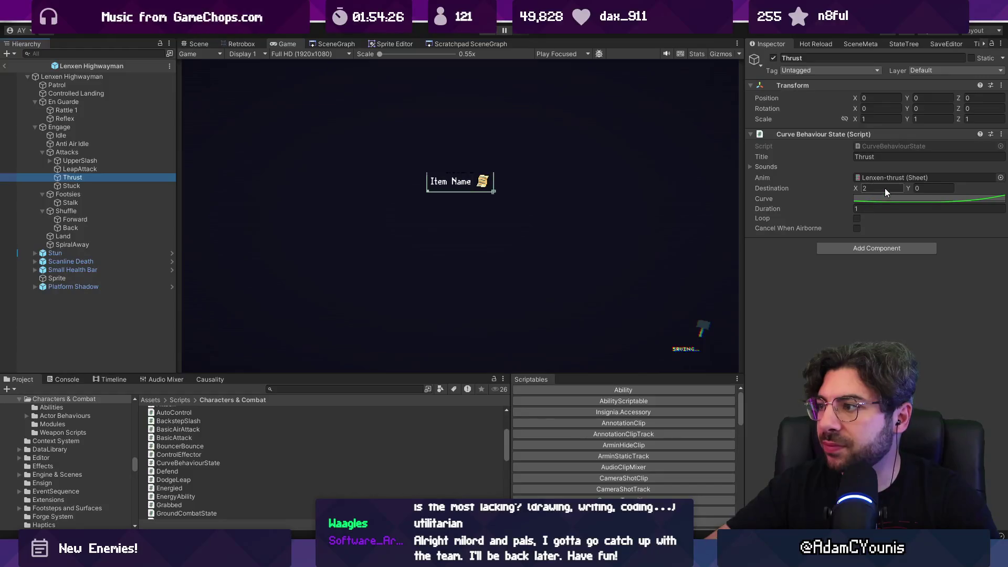
left_click(863, 209)
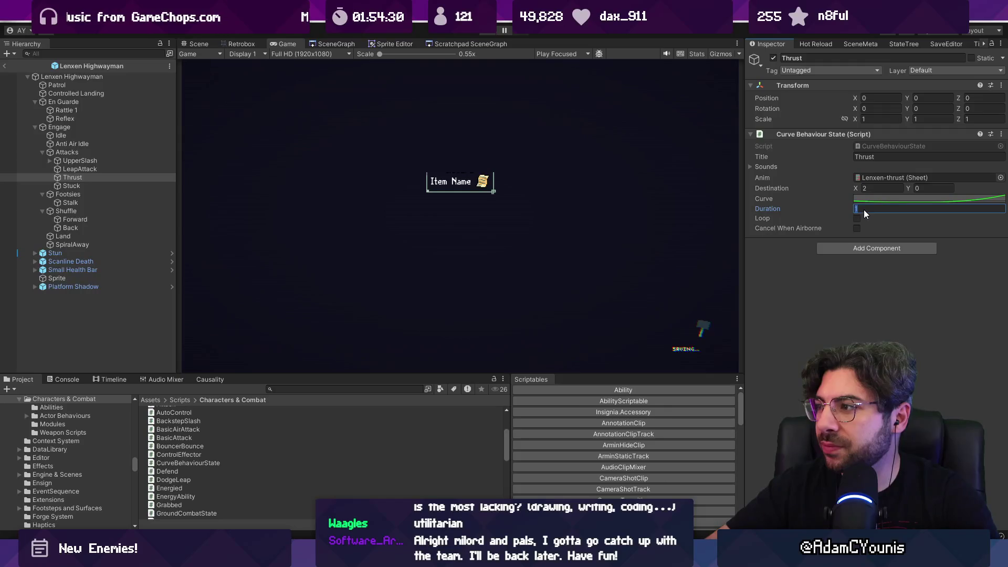
left_click(840, 269)
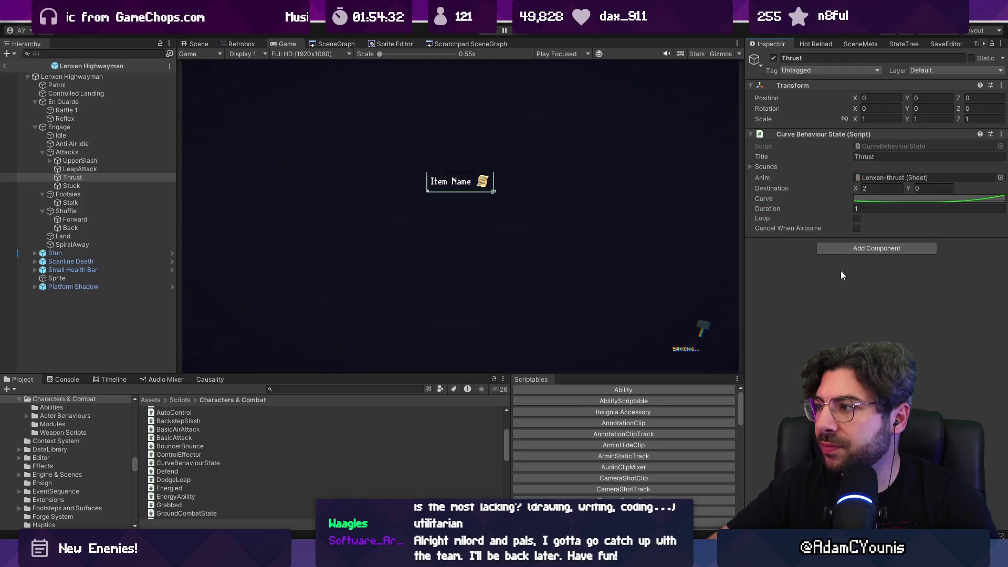
double_click(891, 146)
scroll(483, 278, "down", 5)
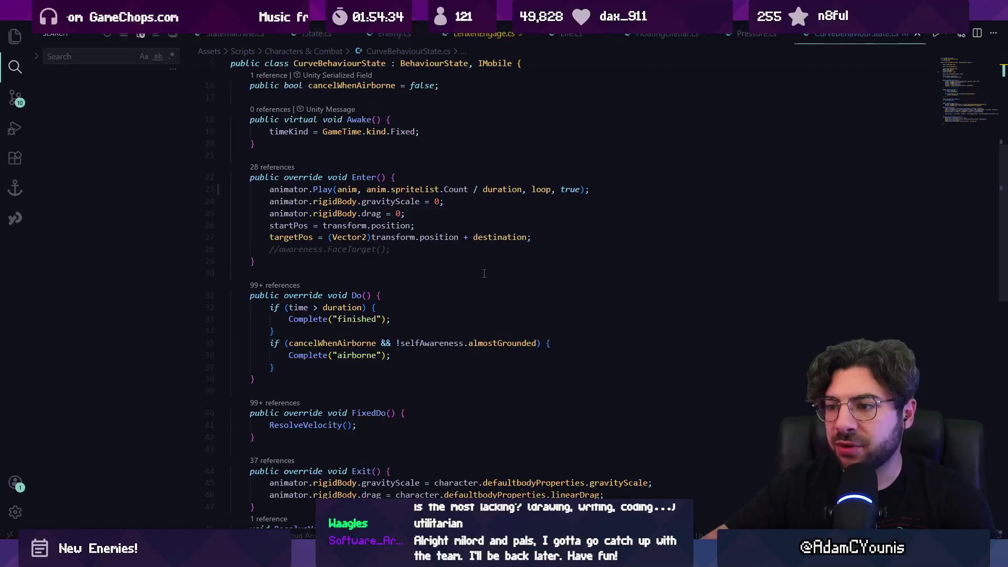
- Search CurveBehaviourState.cs for 'play' and trace how line 23 uses duration and spriteList
key("ctrl+f")
scroll(483, 276, "up", 5)
type("play")
scroll(484, 273, "down", 3)
key("Escape")
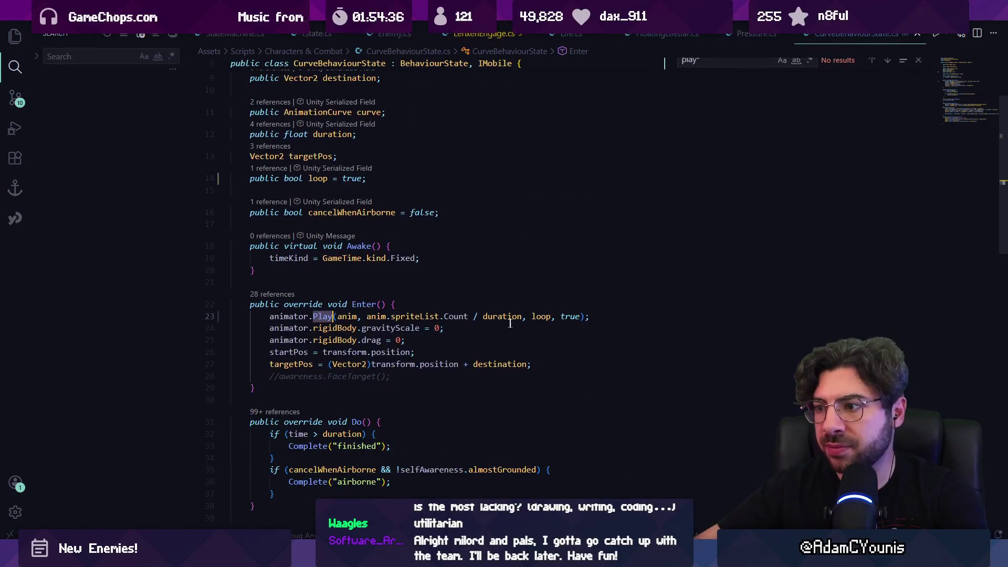
left_click(485, 316)
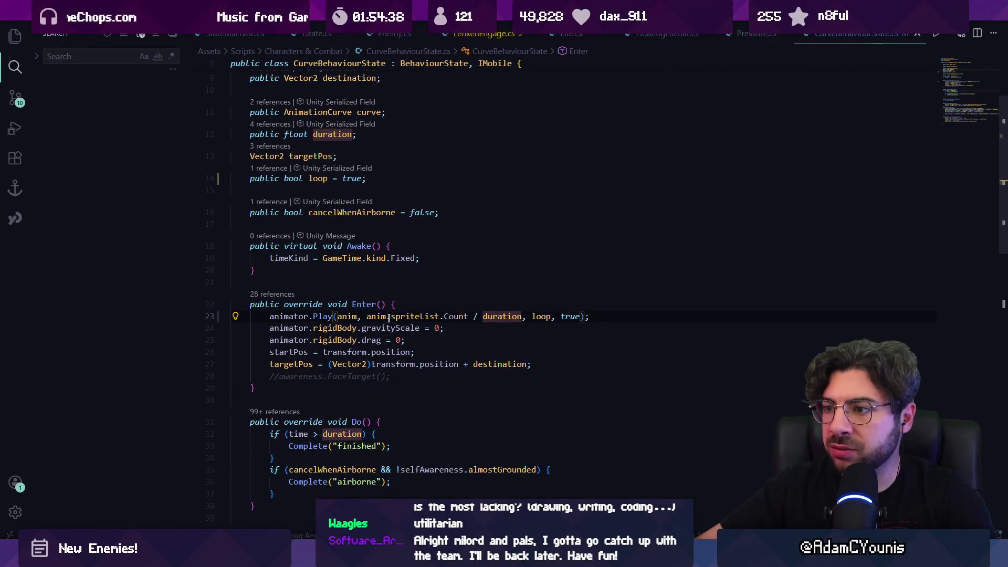
left_click(389, 317)
left_click(502, 316)
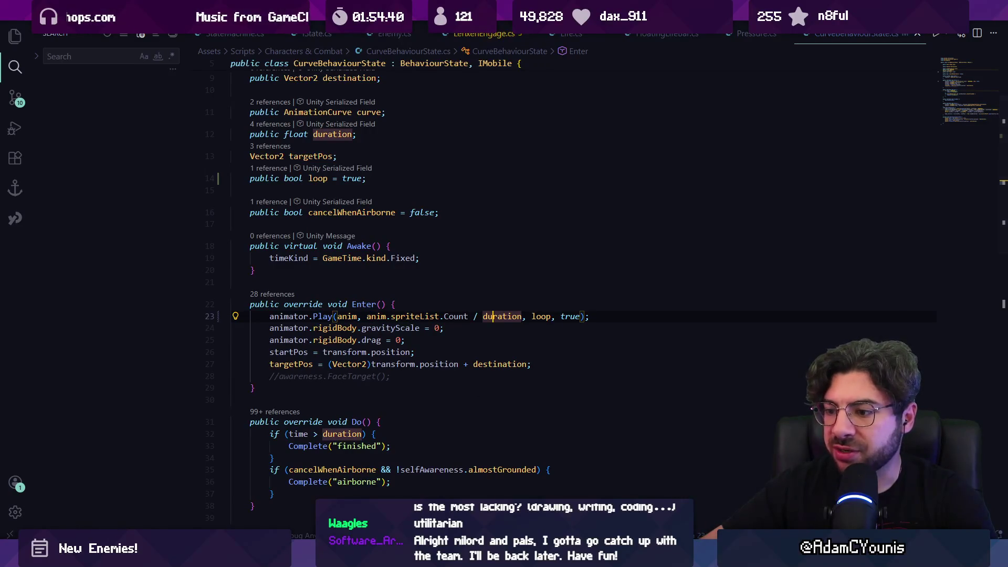
key("alt+Tab")
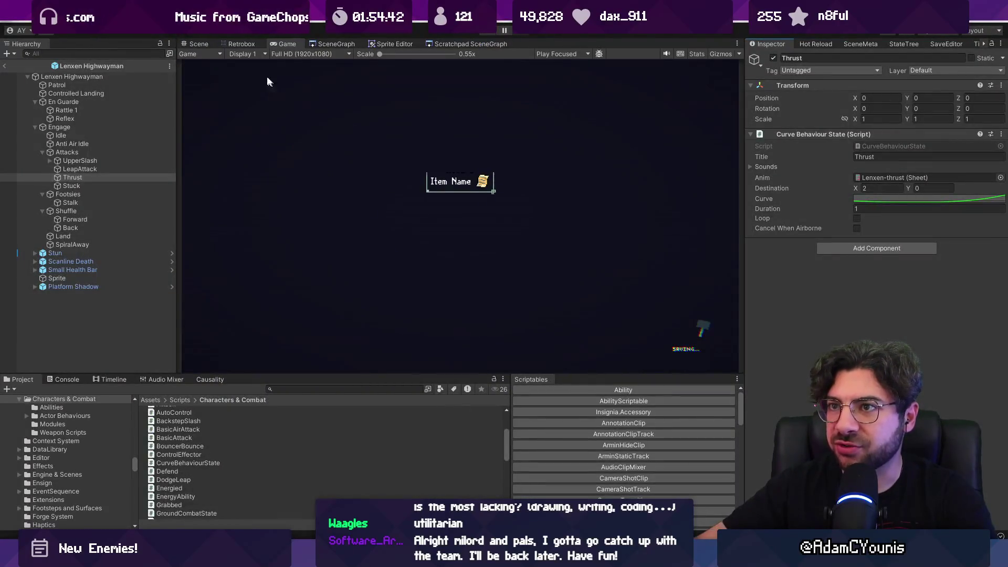
- Open the Retrobox animation editor and load the Lenxen-thrust sheet from the Thrust state
left_click(199, 44)
left_click(239, 44)
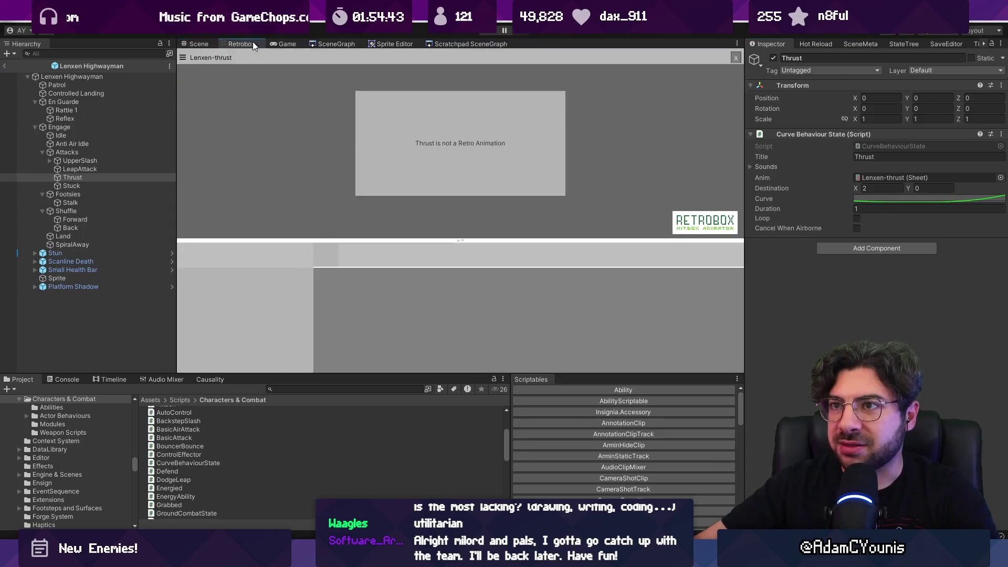
left_click(89, 178)
double_click(887, 177)
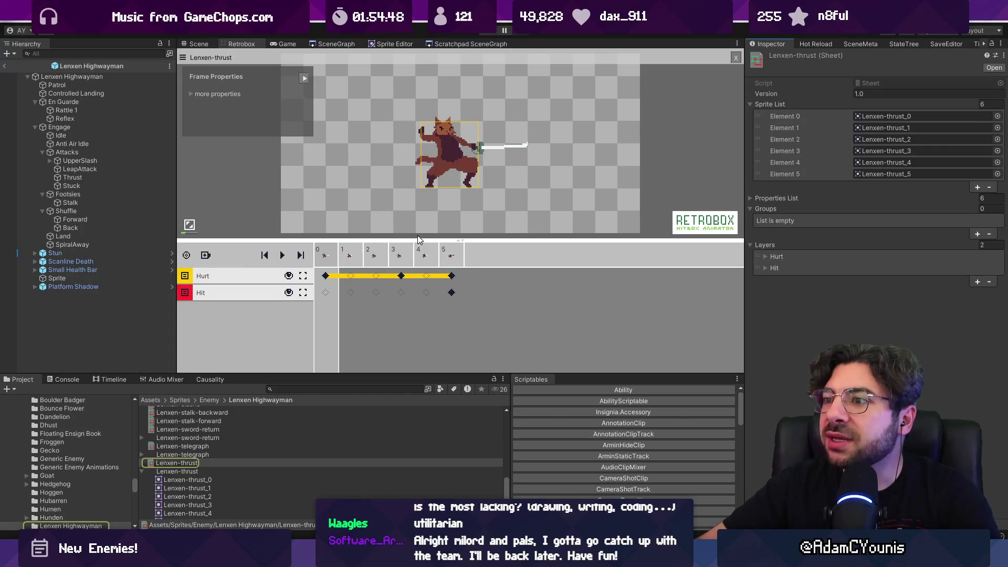
- Check the Attacks group and Land state, then step through the thrust frames from frame 1
left_click(112, 152)
left_click(105, 235)
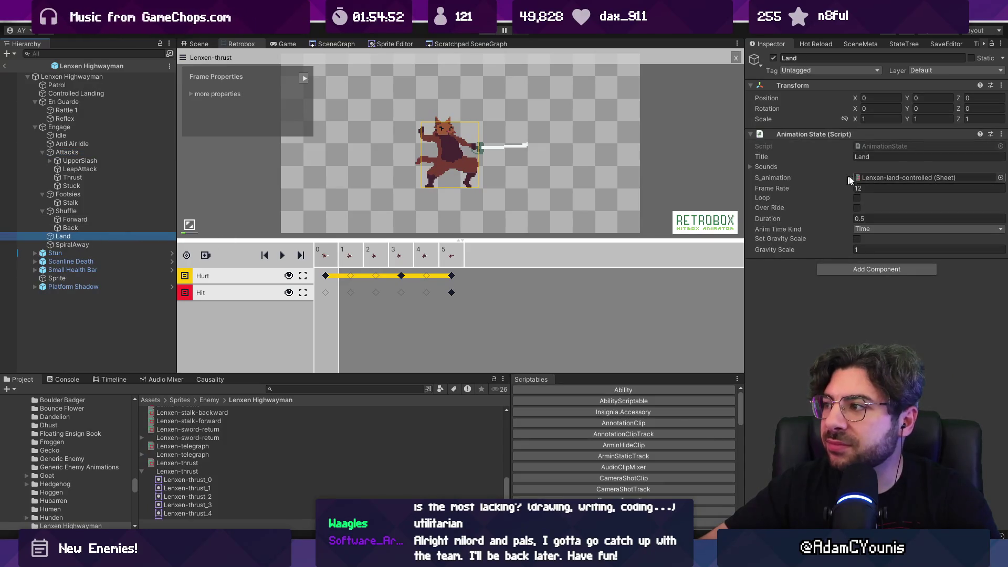
left_click(870, 179)
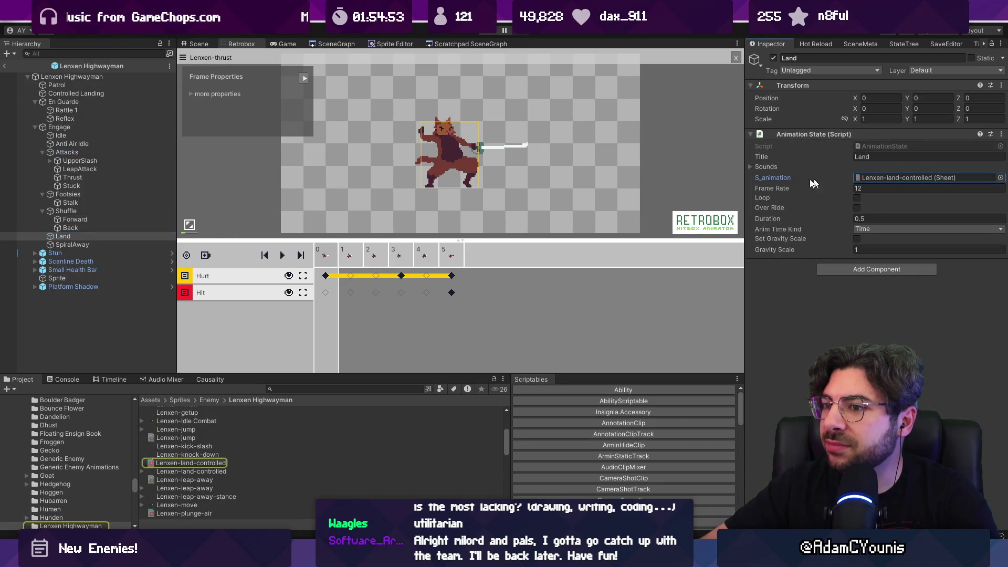
left_click(346, 261)
key("Right")
key("Right")
key("Right")
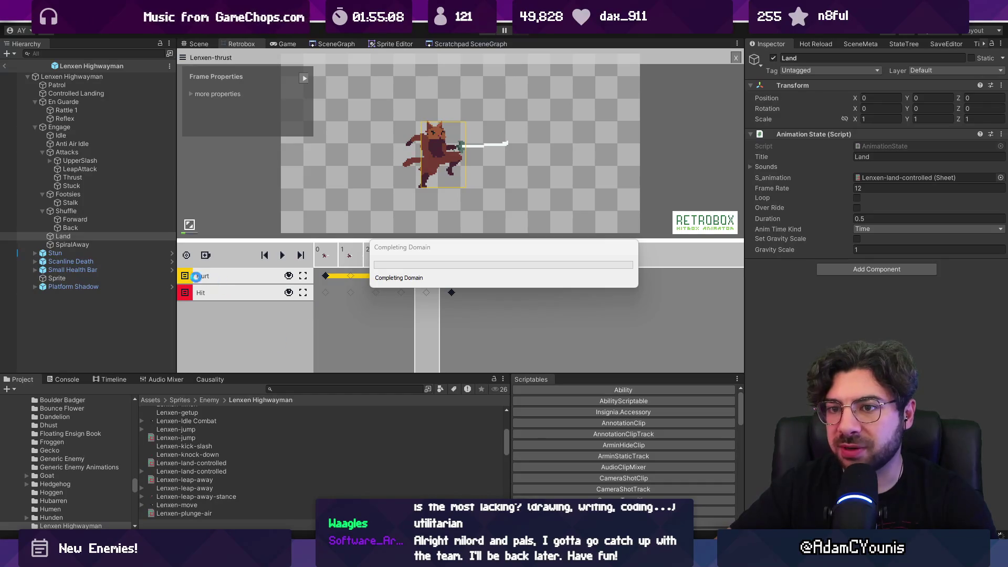
- Inspect the SpiralAway state, reopen the Lenxen-thrust sheet, and switch to Aseprite
left_click(73, 245)
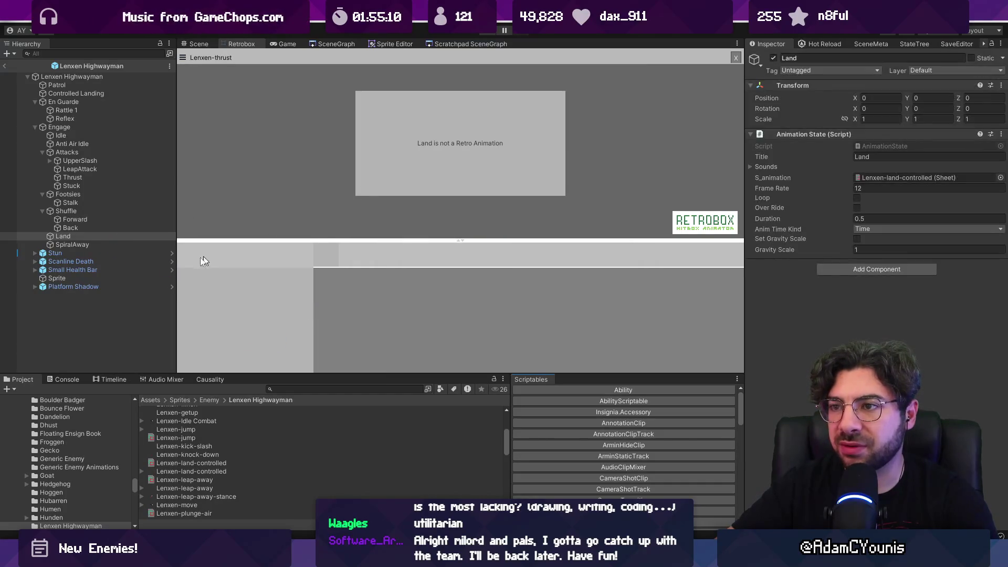
left_click(87, 179)
double_click(904, 177)
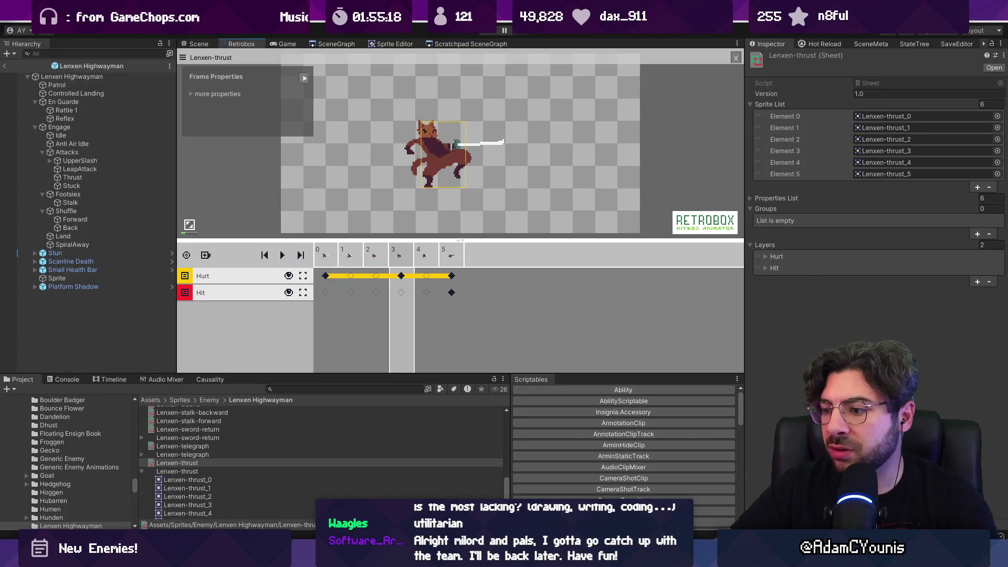
key("alt+Tab")
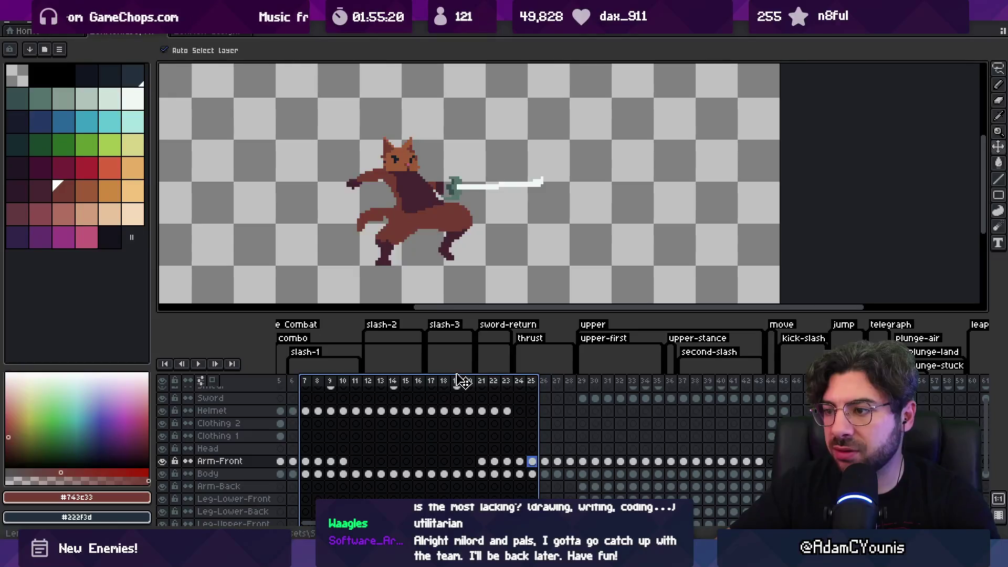
- Export thrust frames 24–27 to the sprite sheet, overwriting the old files, and return to Unity
mouse_move(519, 381)
left_mouse_down()
mouse_move(586, 386)
mouse_move(524, 383)
mouse_move(560, 385)
left_mouse_up()
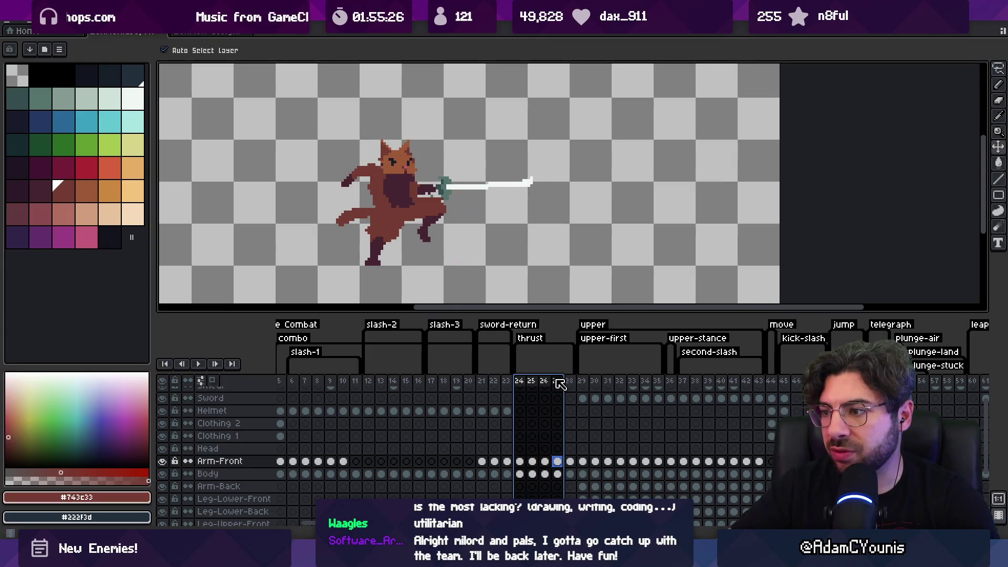
key("ctrl+e")
key("Return")
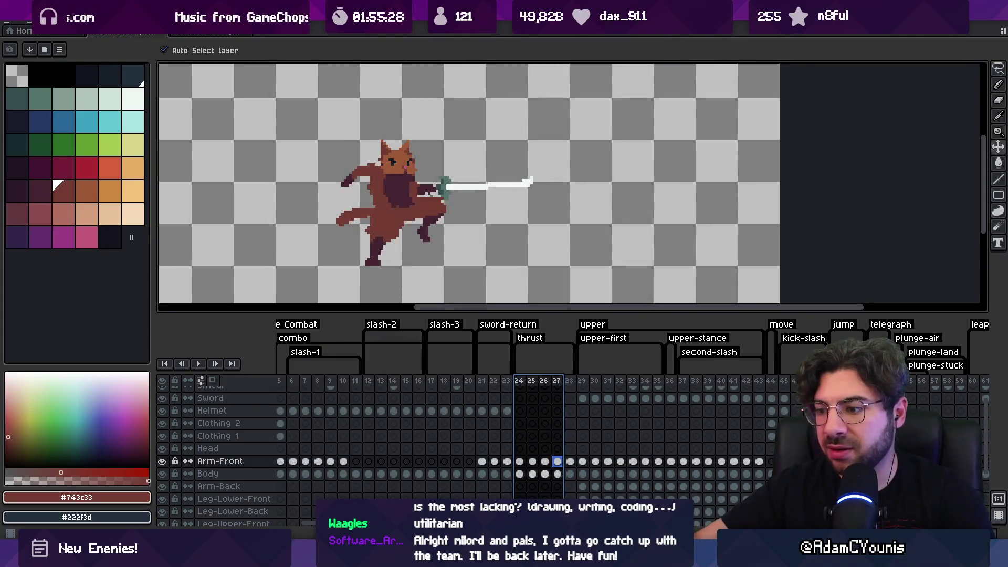
key("alt+Tab")
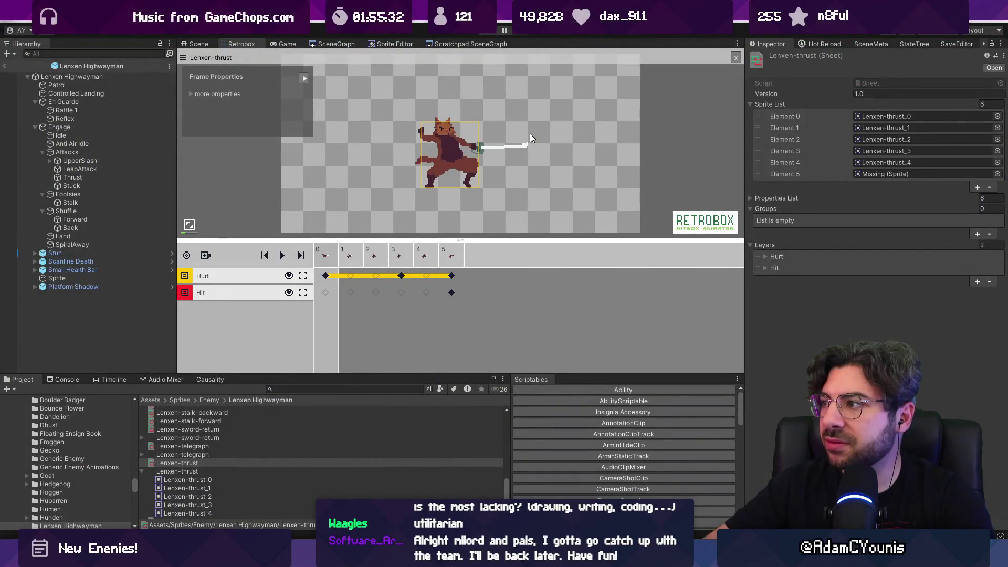
- Assign the Lenxen-thrust_4 sprite to the empty Element 5 slot
left_click(997, 174)
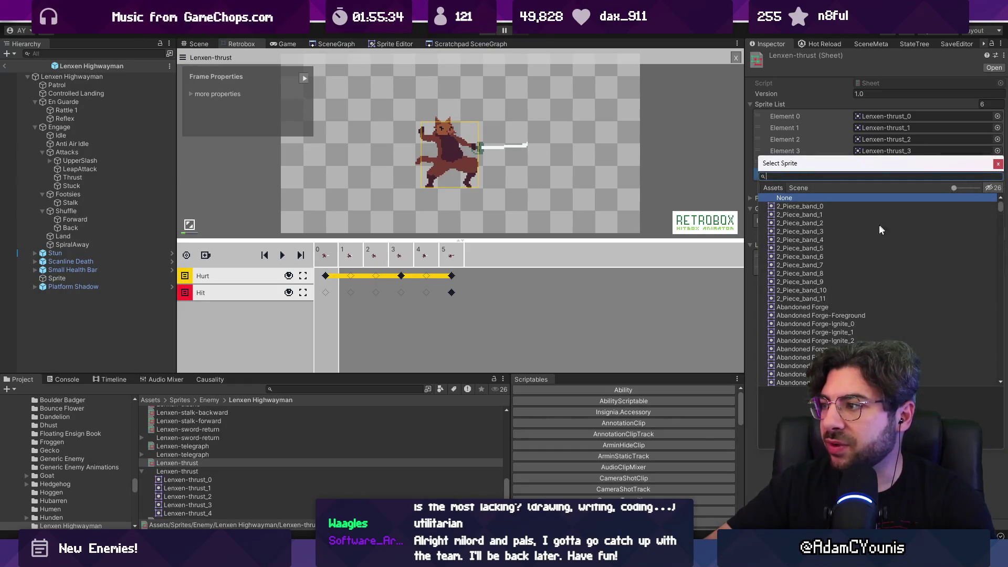
left_click(820, 239)
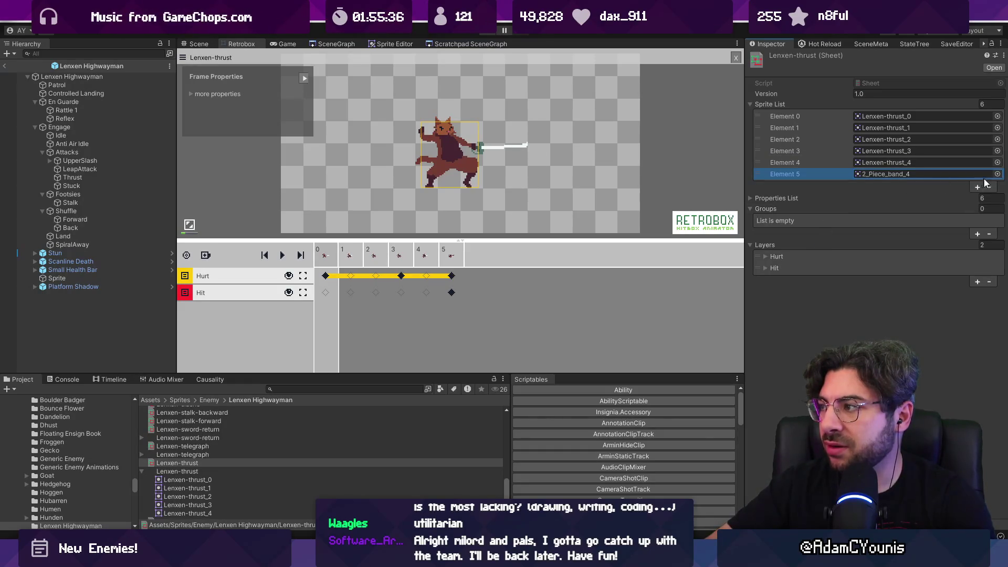
type("lenxenth")
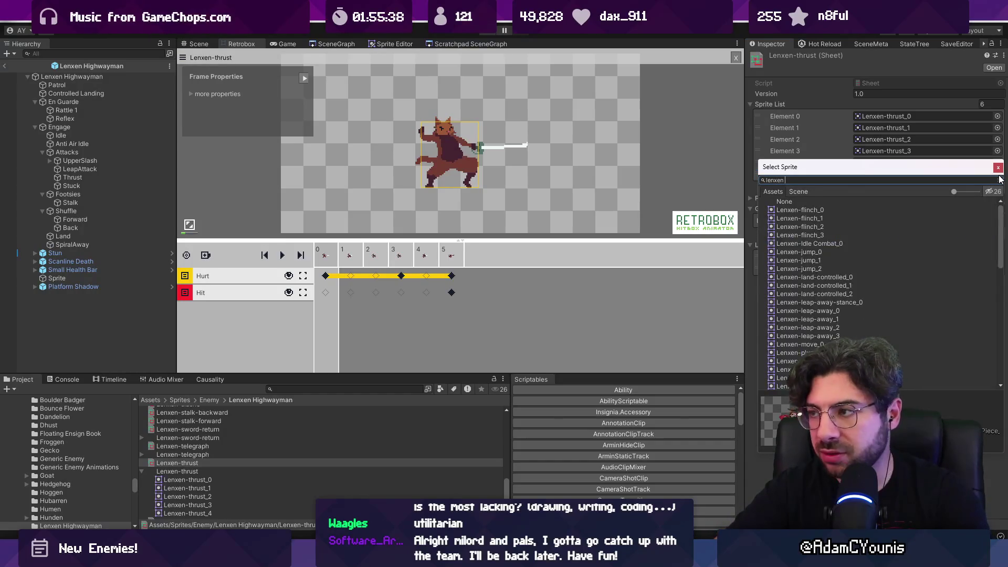
key("Down")
key("Down")
key("Down")
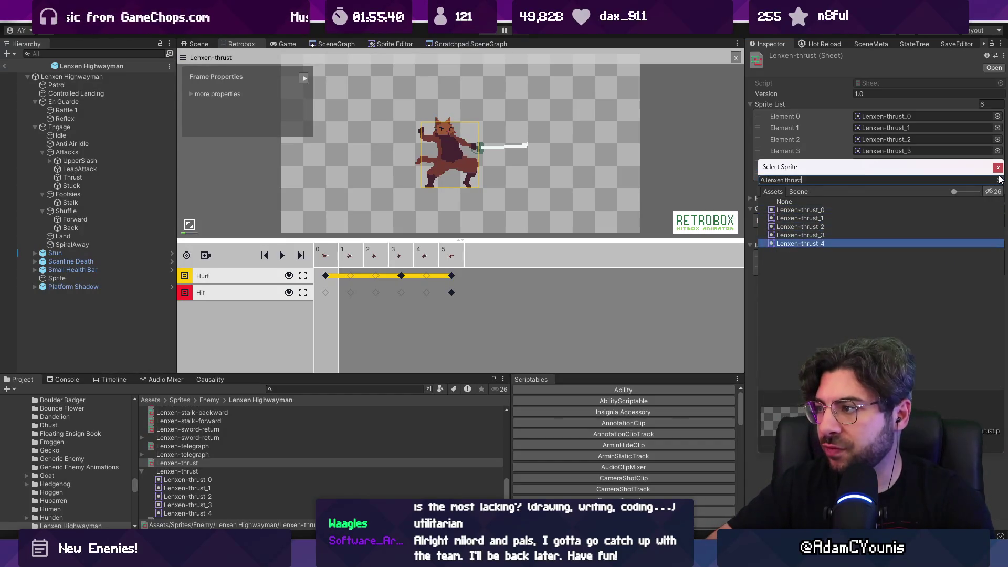
key("Return")
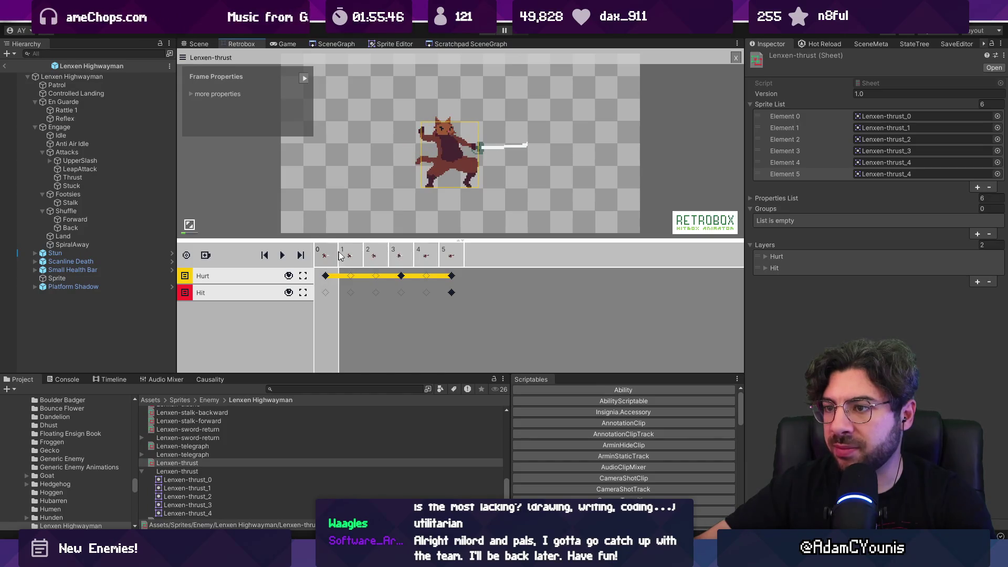
- Delete the redundant last frame, move the Hurt key from frame 3 to frame 2, and start Play mode
right_click(420, 252)
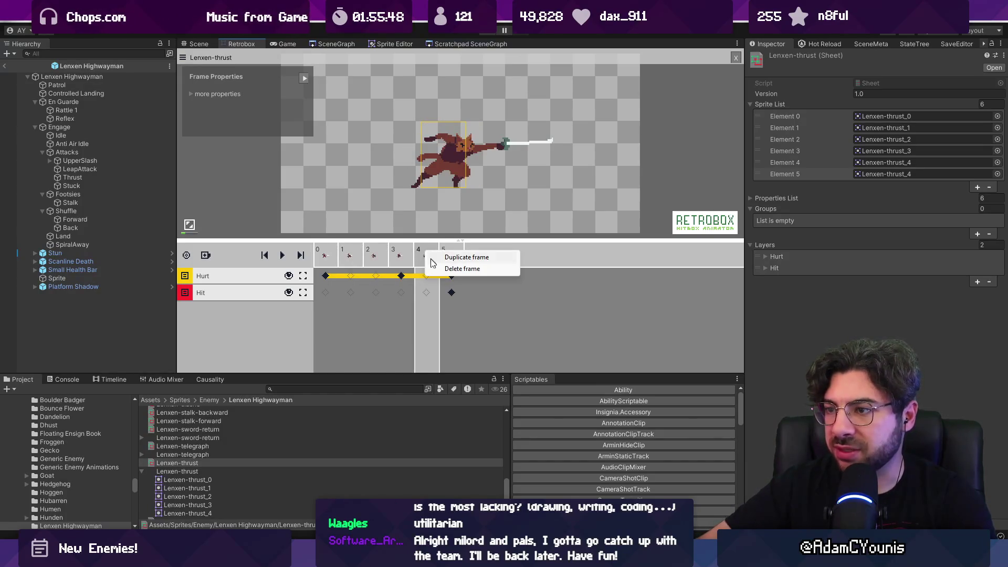
left_click(444, 271)
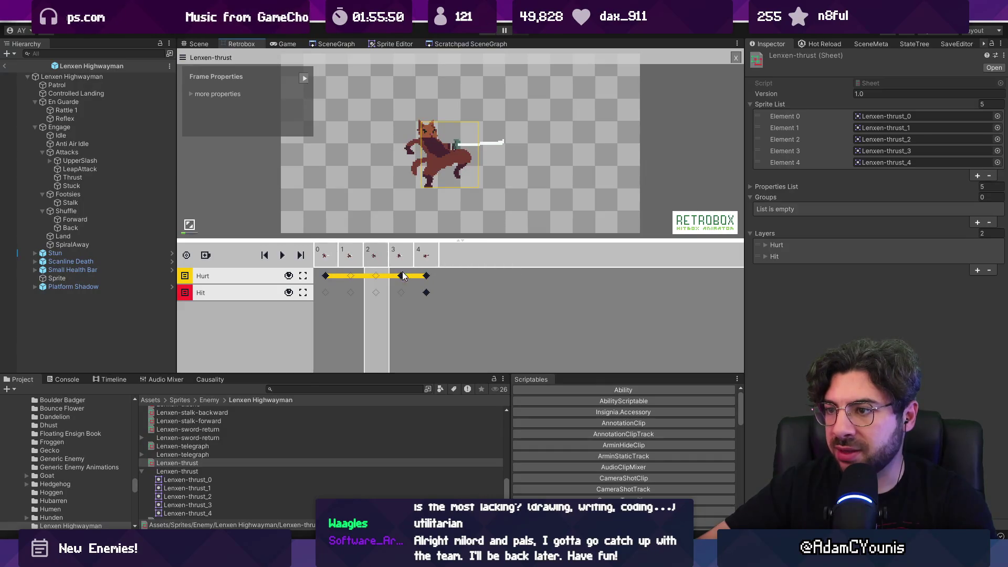
left_click_drag(402, 276, 379, 276)
left_click(403, 277)
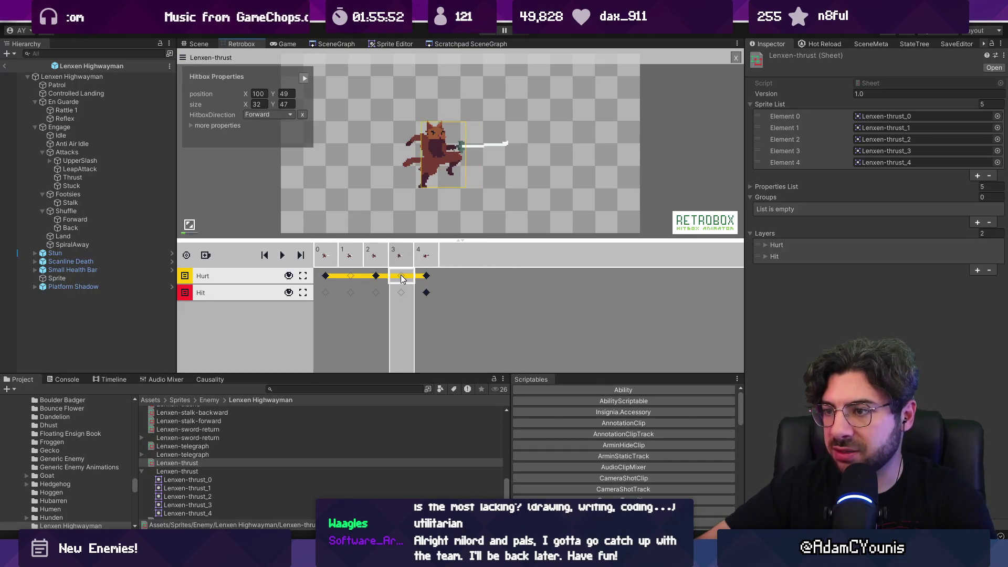
left_click(376, 260)
key("space")
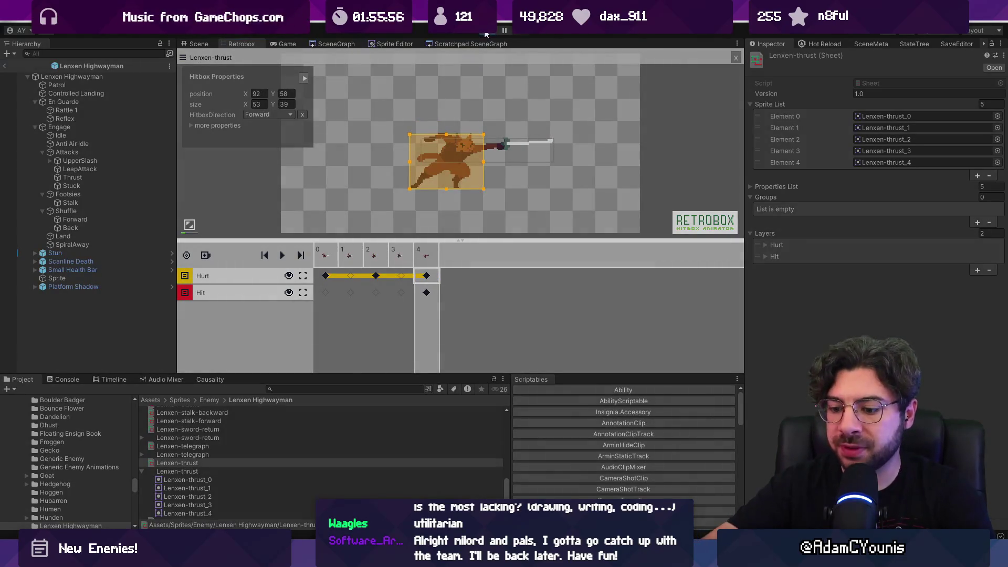
left_click(486, 31)
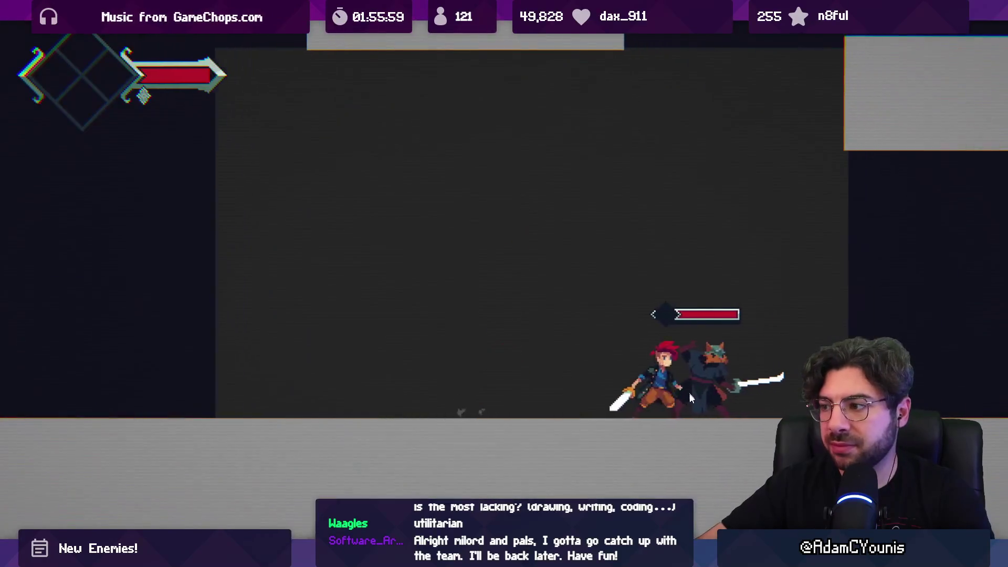
- Fight Lenxen with dashes and x-slashes to test its thrust, then restore the full editor layout
key("x")
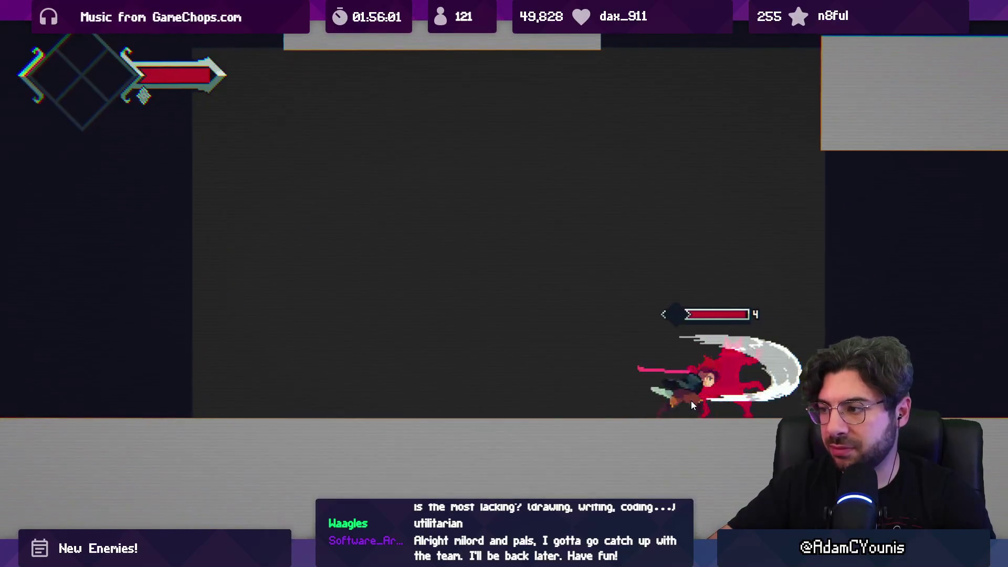
key("Left")
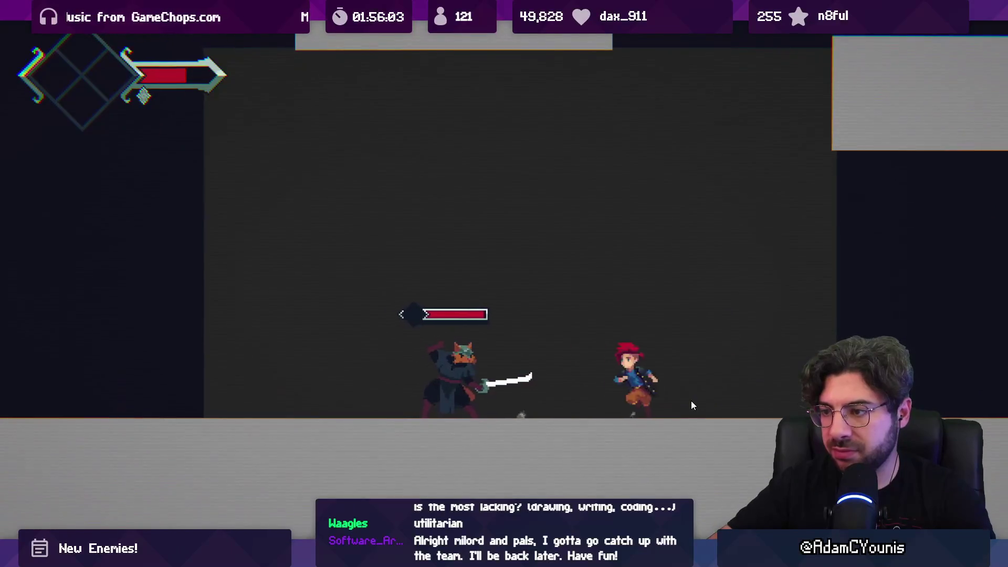
key("Left")
key("x")
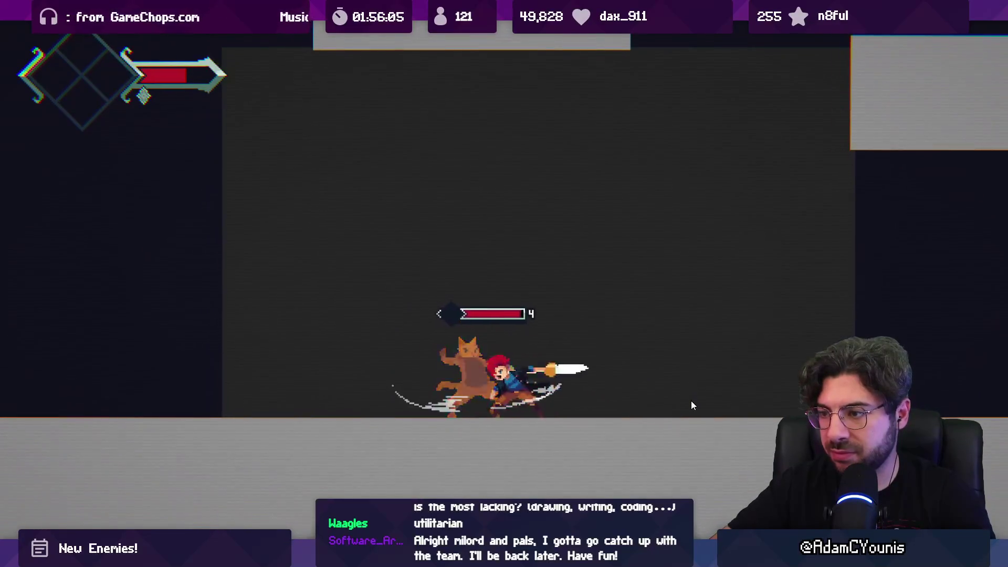
key("x")
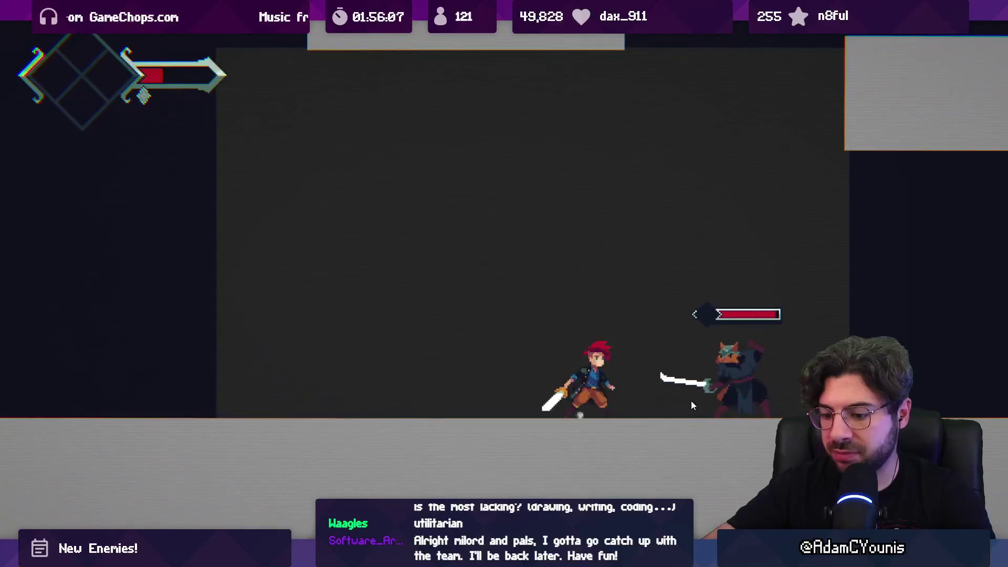
key("shift+space")
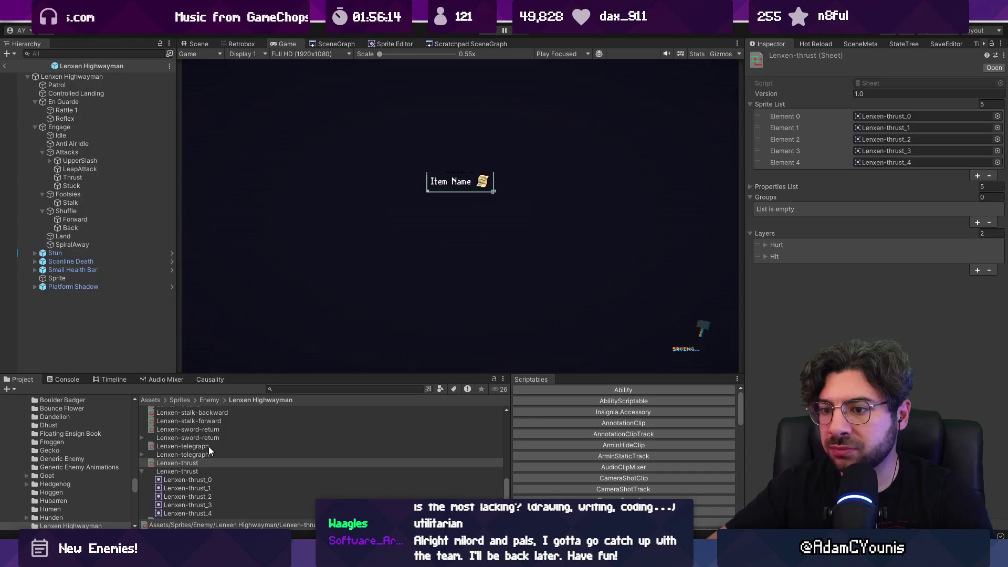
- Search the project assets and select the Lenxen-reflex sheet
scroll(219, 451, "up", 10)
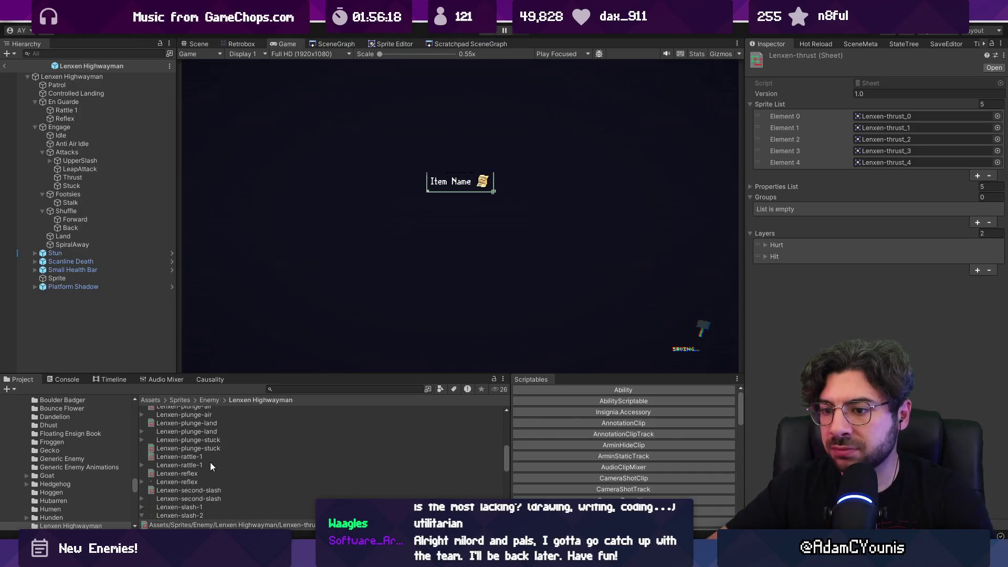
left_click(291, 391)
type("enguar")
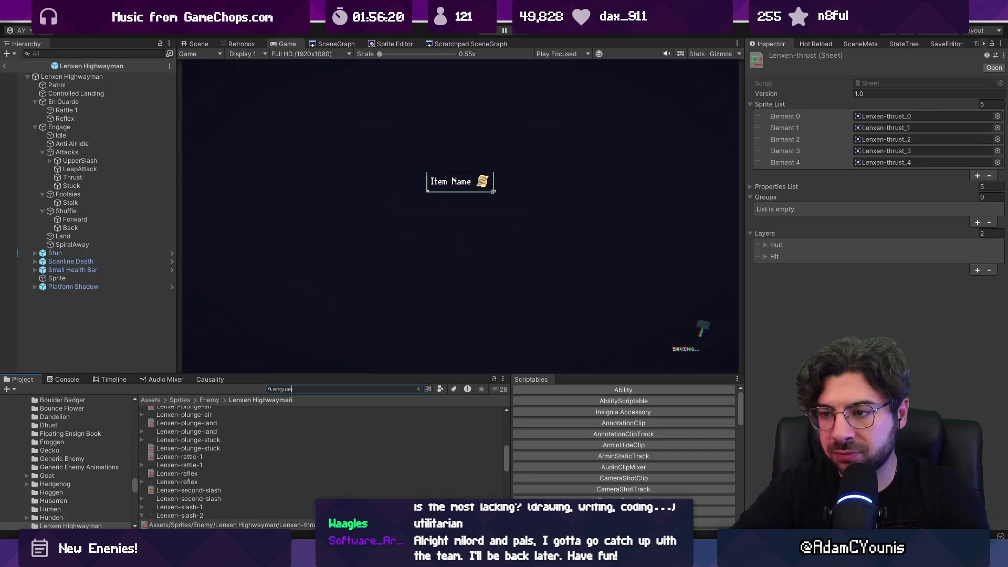
type("d")
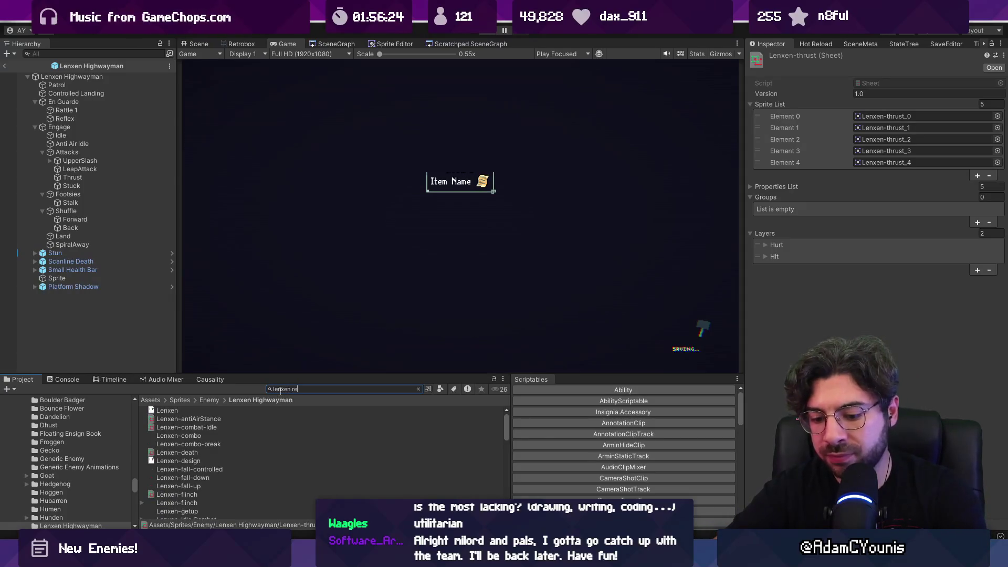
left_click(228, 409)
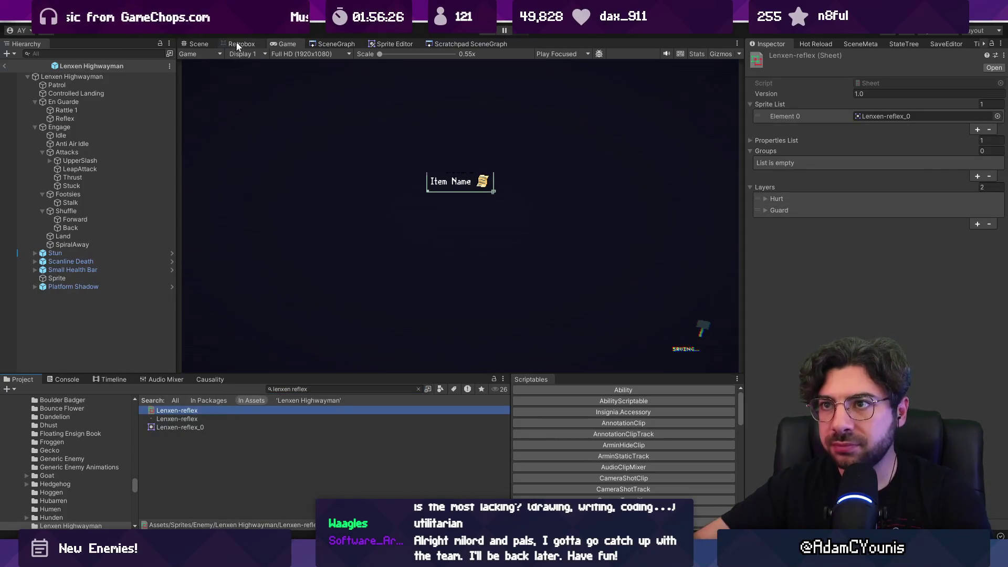
- View the reflex sheet in Retrobox, inspect its frame 0 Hurt and Guard boxes, and return to Aseprite
left_click(237, 45)
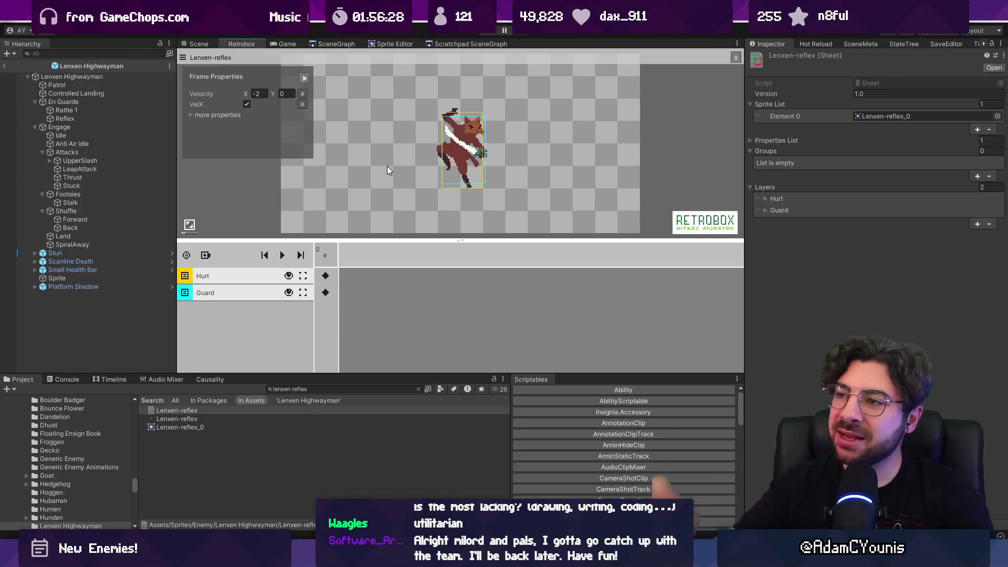
scroll(475, 162, "up", 2)
left_click_drag(450, 137, 397, 160)
left_click(326, 277)
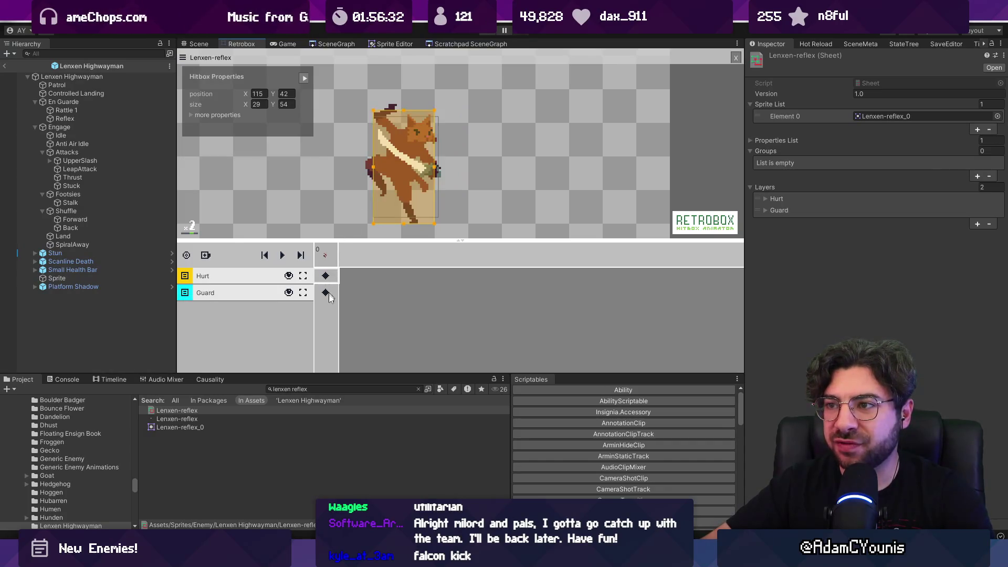
left_click(326, 293)
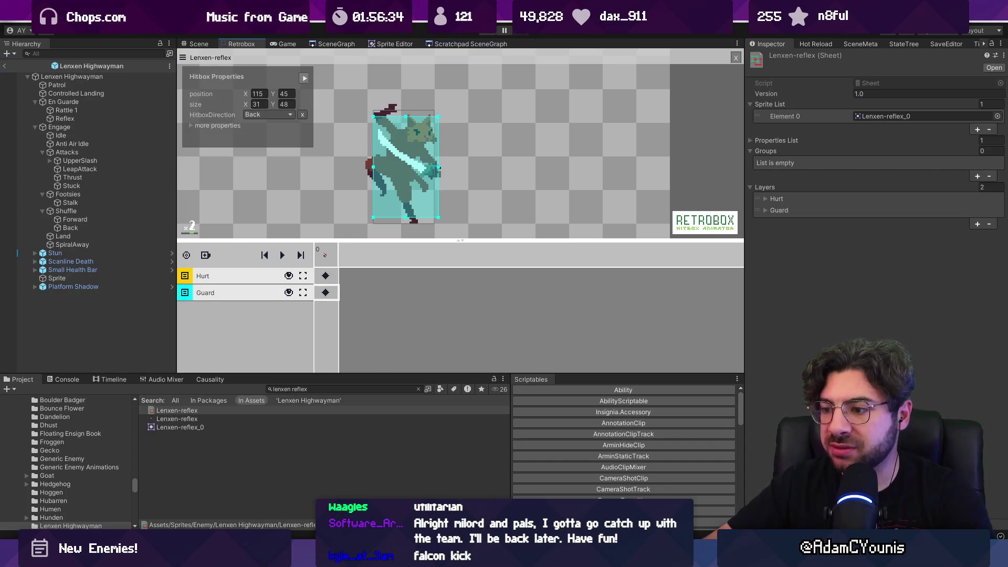
key("alt+Tab")
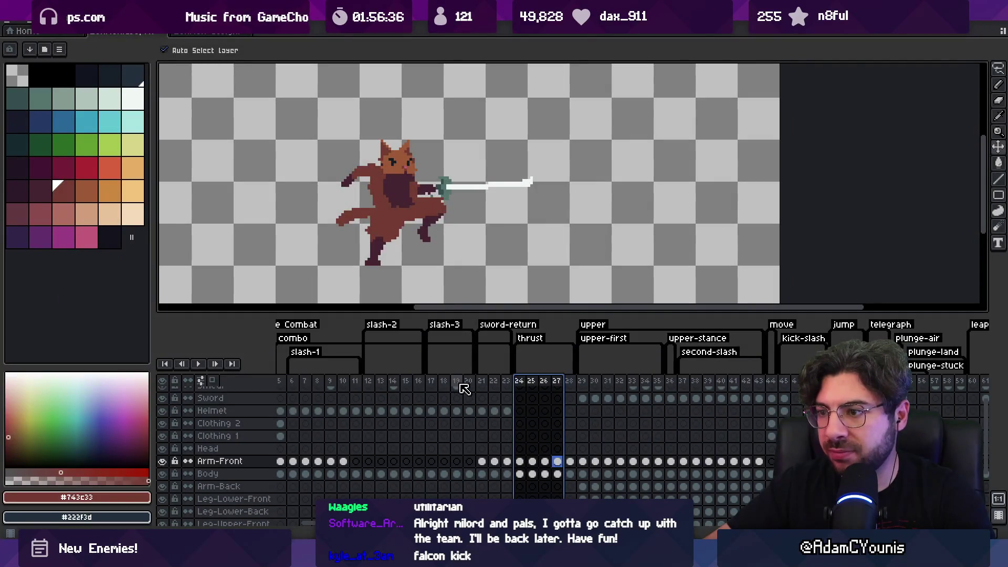
- Find the reflex frames and copy frame 86's outstretched-sword pose
left_click_drag(444, 387, 322, 382)
key("space")
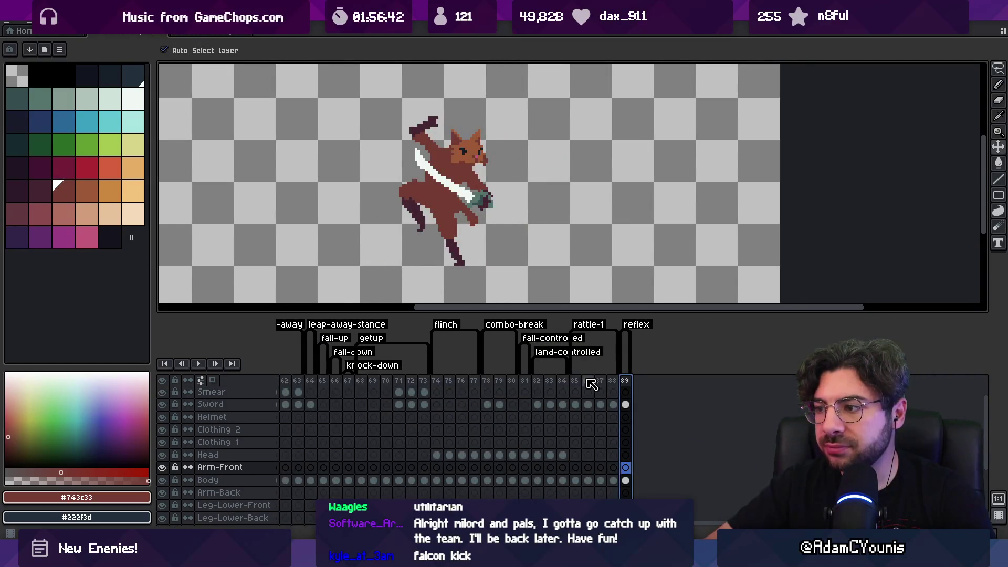
left_click_drag(575, 383, 607, 386)
left_click(589, 384)
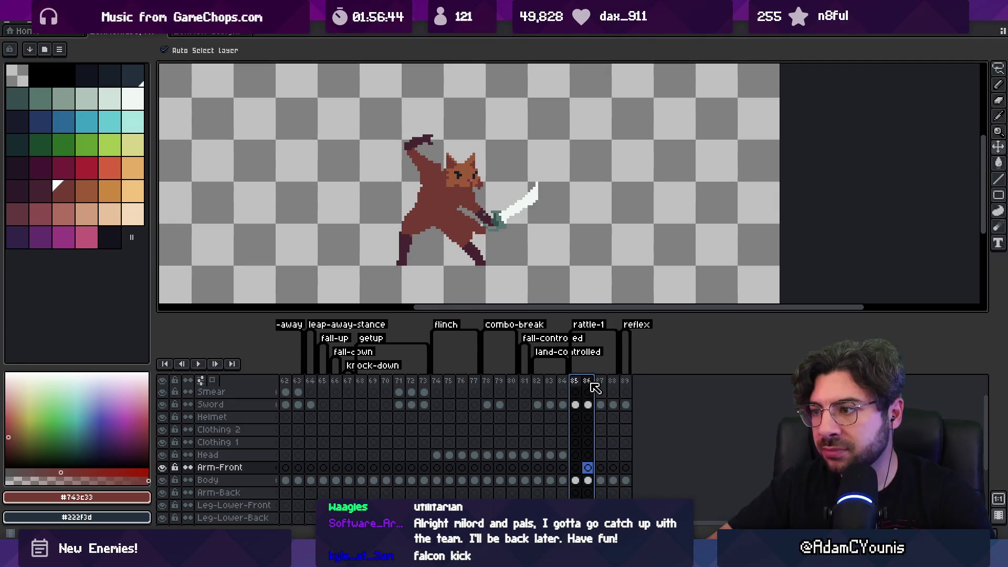
left_click(575, 383)
left_click(589, 385)
key("ctrl+c")
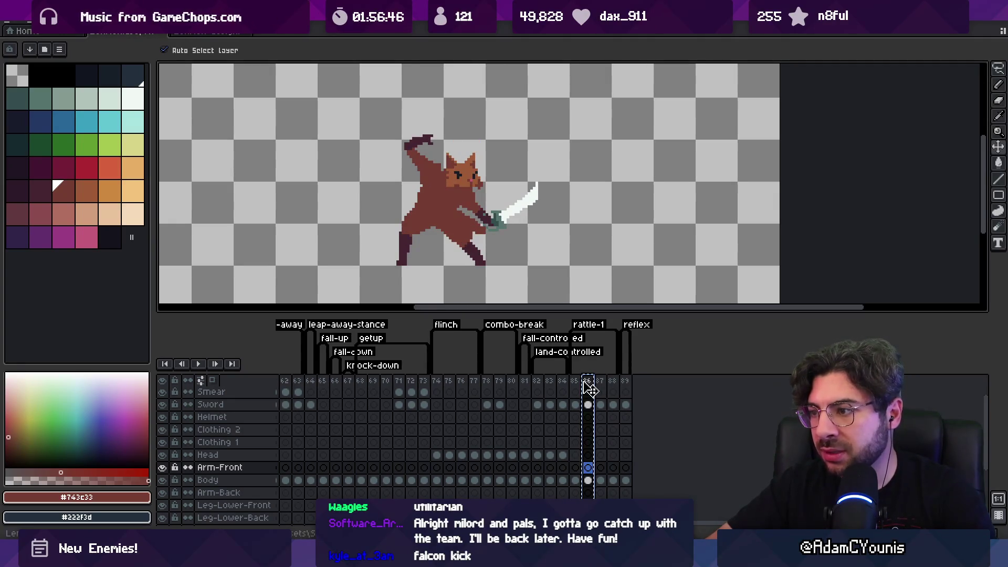
- Paste frame 86's pose as new frame 90 and make the reflex tag start at frame 89
left_click(625, 382)
left_click(589, 385)
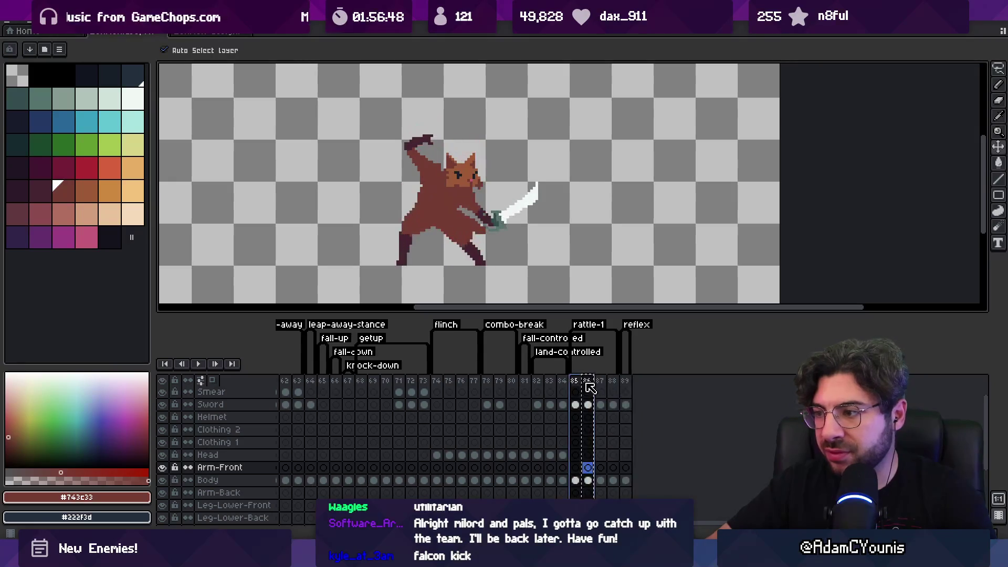
left_click(626, 385)
key("ctrl+v")
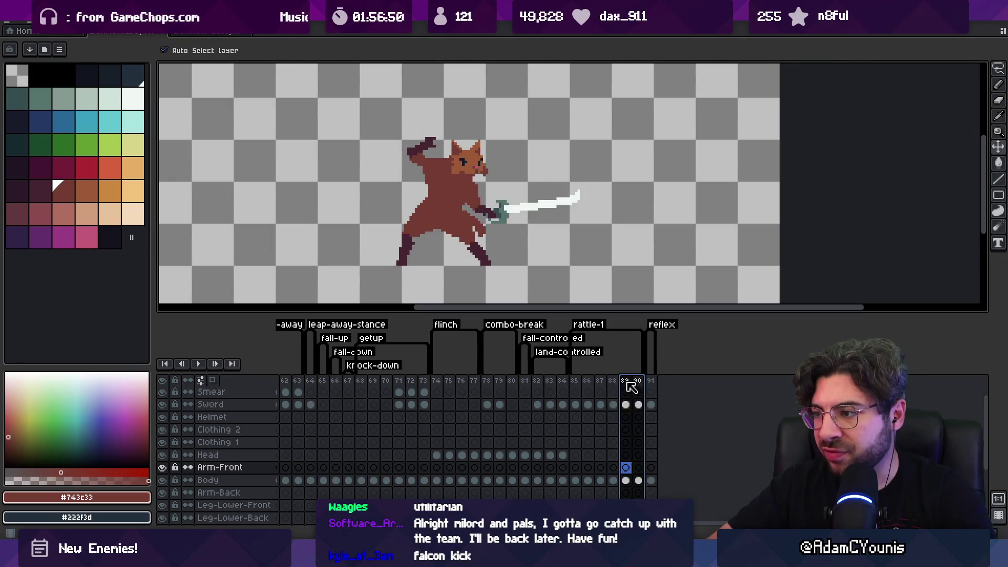
mouse_move(626, 384)
left_mouse_down()
mouse_move(655, 386)
mouse_move(637, 387)
mouse_move(646, 388)
left_mouse_up()
left_click(632, 386)
- Add a new frame 92 after frame 91 and recenter the character on the canvas
left_click(641, 383)
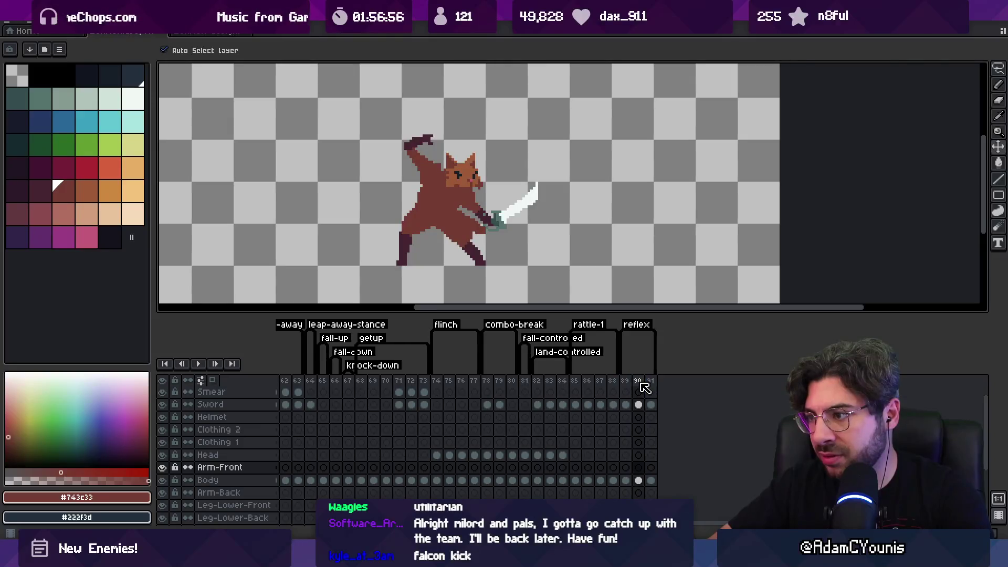
left_click(651, 384)
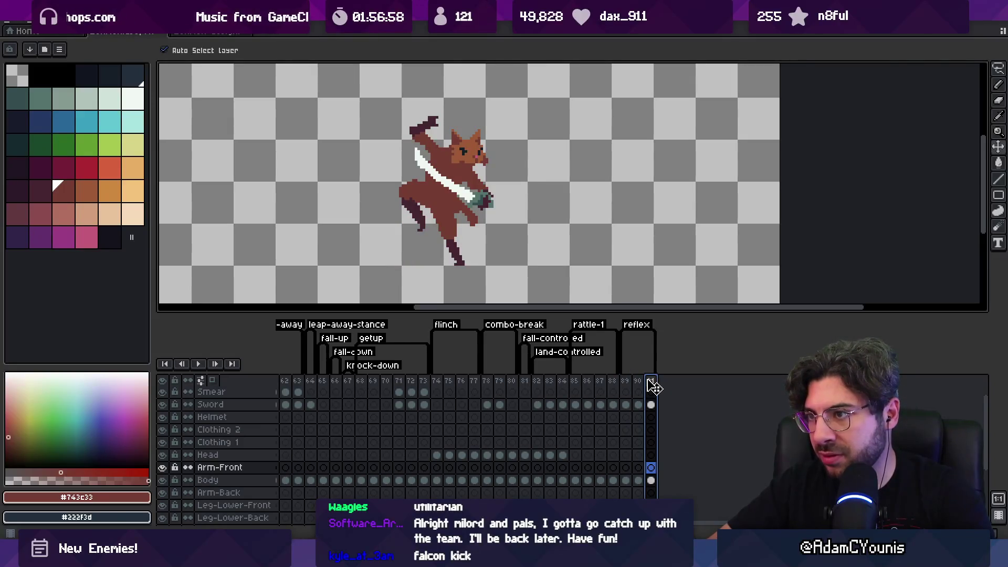
key("alt+n")
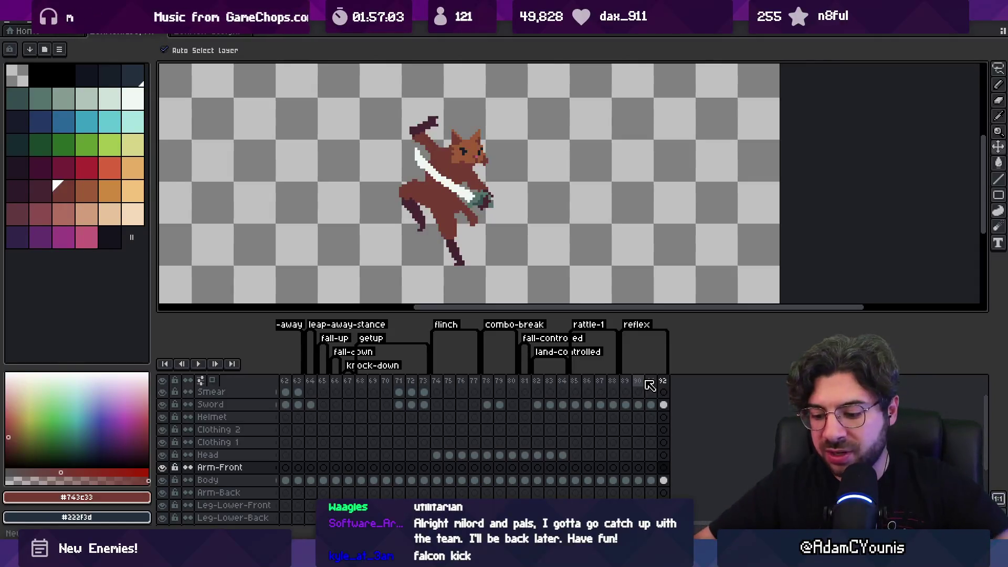
key("space")
mouse_move(439, 212)
left_mouse_down()
mouse_move(426, 254)
mouse_move(426, 235)
left_mouse_up()
- Shift the character's upper body and the sword down and right in frame 92
key("m")
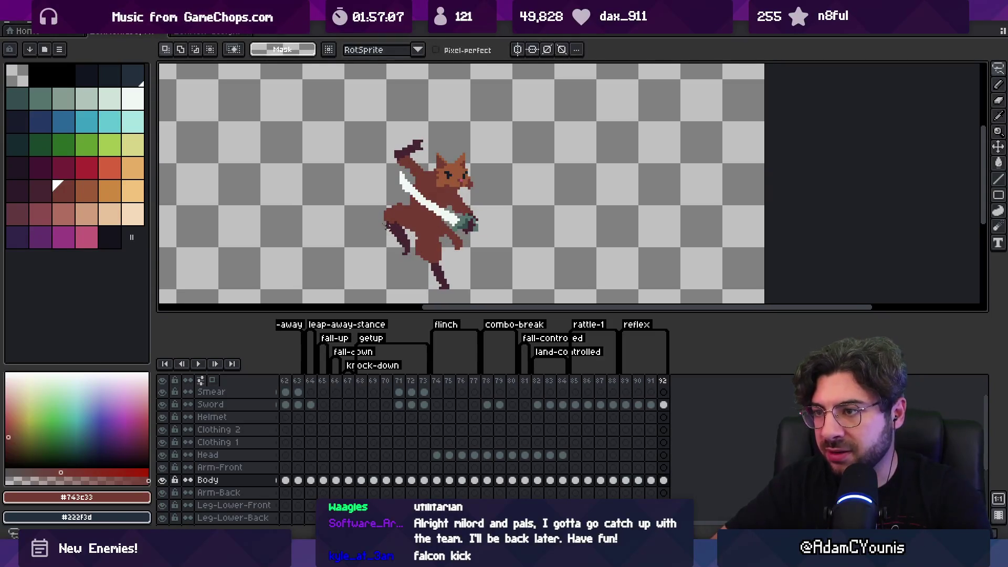
mouse_move(464, 256)
left_mouse_down()
mouse_move(367, 213)
mouse_move(372, 220)
left_mouse_up()
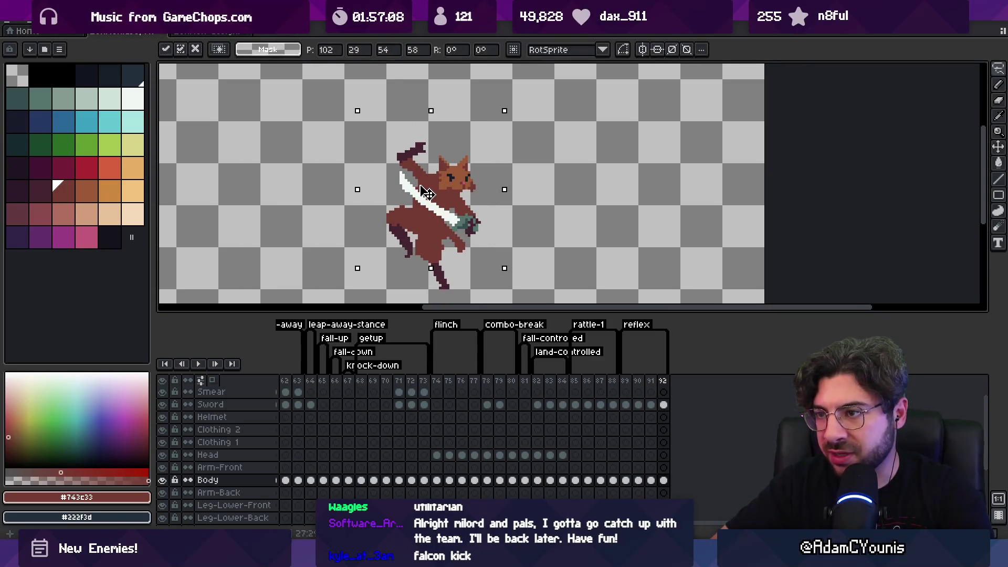
left_click_drag(430, 186, 433, 191)
key("v")
left_click(460, 225)
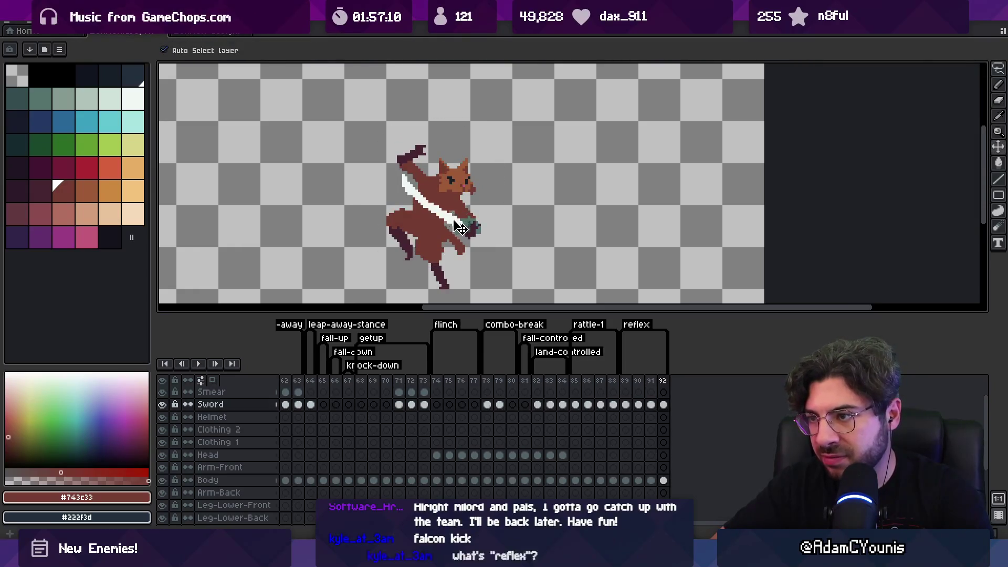
left_click_drag(465, 230, 470, 234)
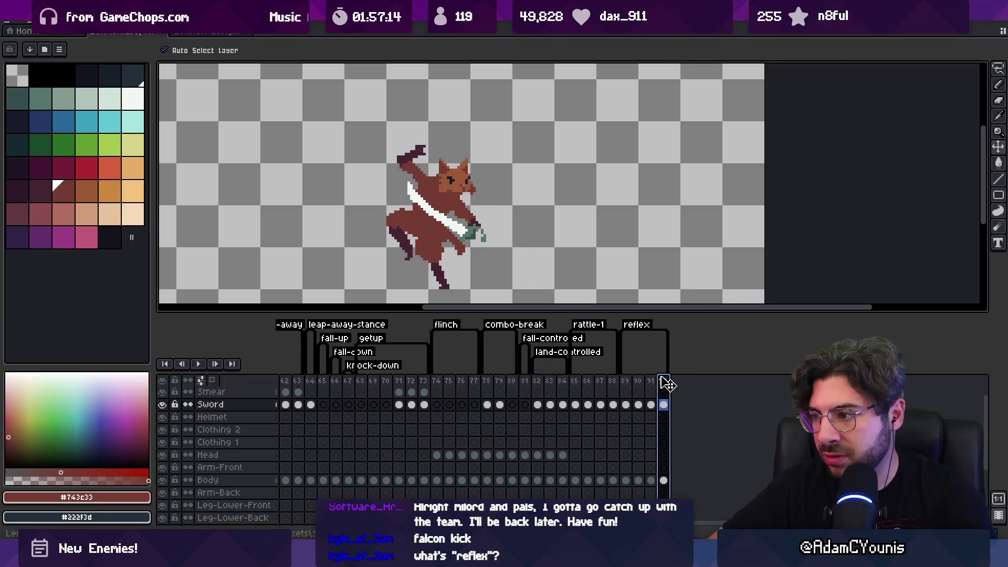
- Compare frames 89–92, then lasso the hat in frame 92 and drop the selection
left_click(639, 383)
left_click_drag(641, 386, 664, 383)
left_click(412, 157)
key("q")
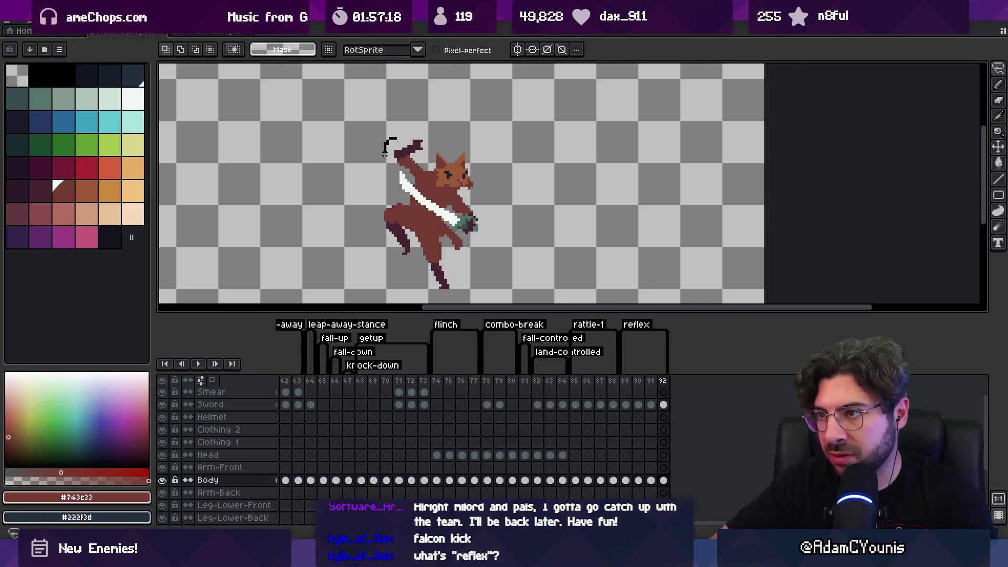
mouse_move(399, 157)
left_mouse_down()
mouse_move(388, 136)
mouse_move(424, 152)
left_mouse_up()
key("ctrl+d")
key("ctrl+d")
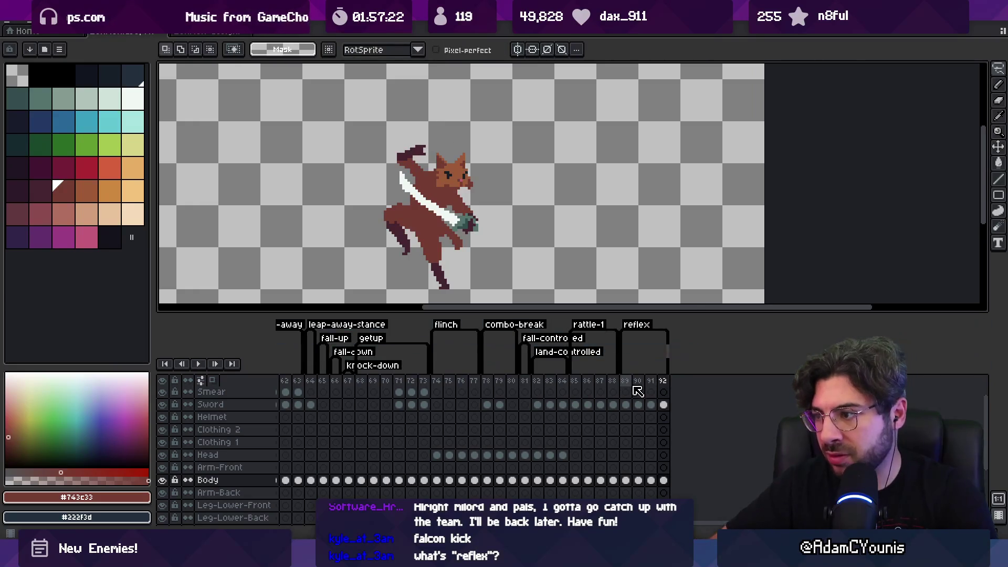
- Flip between frames 91 and 92, then loop-play frames 89–91 and stop on frame 89
left_click(654, 381)
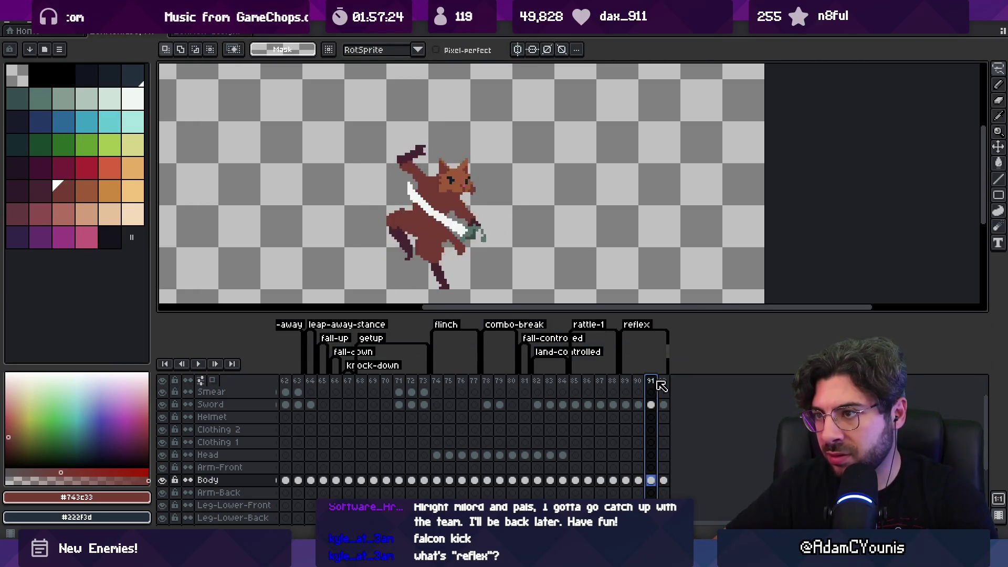
left_click(662, 387)
key("Left")
key("Right")
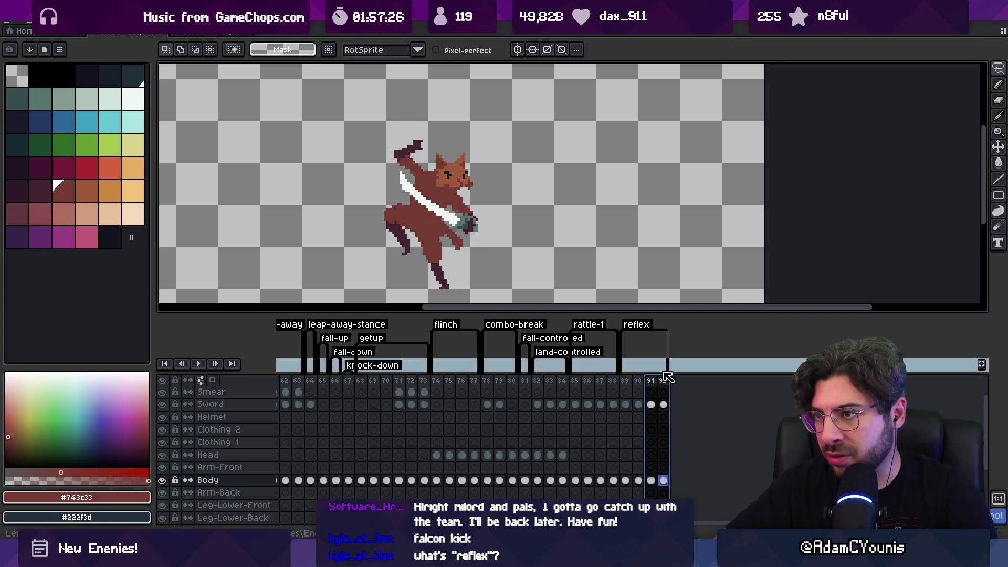
key("Left")
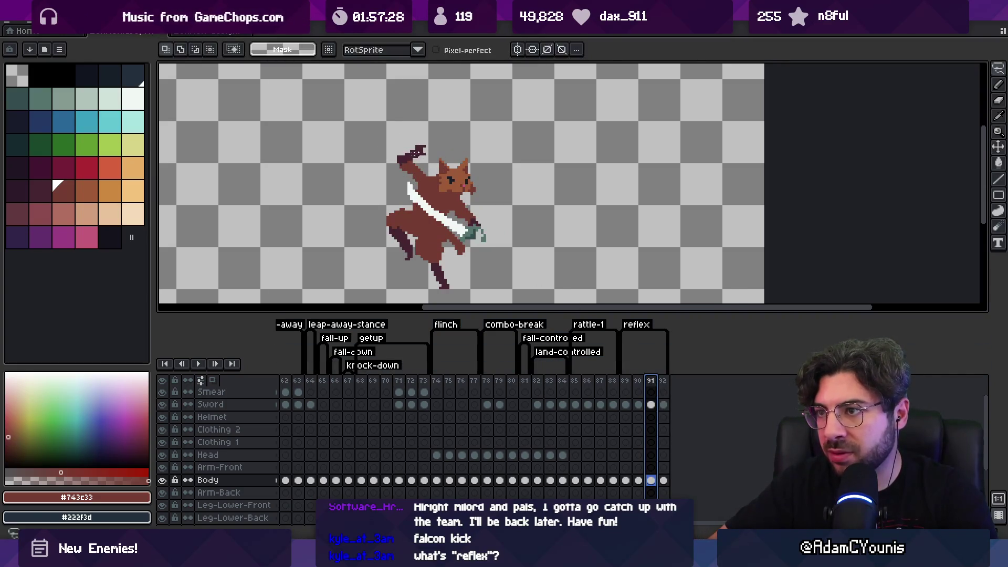
left_click(418, 152)
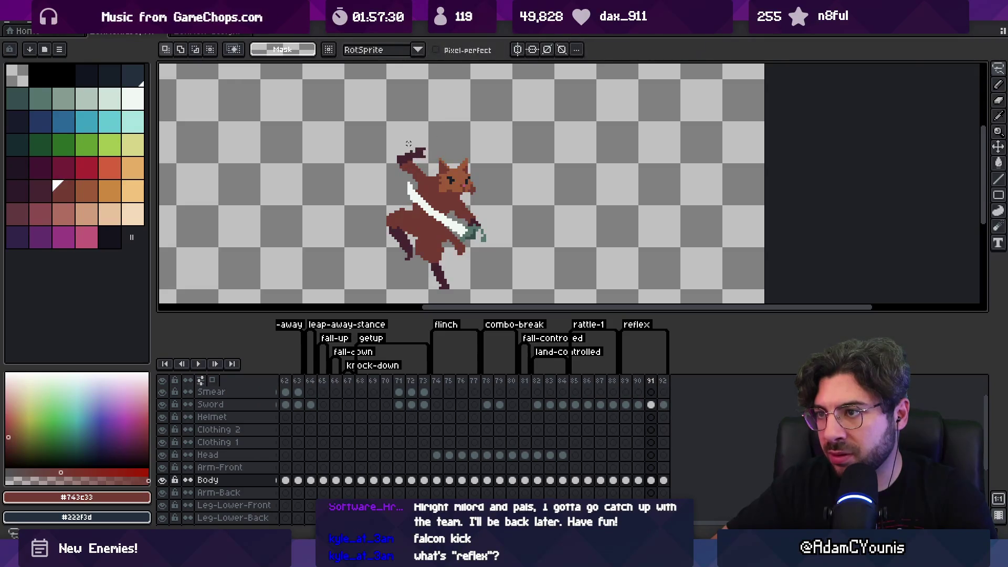
key("ctrl+d")
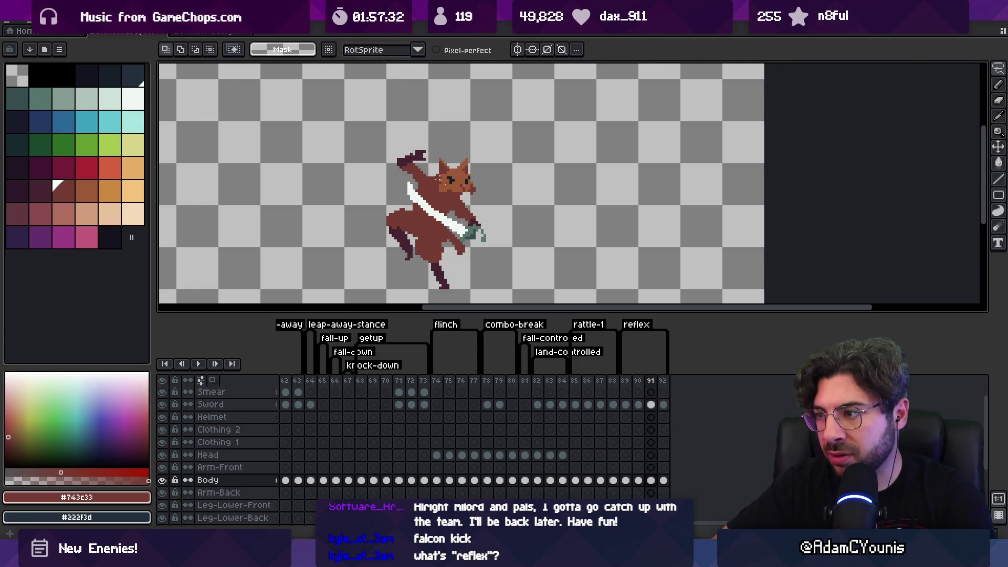
left_click_drag(625, 380, 654, 380)
key("Return")
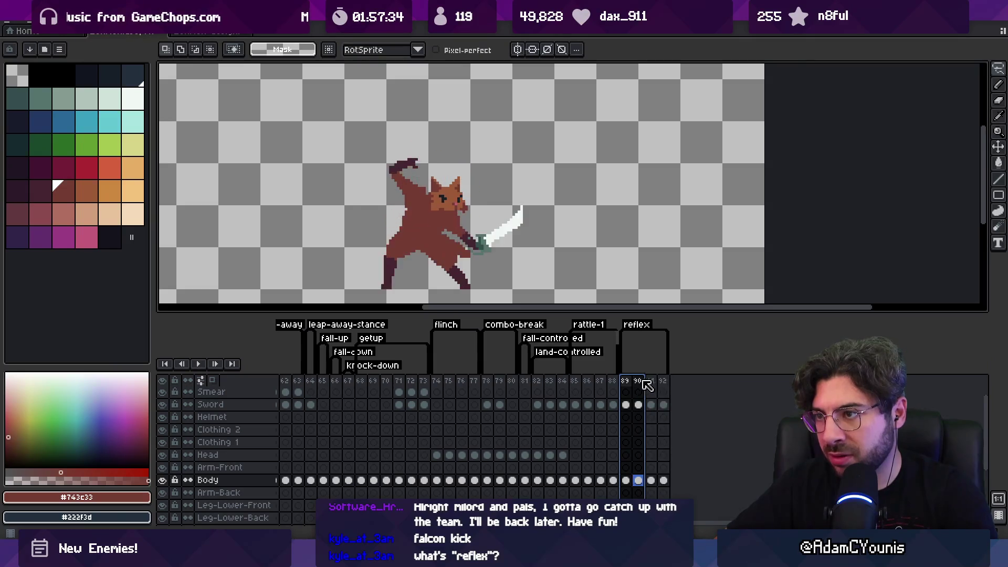
left_click(634, 380)
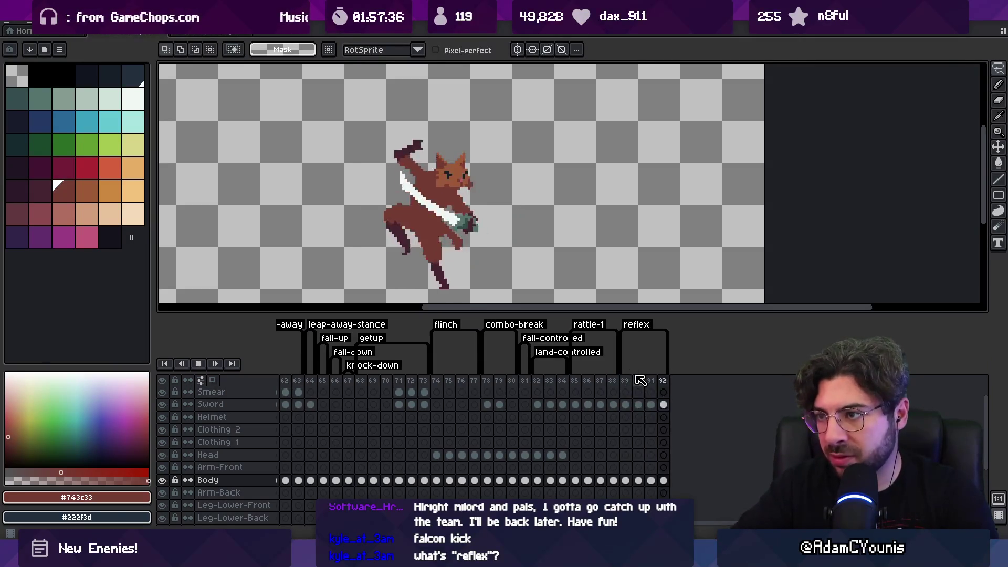
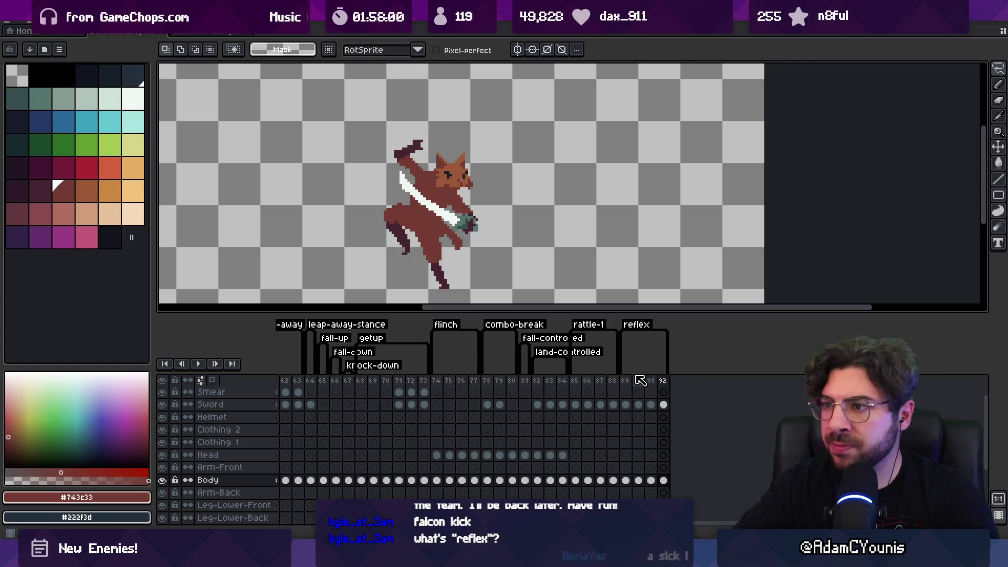
- Recentre and zoom in on the fox sprite and pick a dark red palette colour
key("space")
left_click_drag(435, 228, 425, 228)
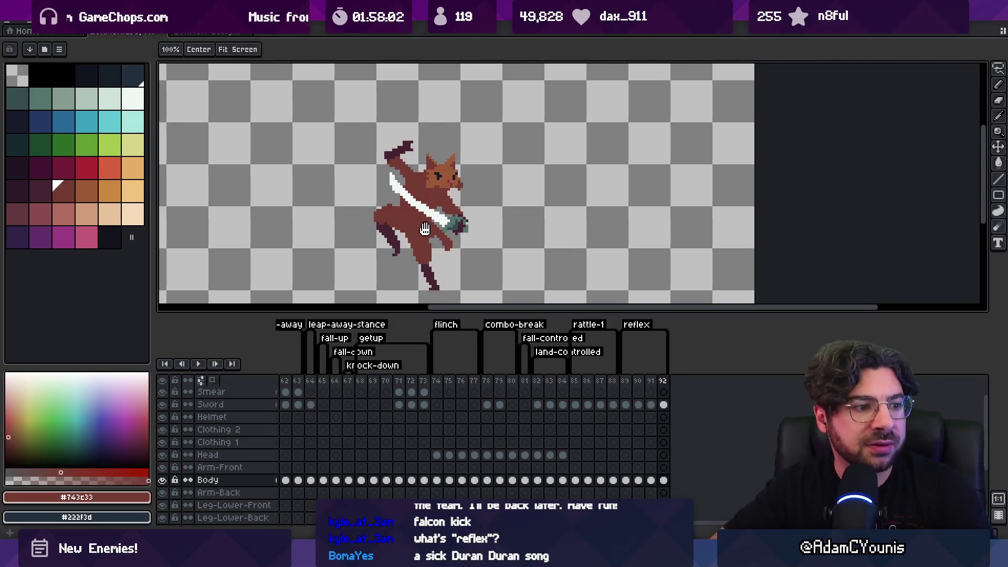
key("z")
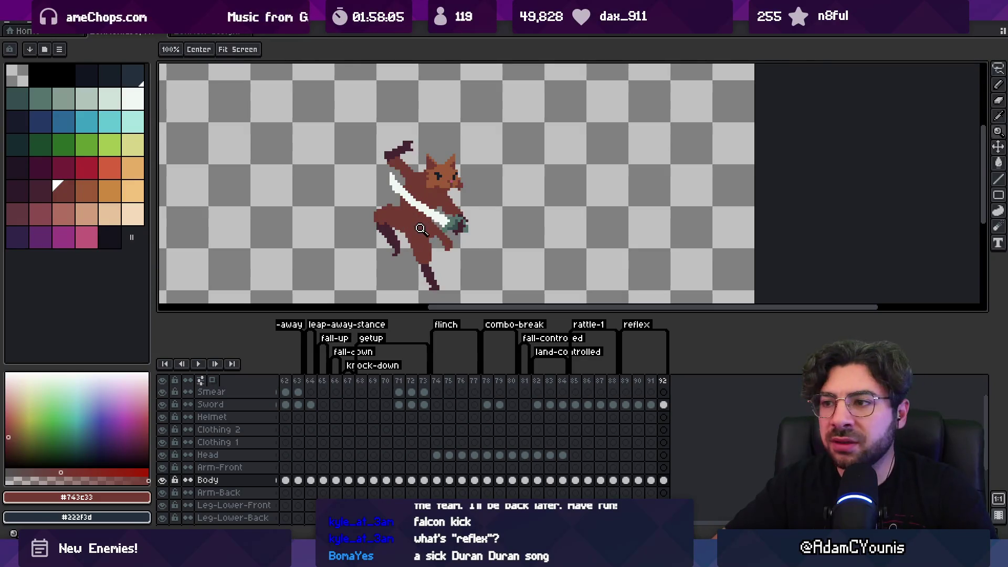
left_click(421, 229)
left_click(52, 190)
key("b")
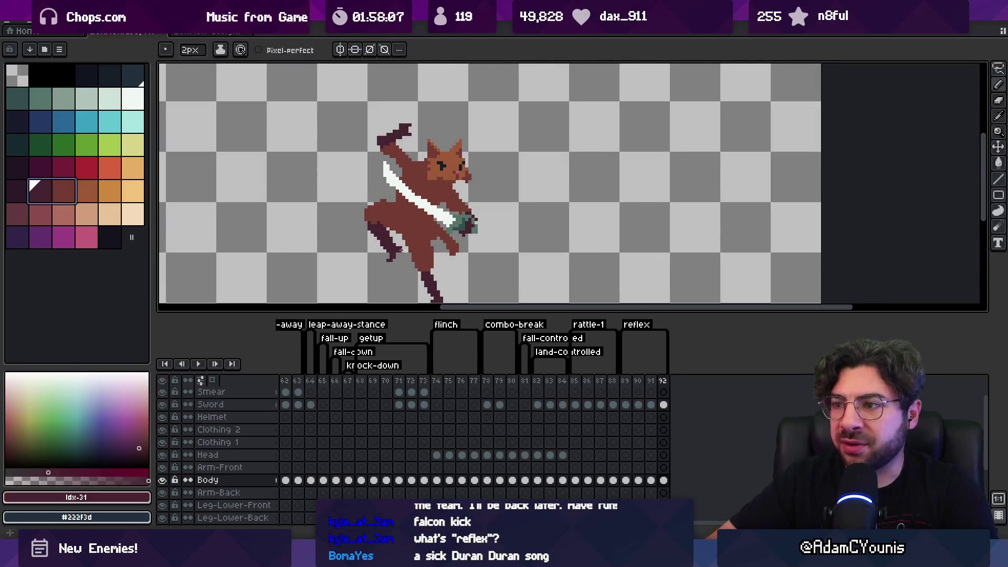
key("e")
key("z")
scroll(428, 247, "down", 2)
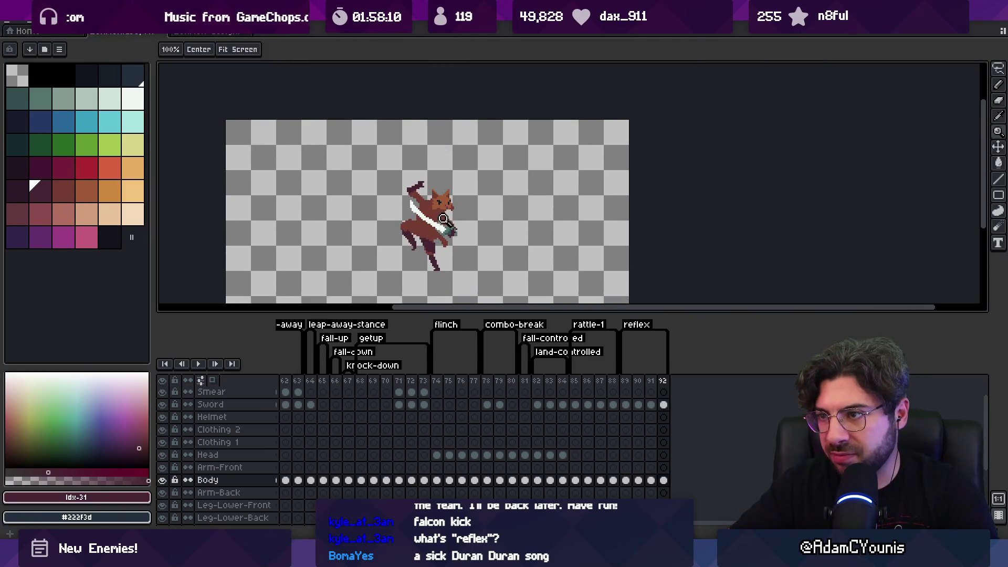
key("v")
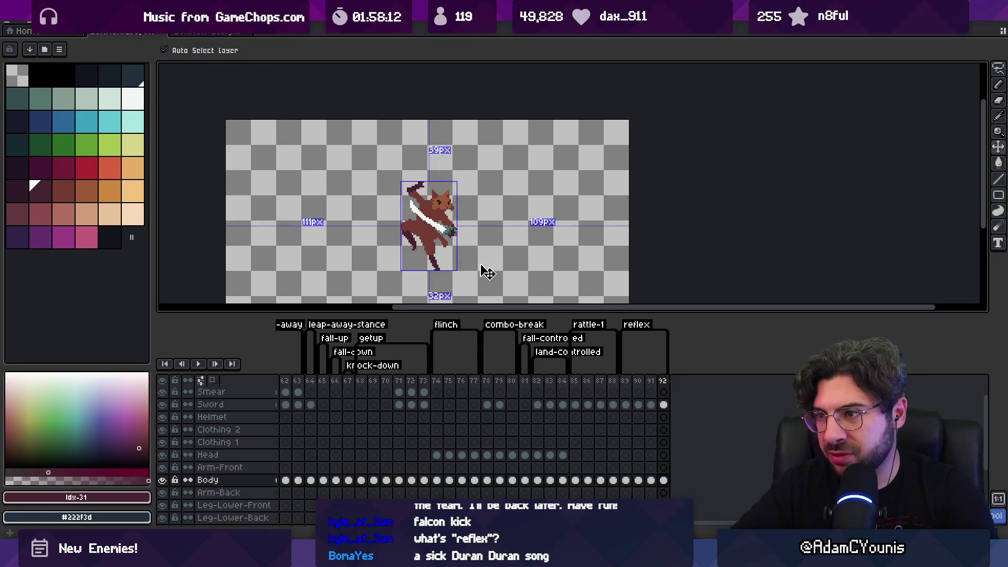
scroll(423, 233, "up", 1)
key("e")
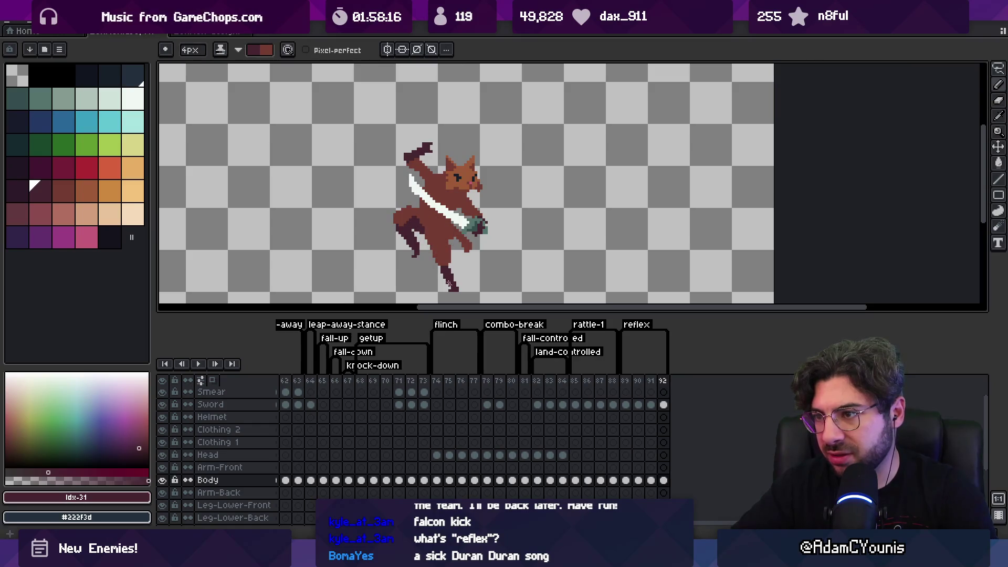
key("z")
scroll(479, 225, "down", 2)
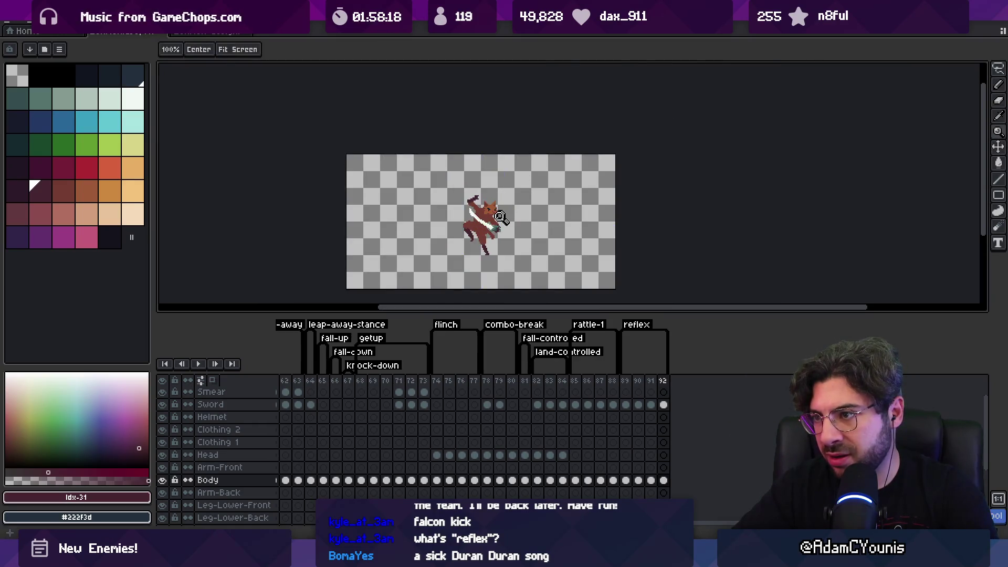
key("ctrl+equal")
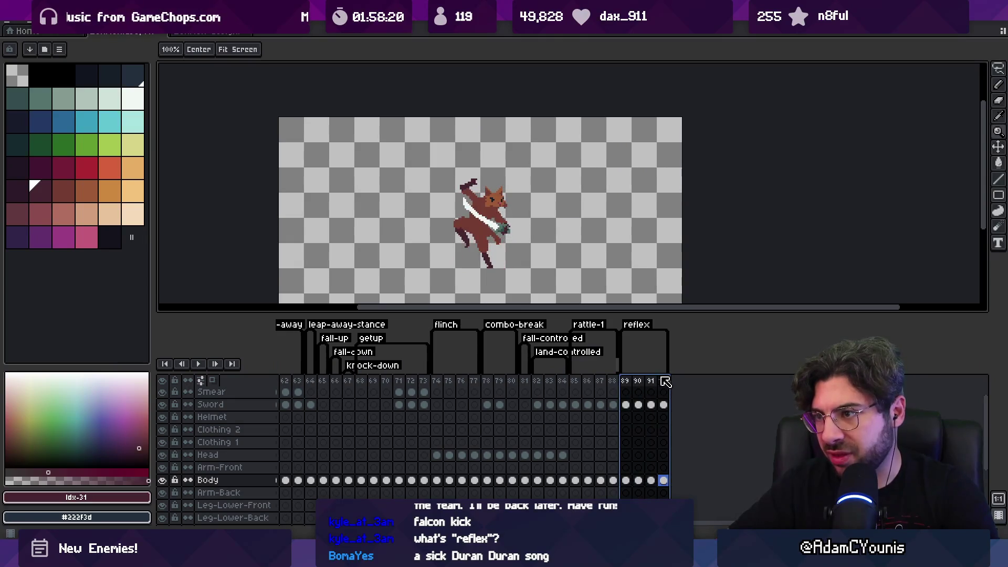
- On frame 90, transform the fox's body and lift its left leg slightly
mouse_move(628, 381)
left_mouse_down()
mouse_move(655, 379)
mouse_move(644, 387)
left_mouse_up()
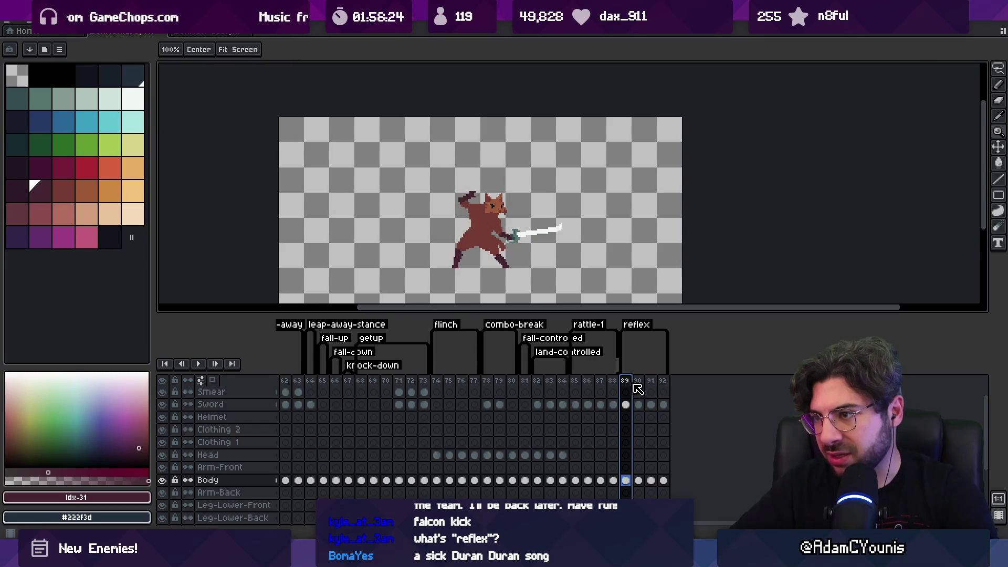
left_click_drag(644, 387, 640, 388)
scroll(474, 239, "up", 1)
left_click(474, 240, "ctrl")
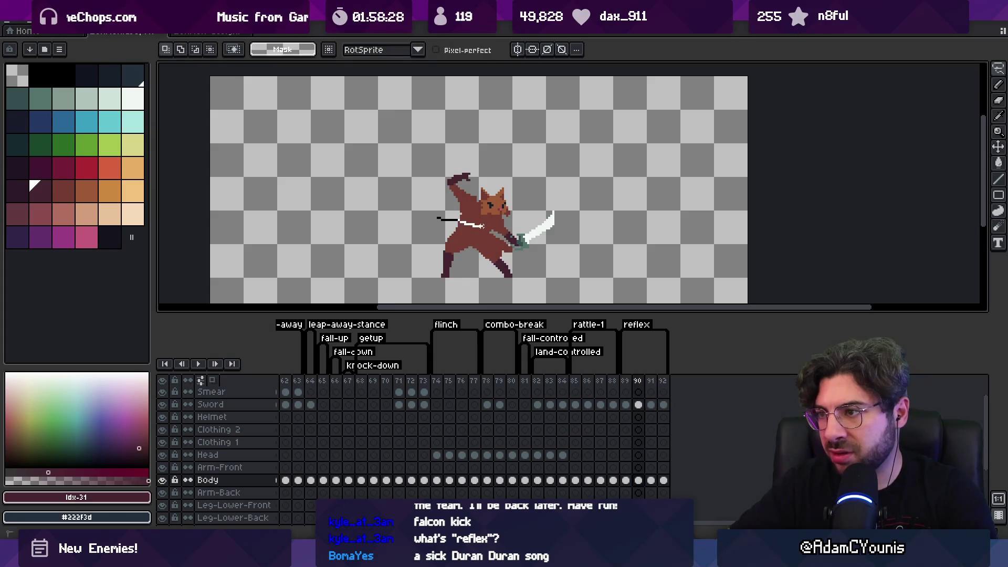
left_click_drag(454, 142, 454, 140)
left_click(491, 209)
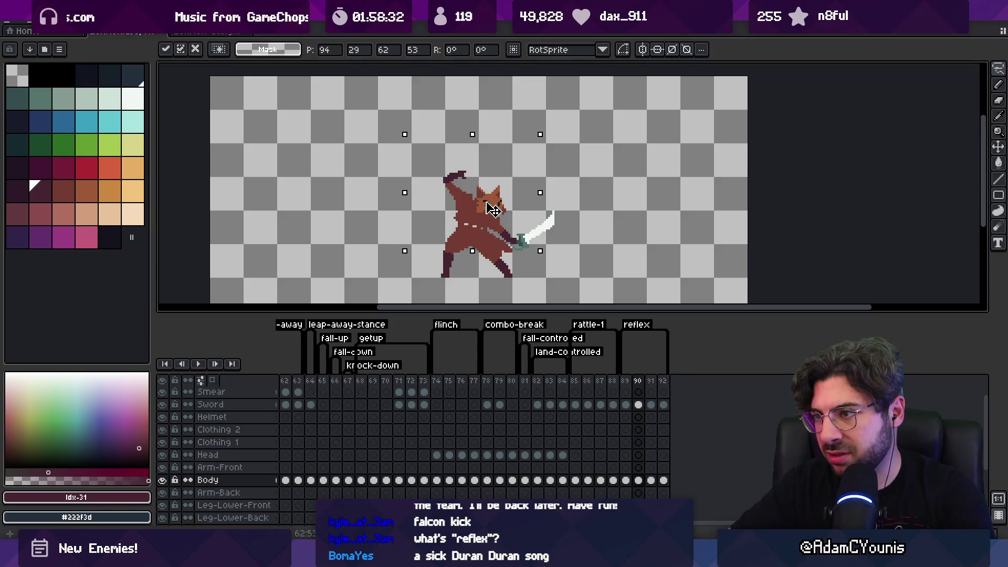
key("Return")
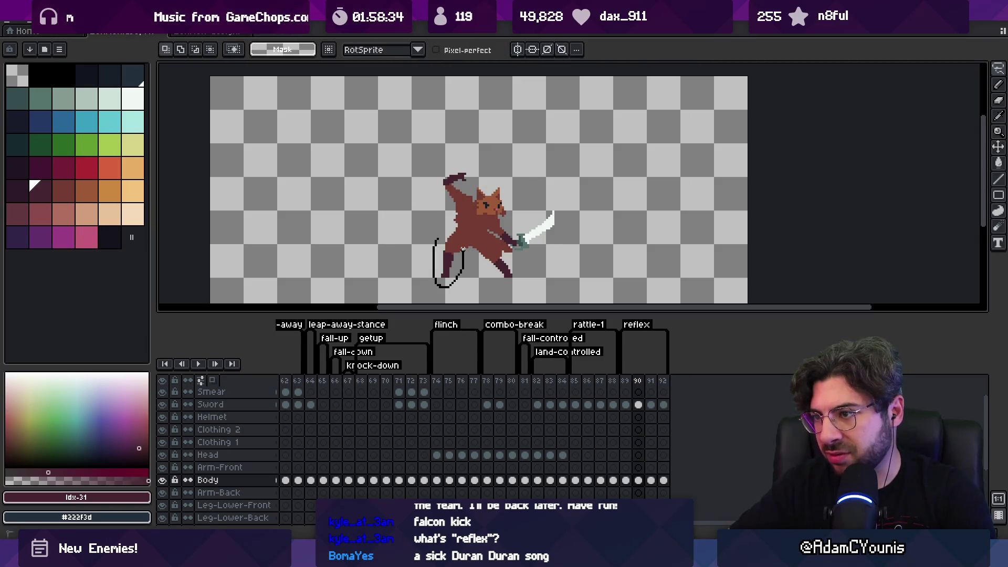
left_click_drag(463, 249, 467, 244)
key("Return")
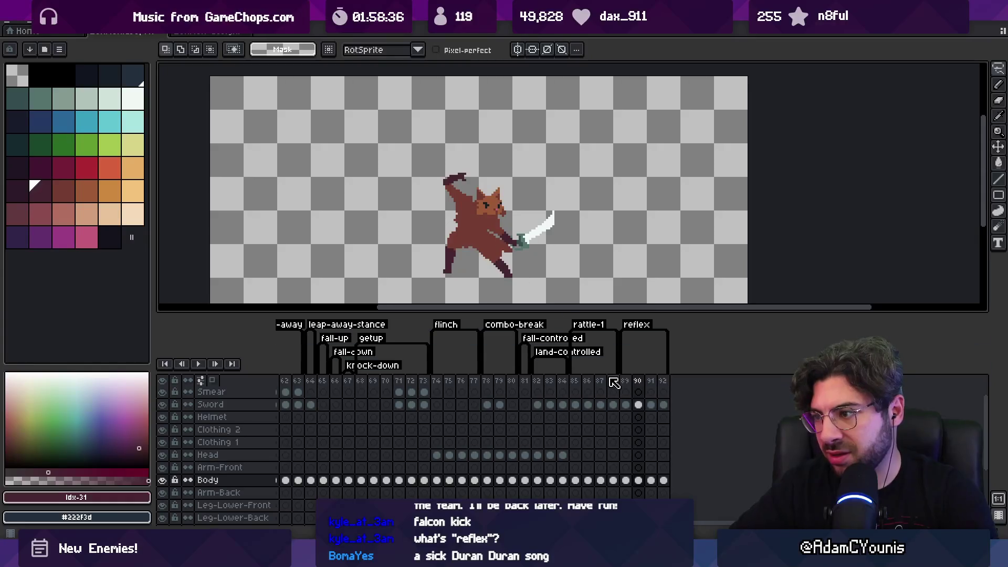
- Play the reflex animation to review the poses, then go to frame 89
key("Return")
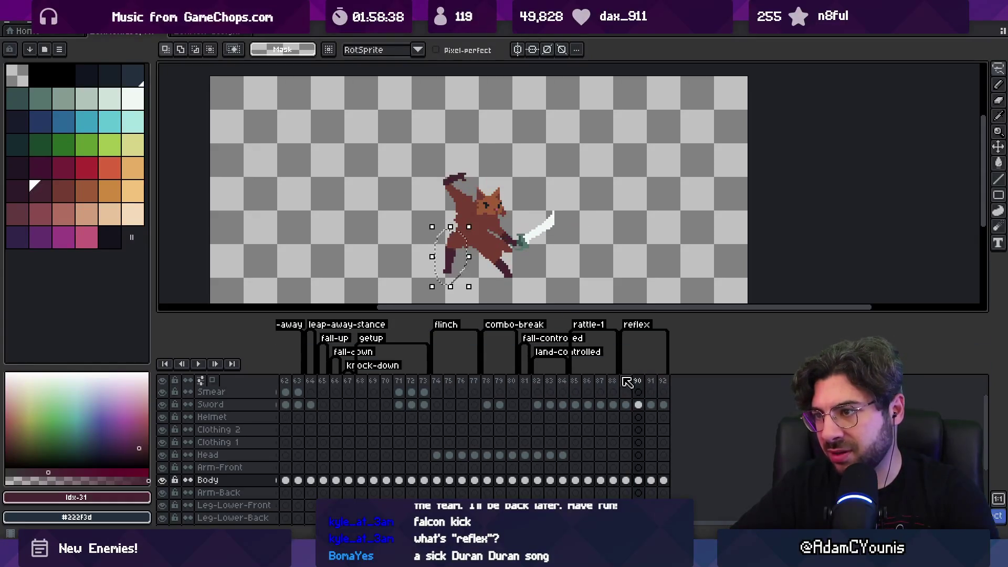
key("ctrl+z")
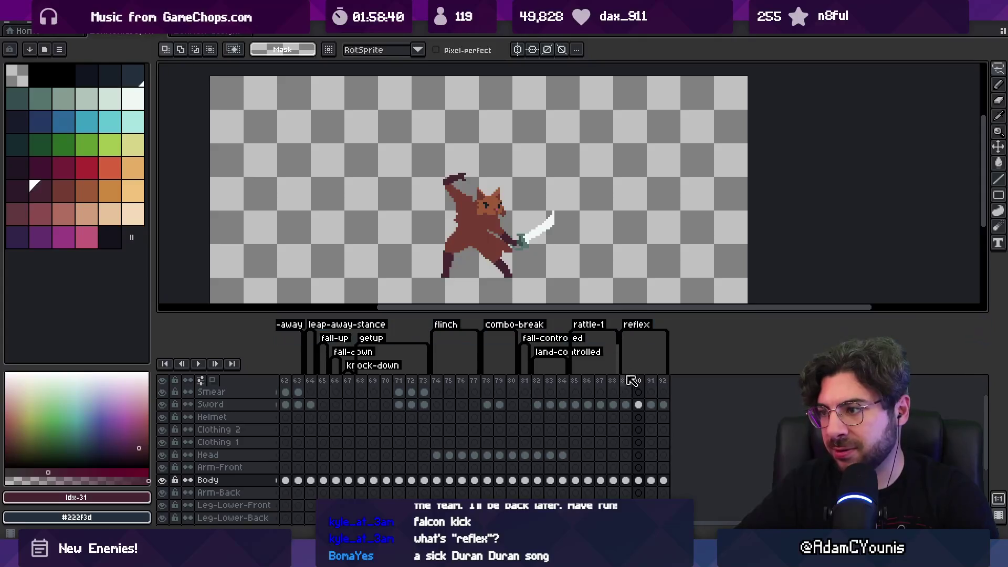
mouse_move(625, 381)
left_mouse_down()
mouse_move(652, 381)
mouse_move(631, 395)
mouse_move(656, 391)
mouse_move(639, 386)
left_mouse_up()
left_click(626, 381)
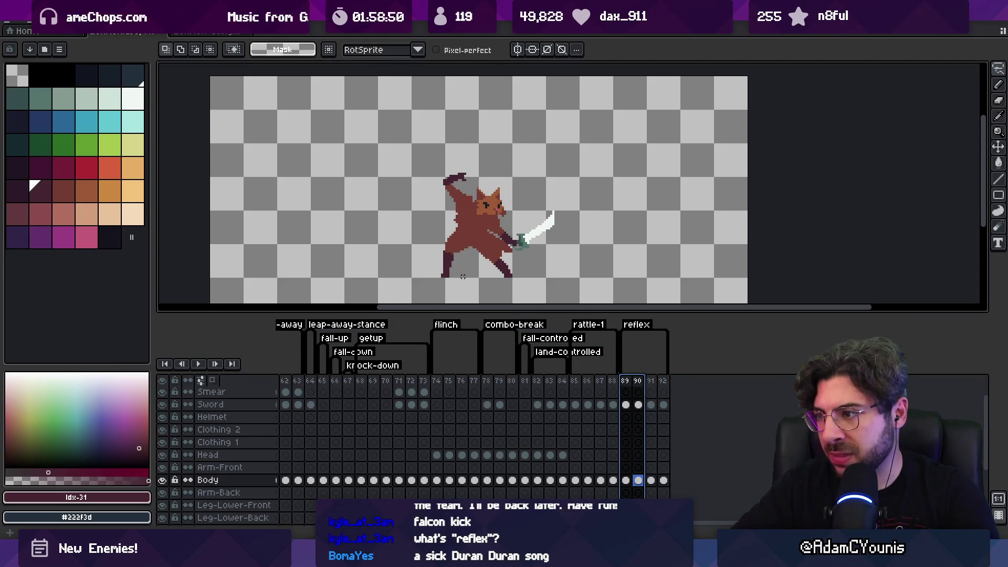
- On frame 89, shift the fox's back leg to the right
left_click(630, 383)
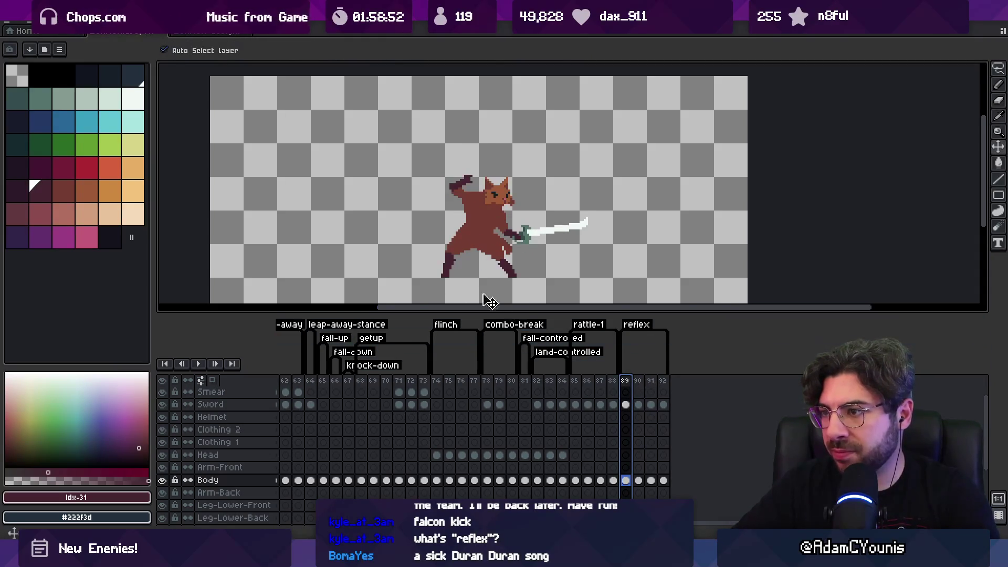
key("m")
mouse_move(461, 281)
left_mouse_down()
mouse_move(455, 250)
mouse_move(467, 261)
left_mouse_up()
- Repaint the back leg in the darker shade #452531
key("b")
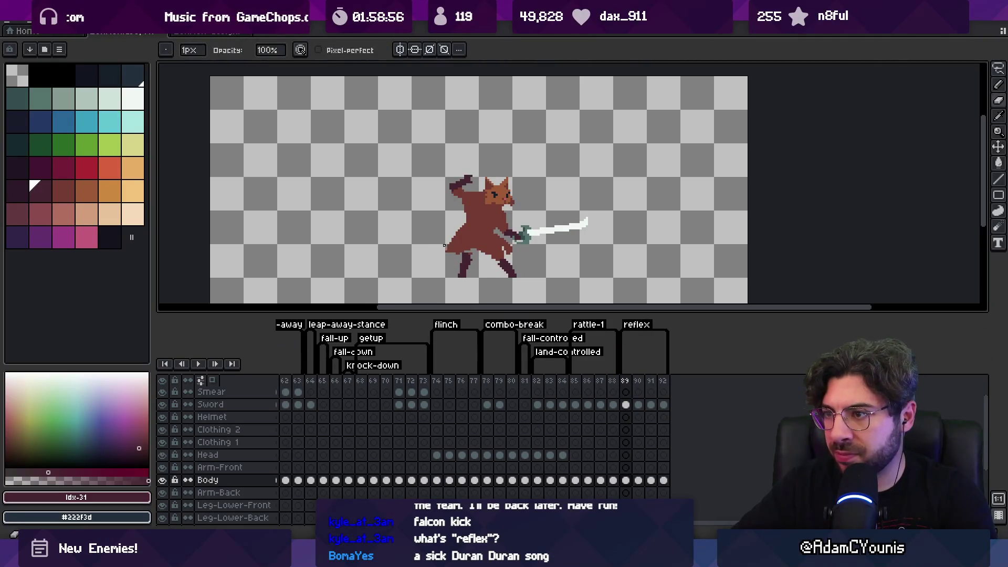
scroll(451, 250, "up", 1)
left_click(467, 239, "alt")
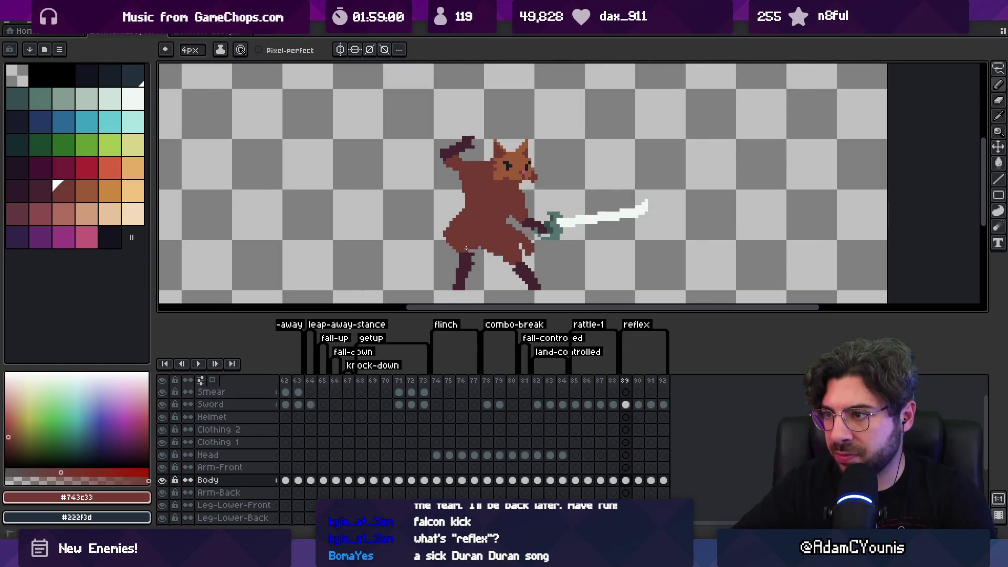
key("m")
key("b")
left_click(465, 272, "alt")
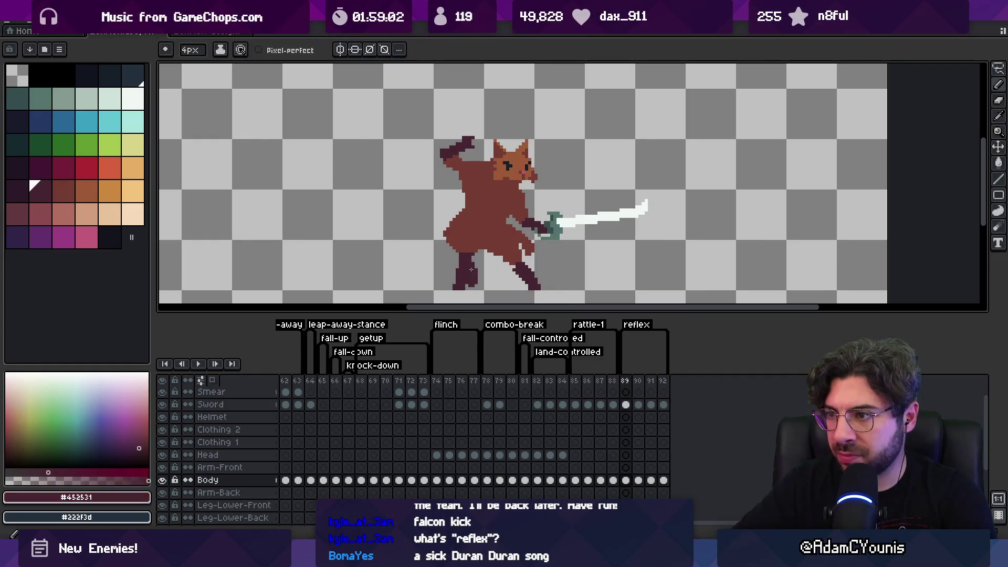
left_click_drag(466, 272, 448, 276)
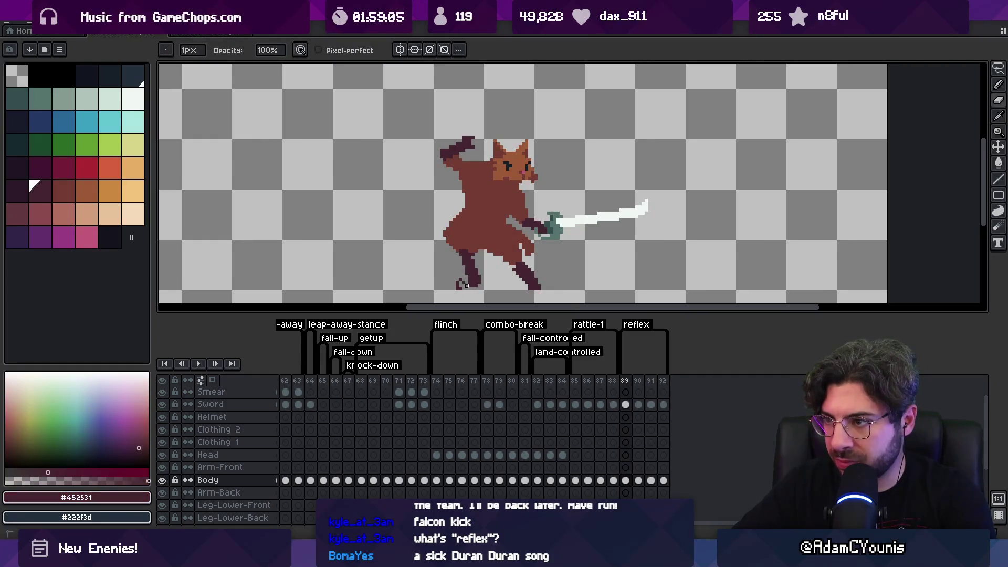
- Review frames 89–92, save the sprite, and switch back to Unity
key("e")
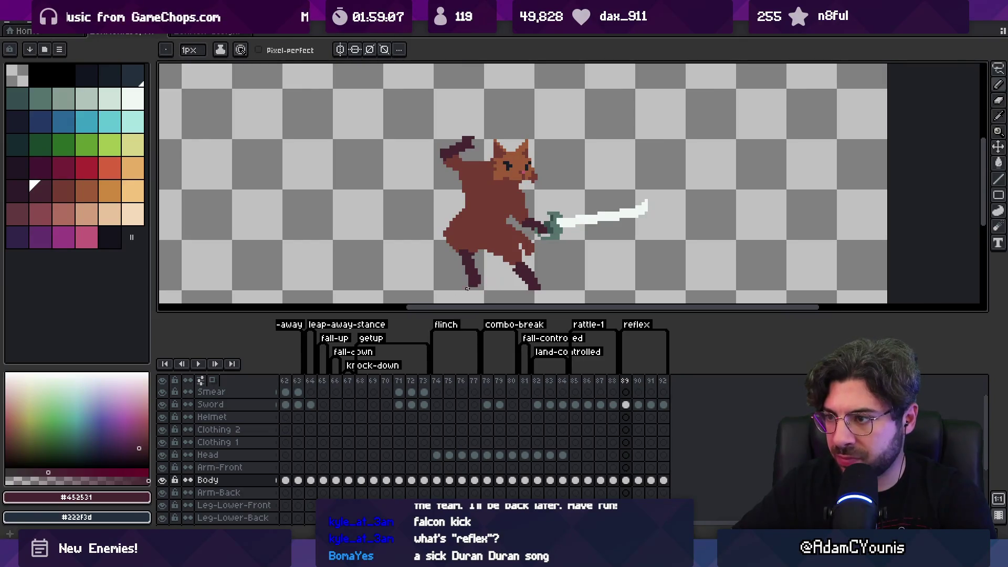
key("z")
scroll(468, 258, "down", 2)
mouse_move(621, 381)
left_mouse_down()
mouse_move(664, 381)
mouse_move(637, 385)
mouse_move(634, 326)
mouse_move(634, 378)
left_mouse_up()
key("ctrl")
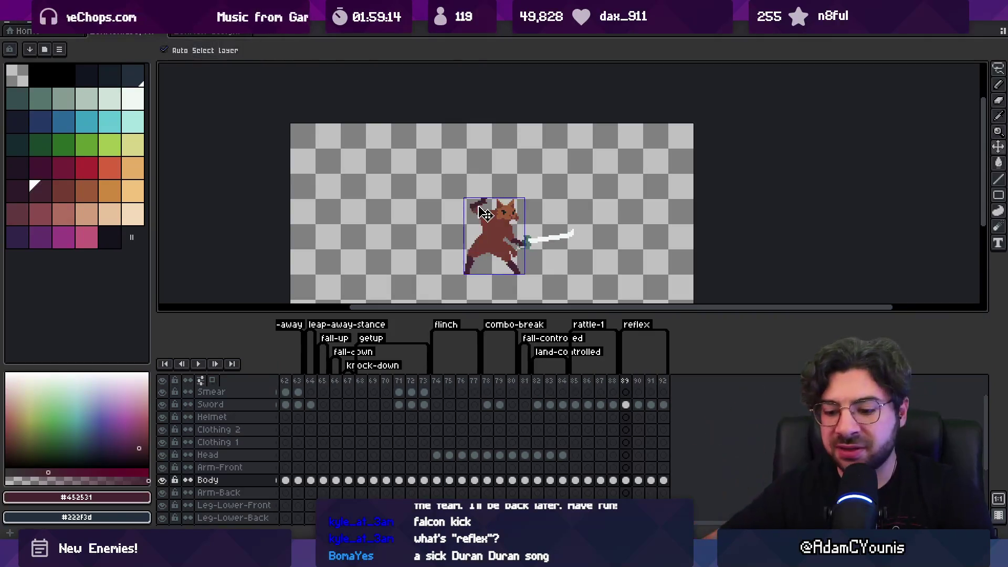
key("ctrl+s")
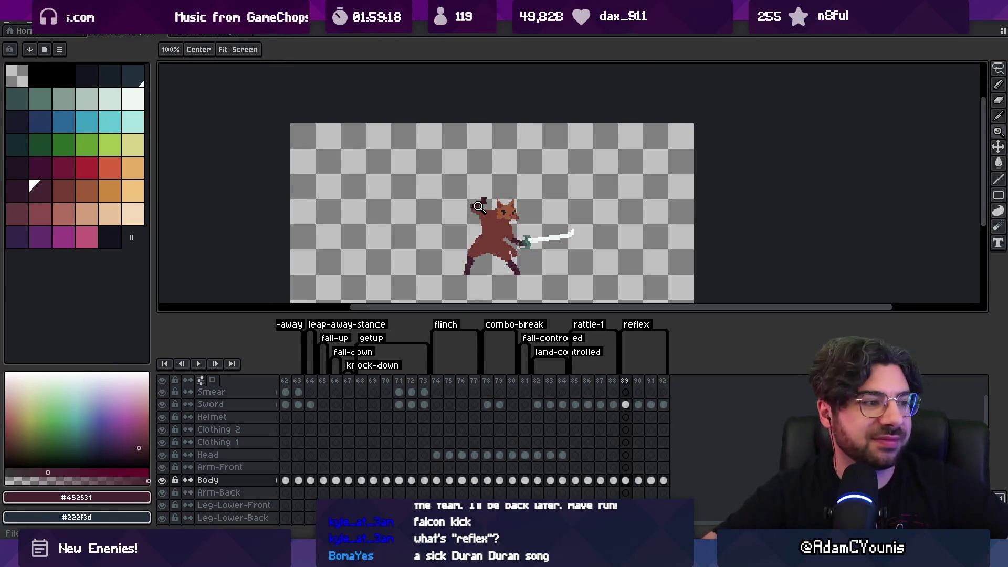
key("alt+Tab")
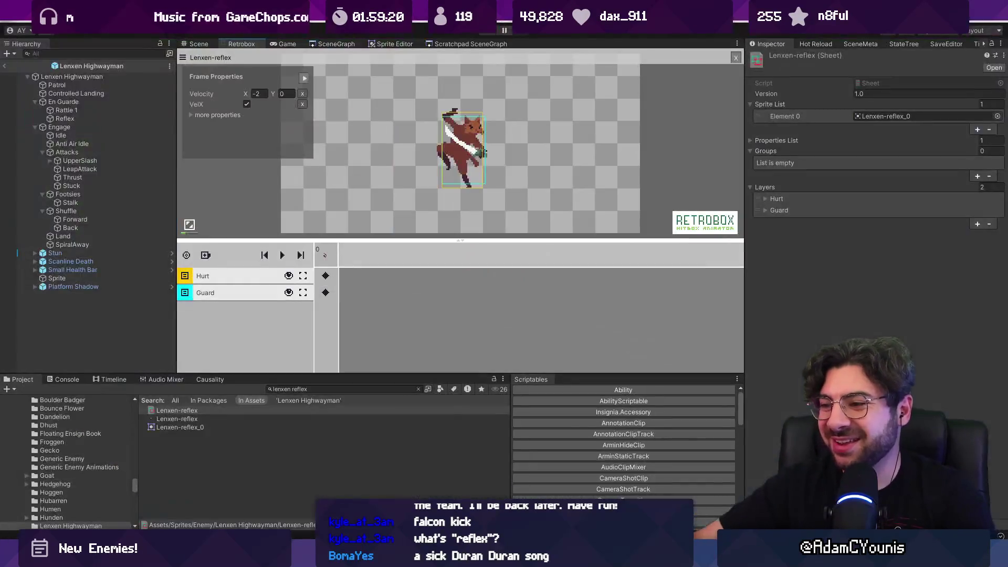
- Select the Lenxen-reflex texture and open it in the Sprite Editor
left_click(201, 411)
left_click(200, 419)
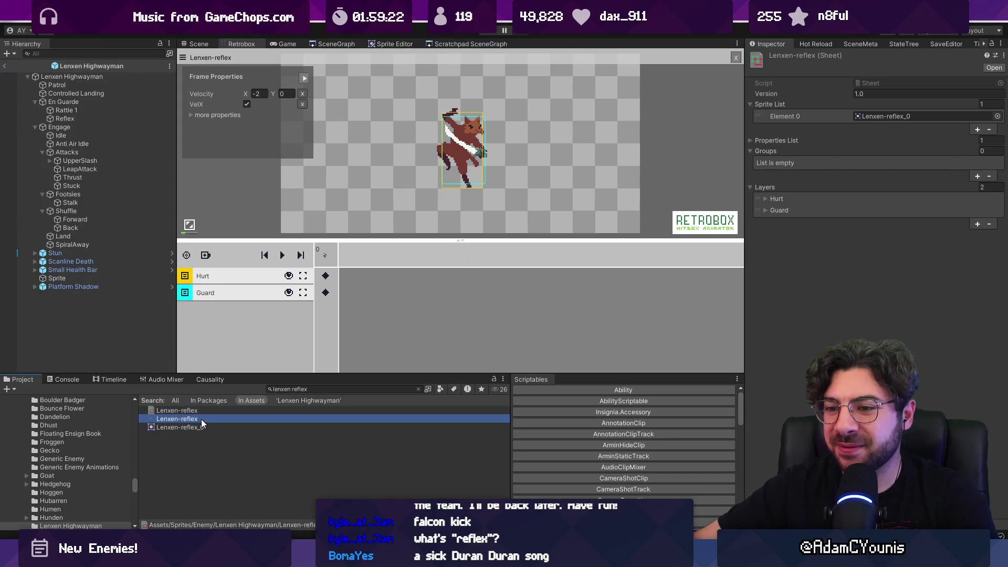
left_click(203, 427)
left_click(205, 418)
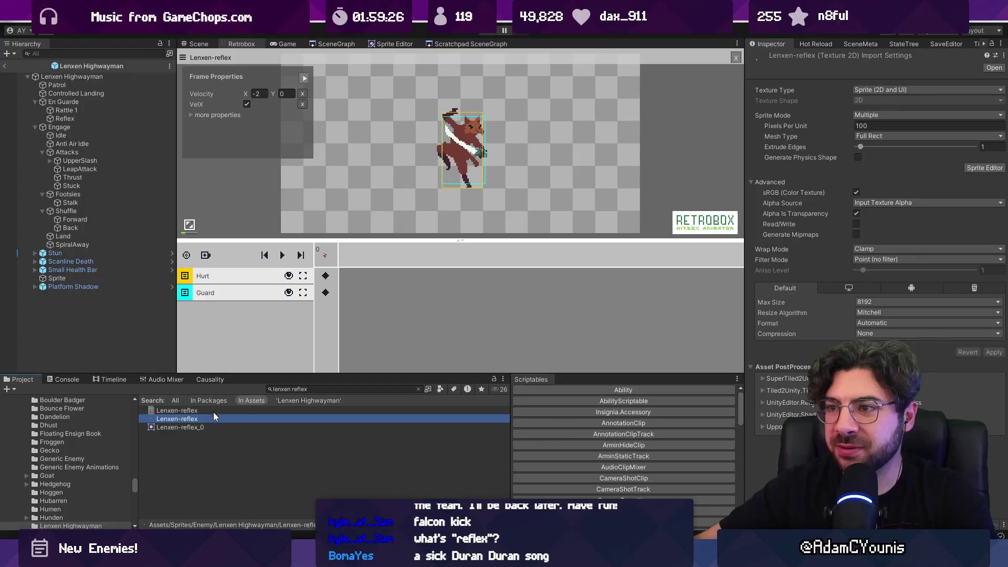
left_click(321, 44)
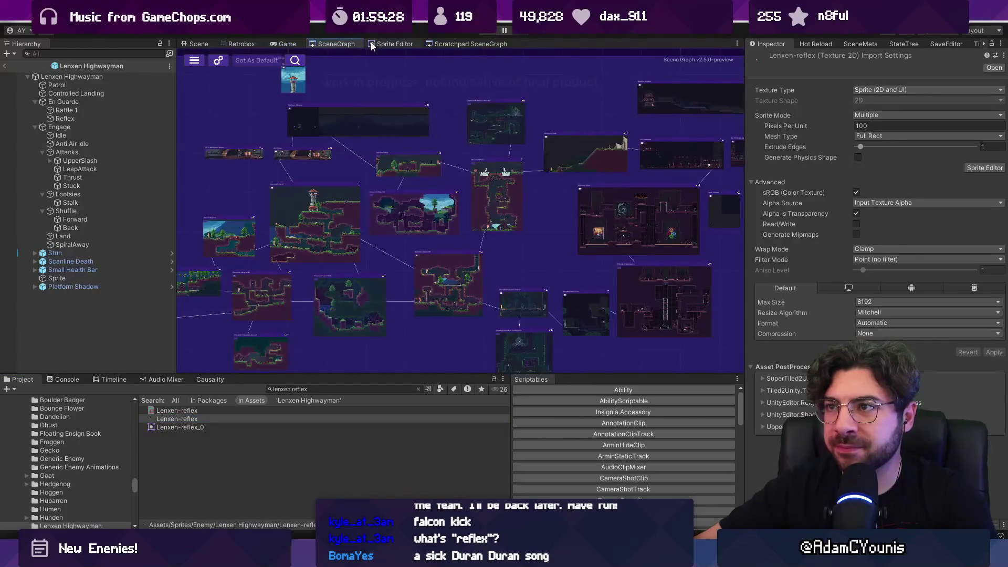
left_click(371, 46)
left_click(298, 454)
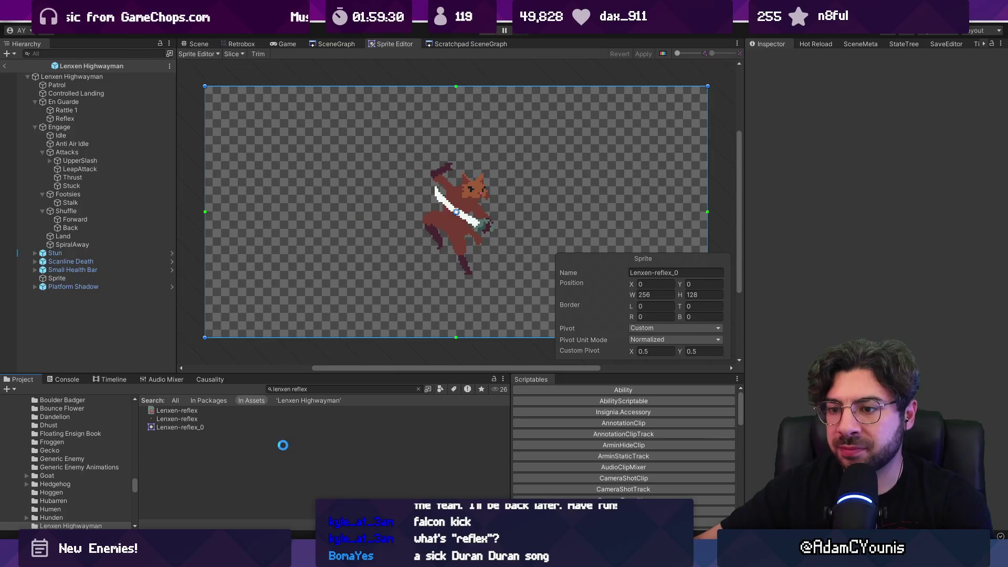
scroll(291, 291, "down", 2)
scroll(291, 290, "down", 2)
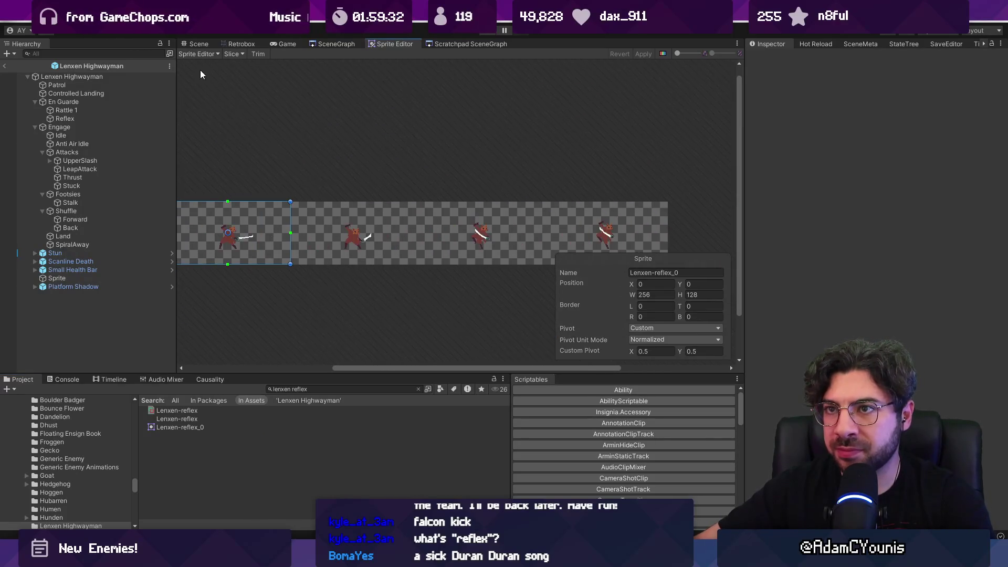
- Slice the sheet by Grid By Cell Count into 4 columns and apply
left_click(232, 53)
left_click(347, 64)
left_click(357, 99)
left_click(318, 76)
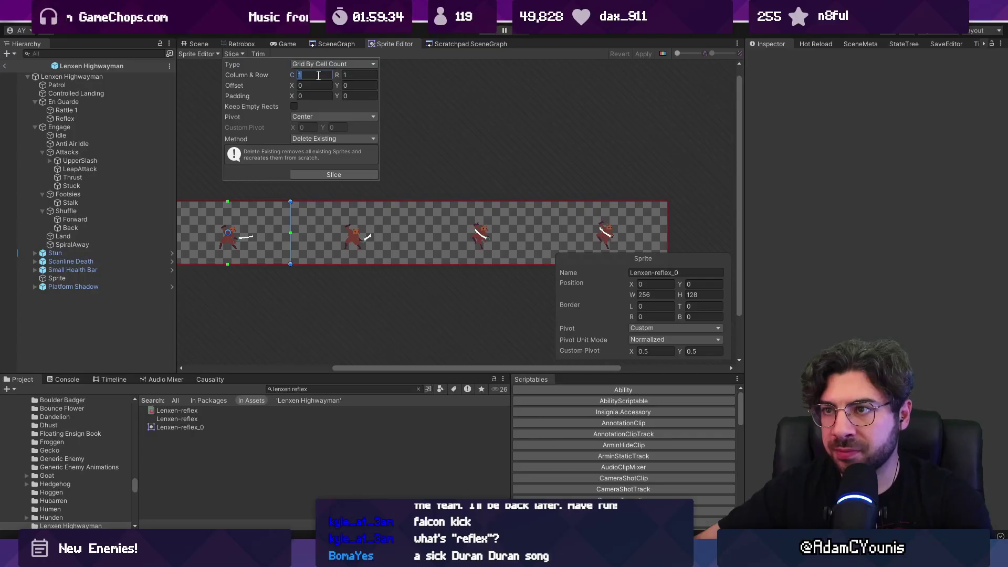
type("4")
left_click(334, 174)
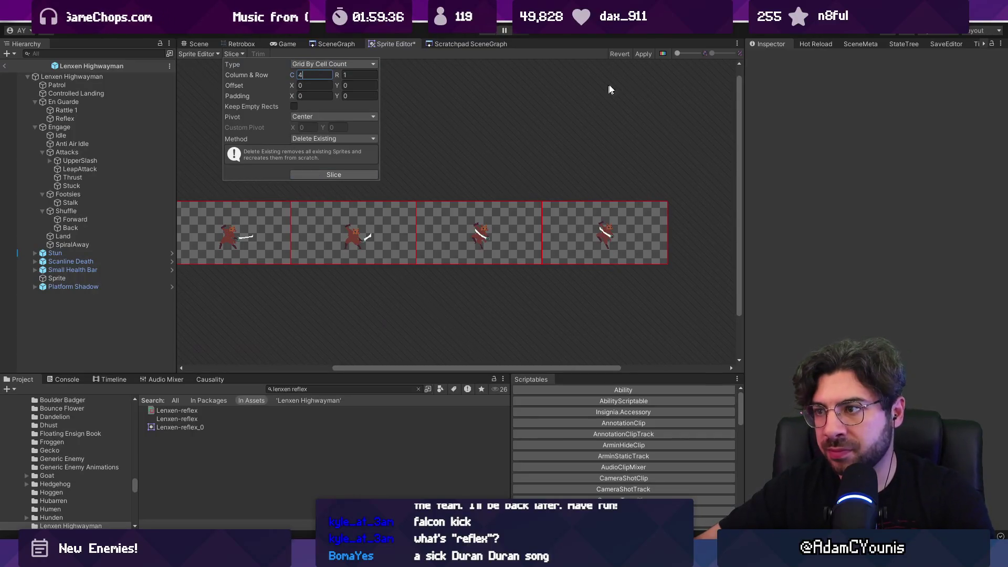
left_click(649, 54)
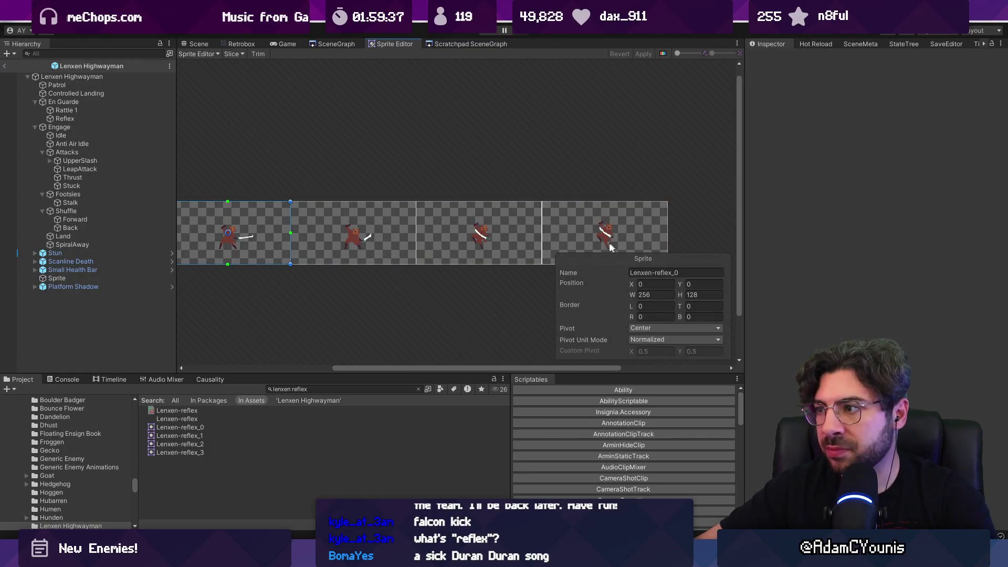
- Select Lenxen-reflex_0 and open the reflex animation in the Retrobox animator
left_click(177, 419)
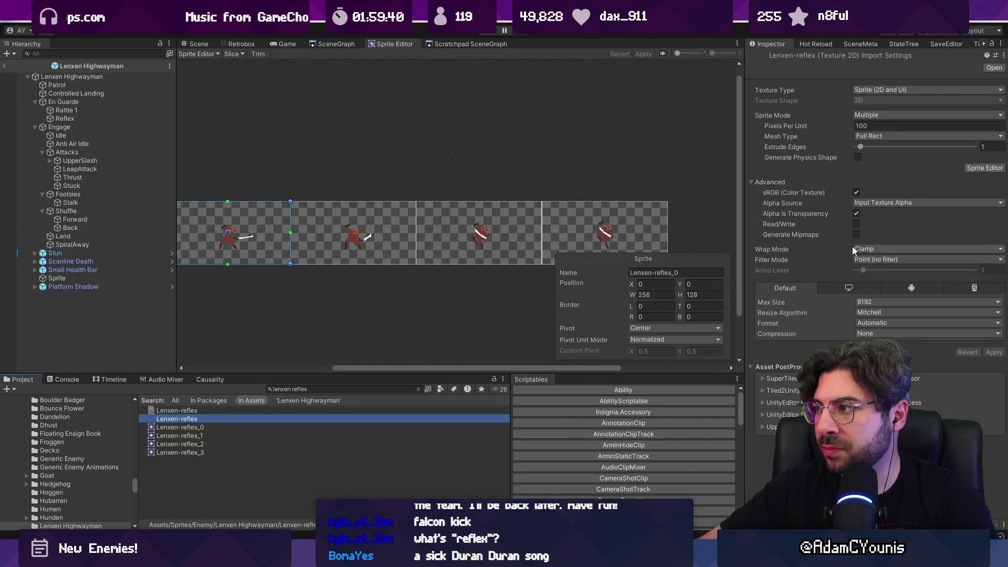
left_click(213, 427)
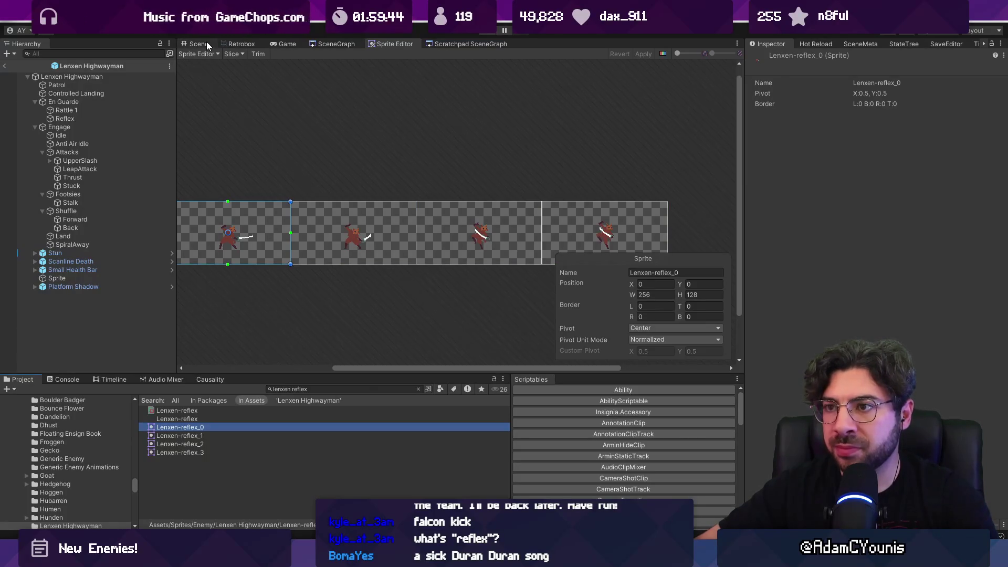
left_click(234, 43)
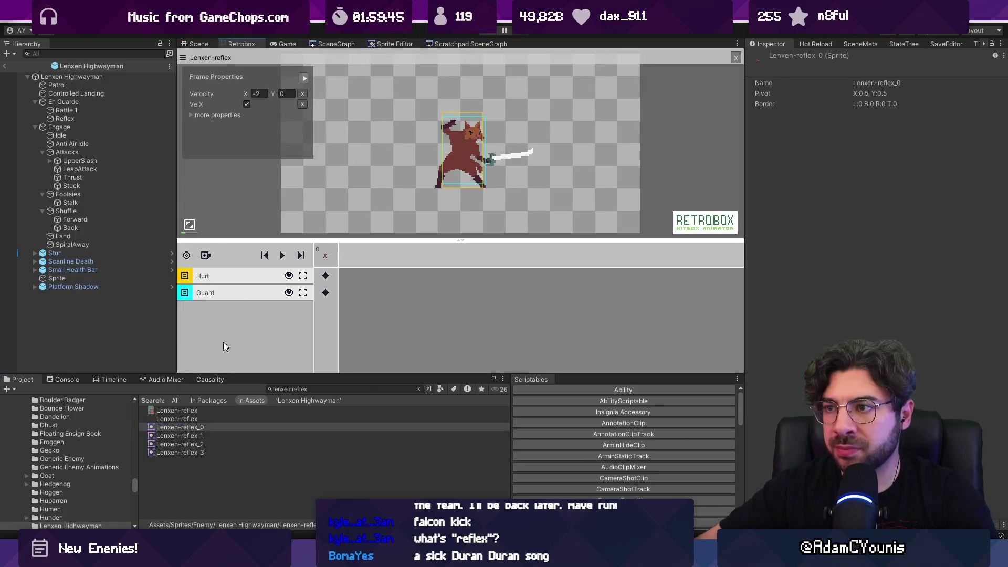
- Add Lenxen-reflex_1 to _3 as frames and extend the Guard hitbox through frame 3
left_click(204, 452, "shift")
left_click(198, 437, "shift")
left_click_drag(197, 438, 386, 272)
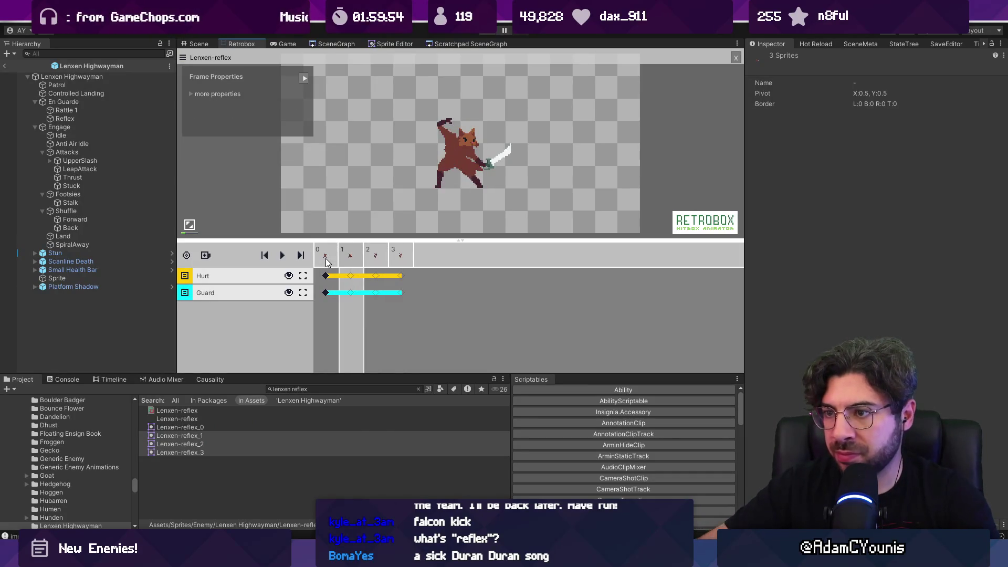
left_click(351, 292)
left_click(347, 291)
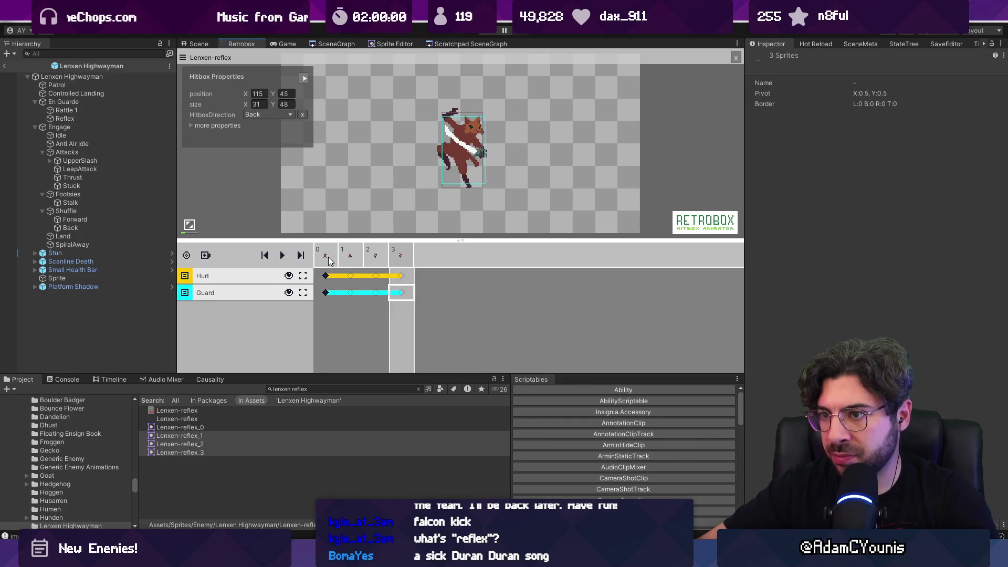
- Save the animation and start the game
key("ctrl+s")
key("Escape")
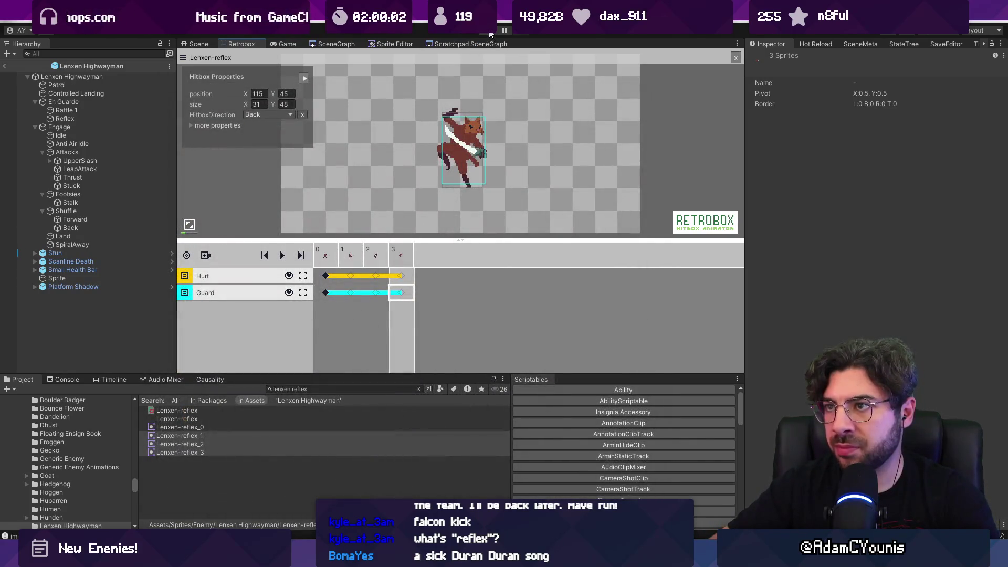
left_click(490, 33)
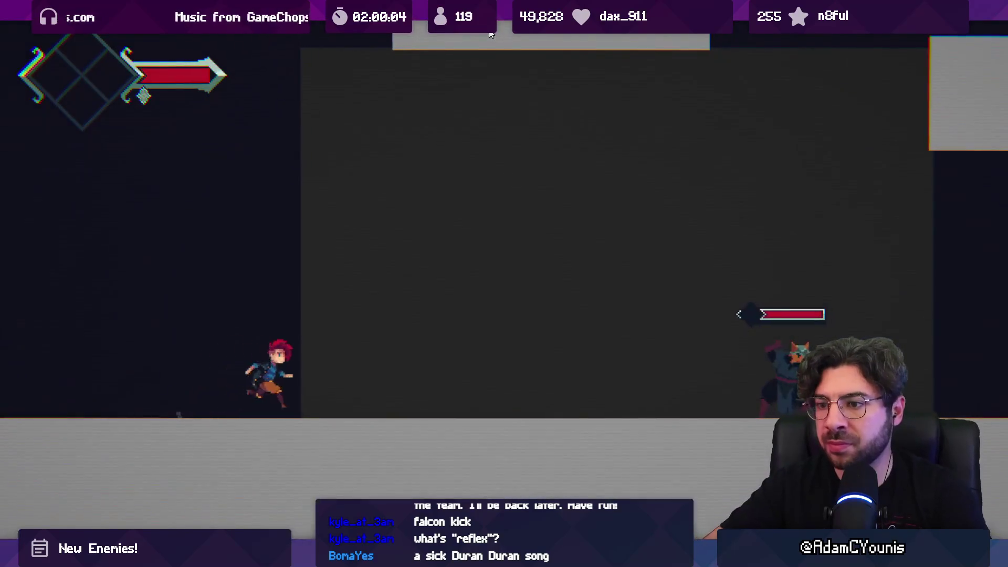
- Run at the fox swordsman and slash it repeatedly, then exit play mode
key("Right")
key("x")
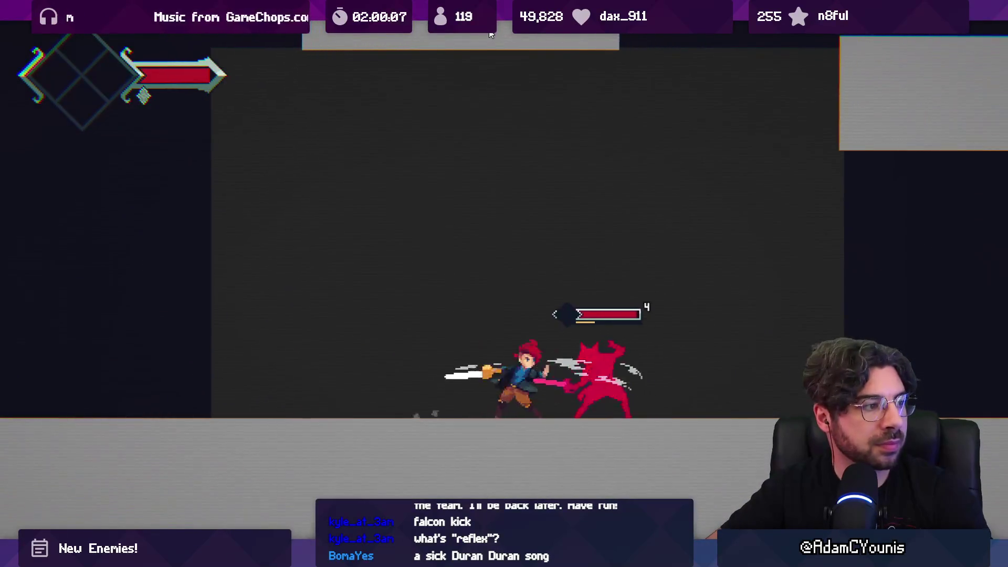
key("x")
key("Right")
key("x")
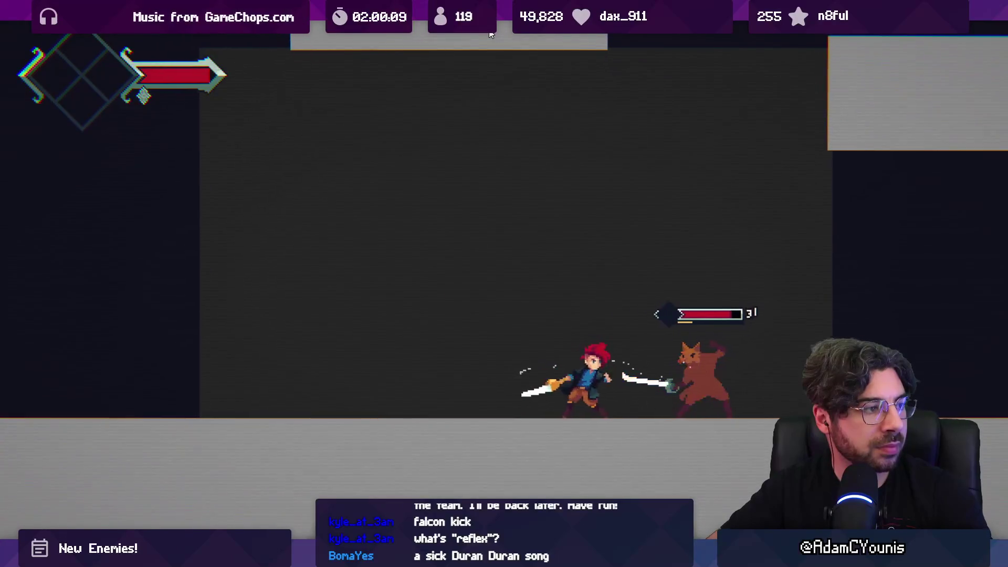
key("Left")
key("x")
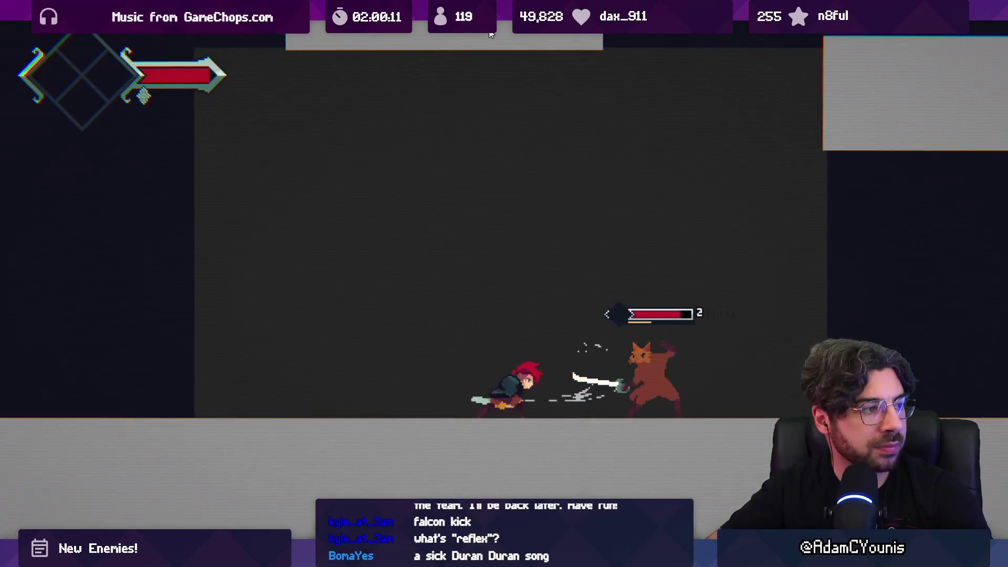
key("x")
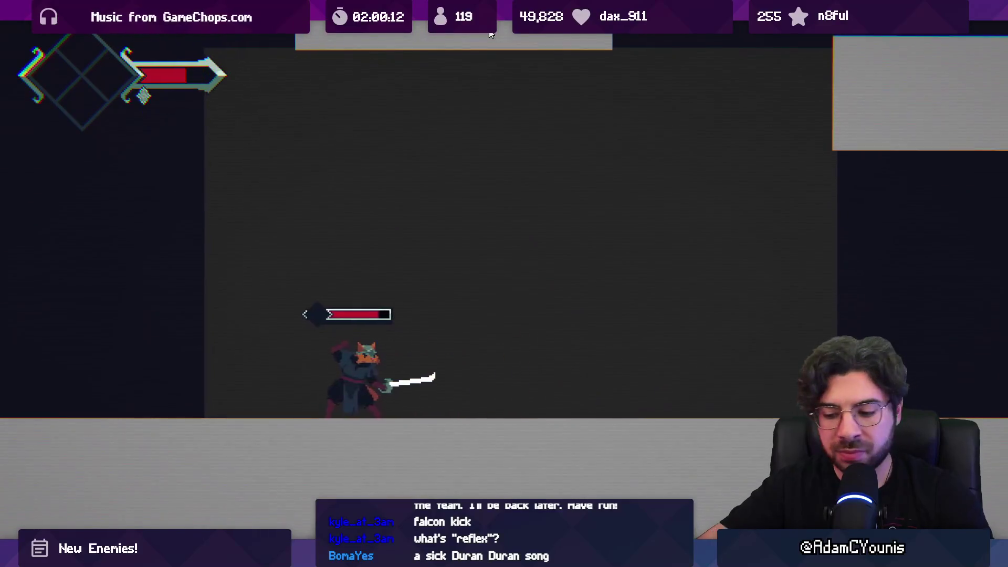
key("ctrl+p")
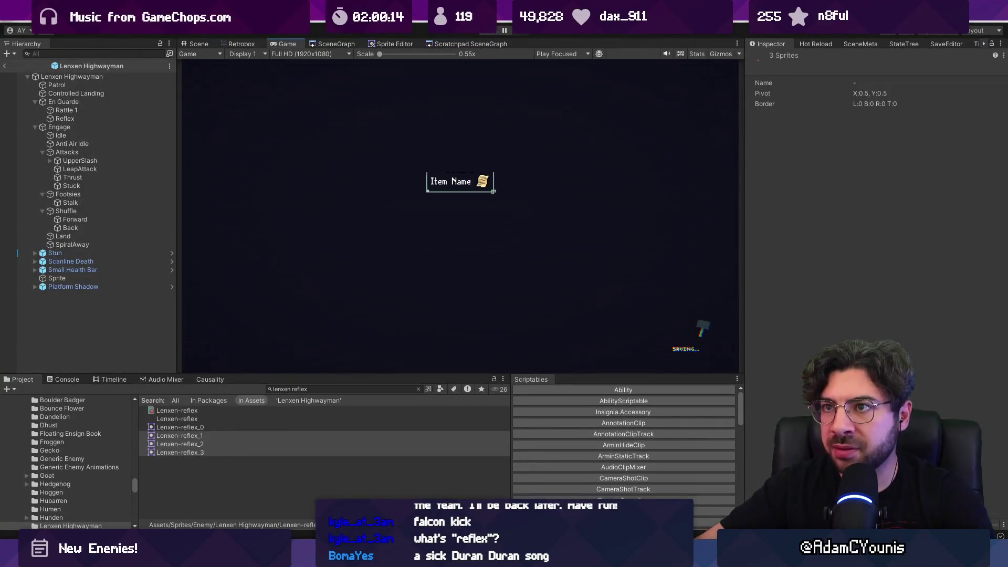
- Move the reflex Guard keyframe from frame 0 to frame 1 and run the game again
left_click(244, 44)
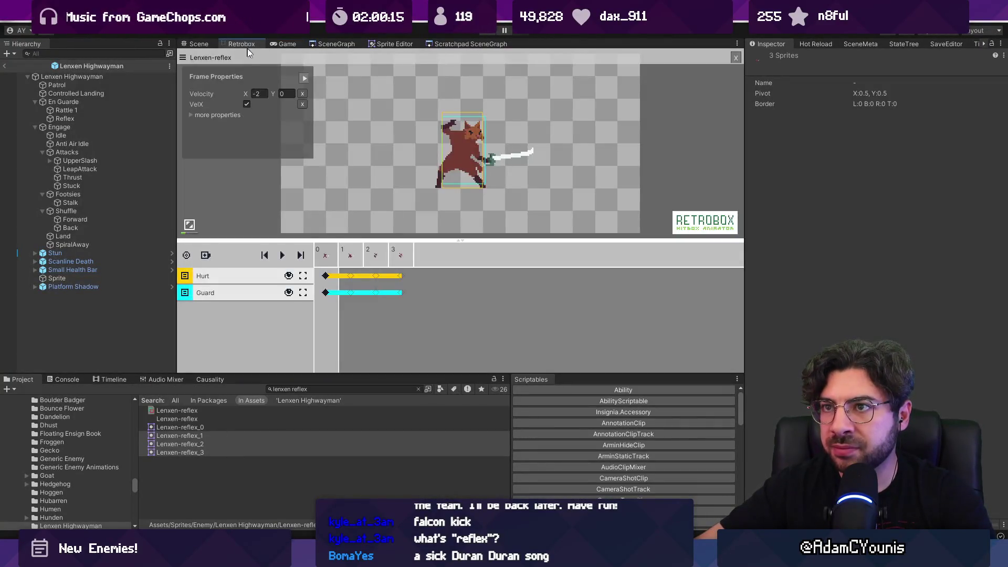
left_click_drag(335, 295, 352, 292)
left_click(331, 292)
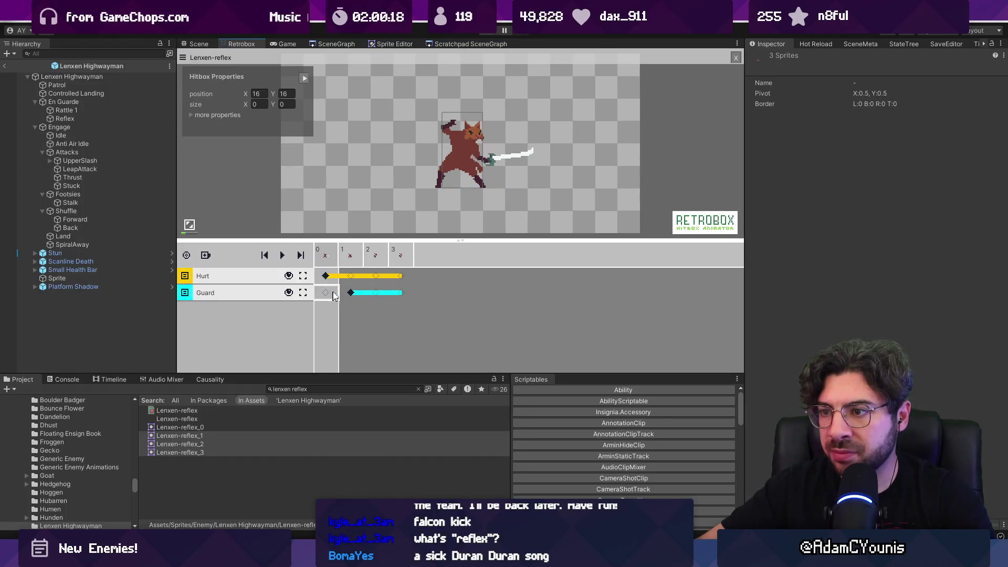
left_click(350, 293)
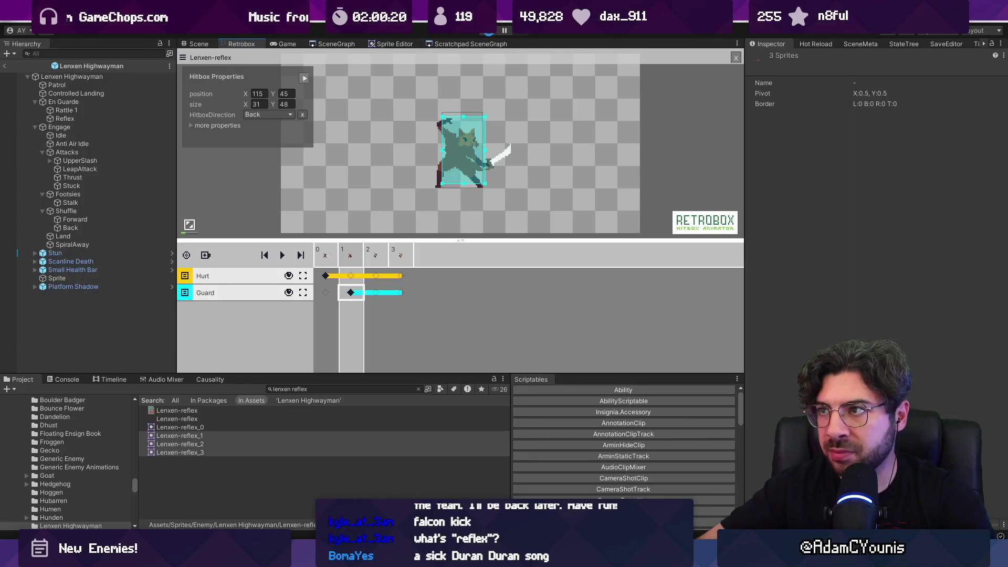
left_click(489, 34)
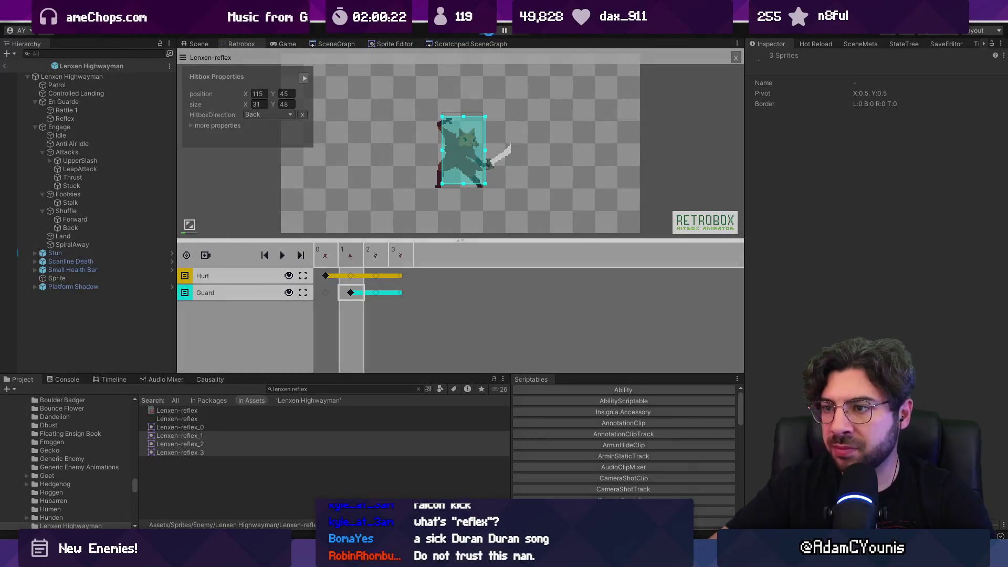
key("Right")
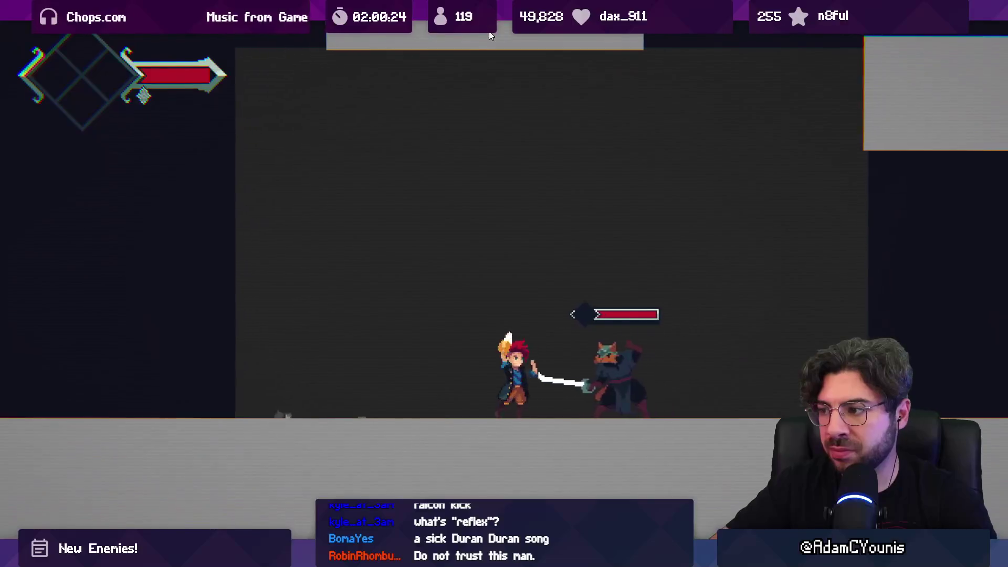
- Attack the fox swordsman repeatedly to test its guard, then stop the game
key("Right")
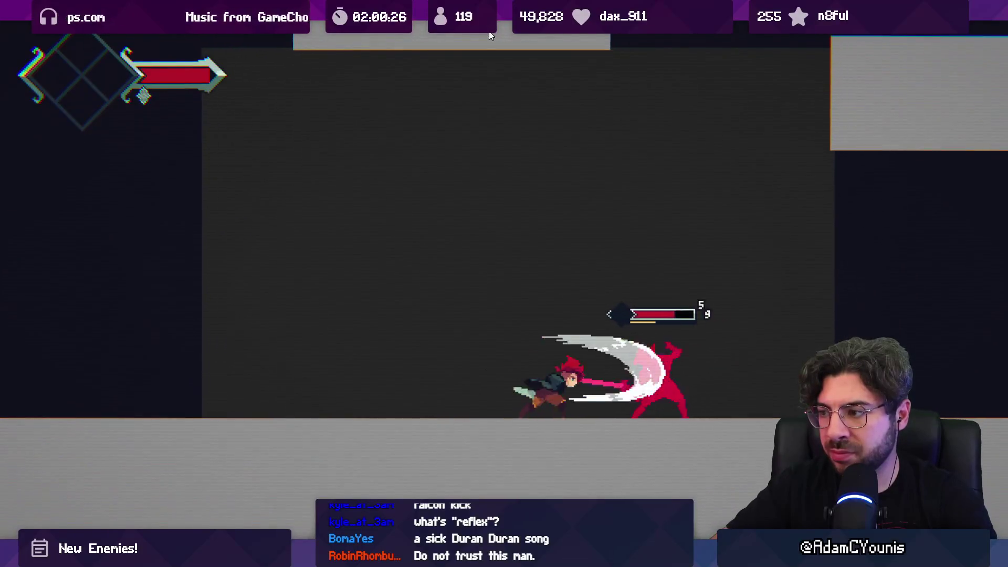
key("Right")
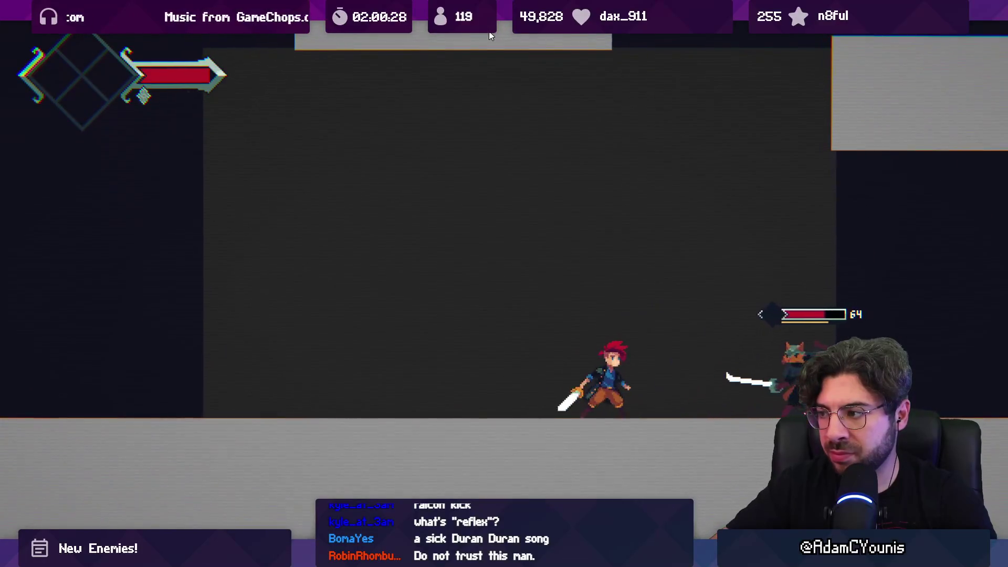
key("Right")
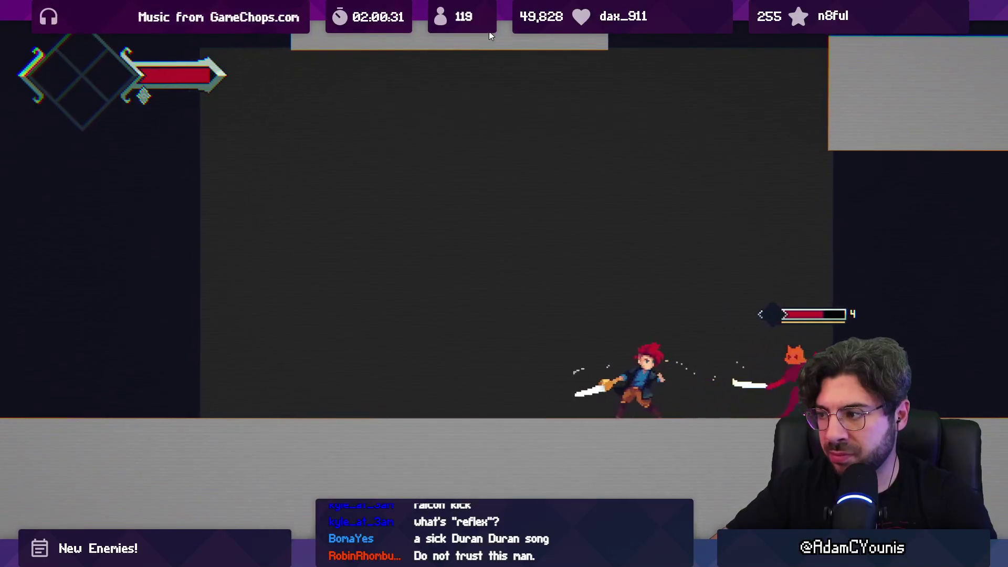
key("Right")
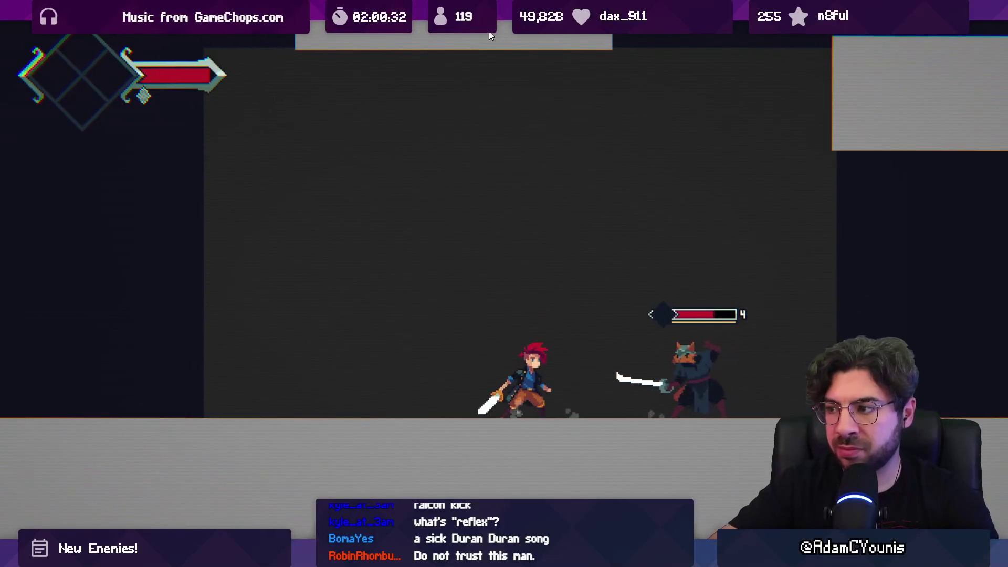
key("Right")
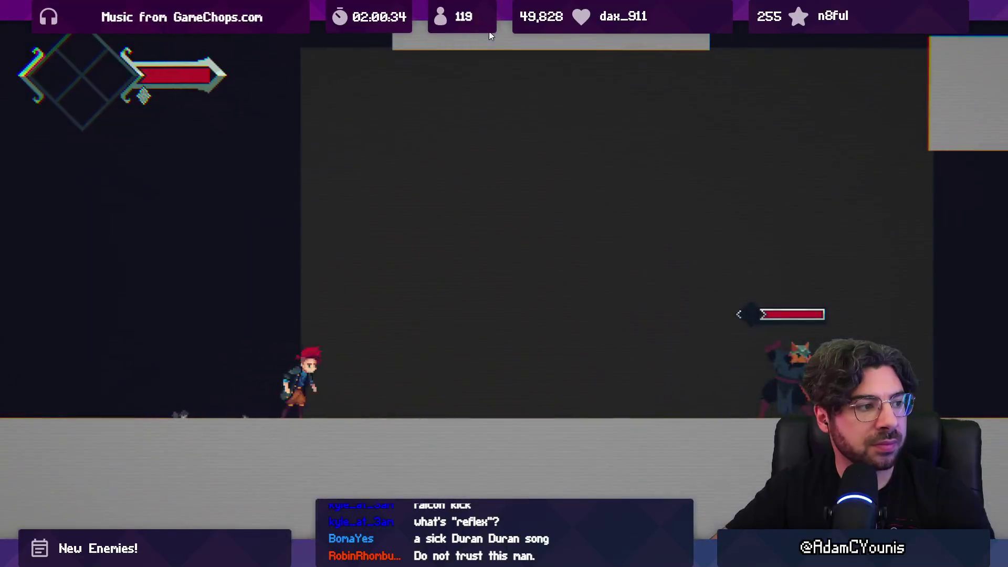
key("Right")
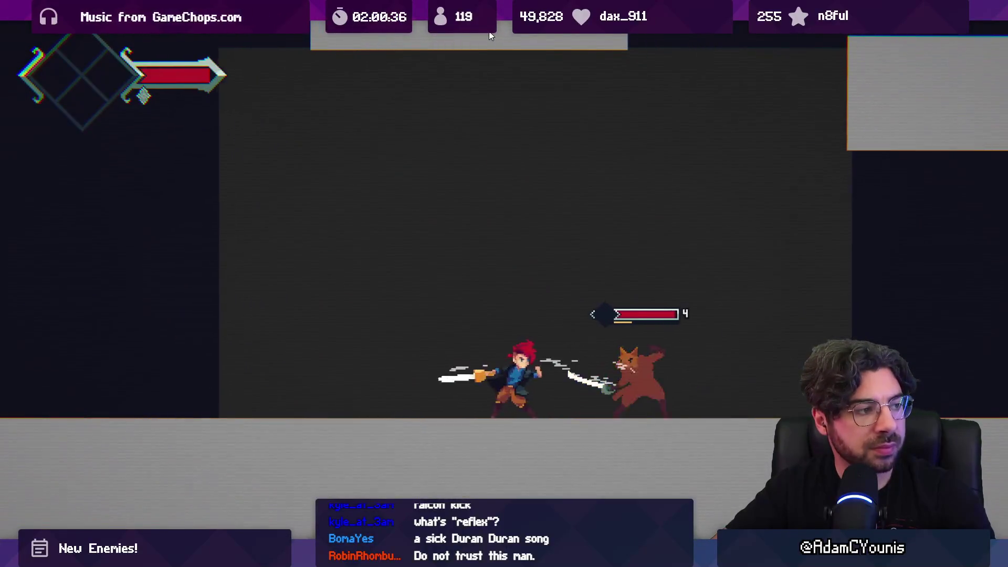
key("Right")
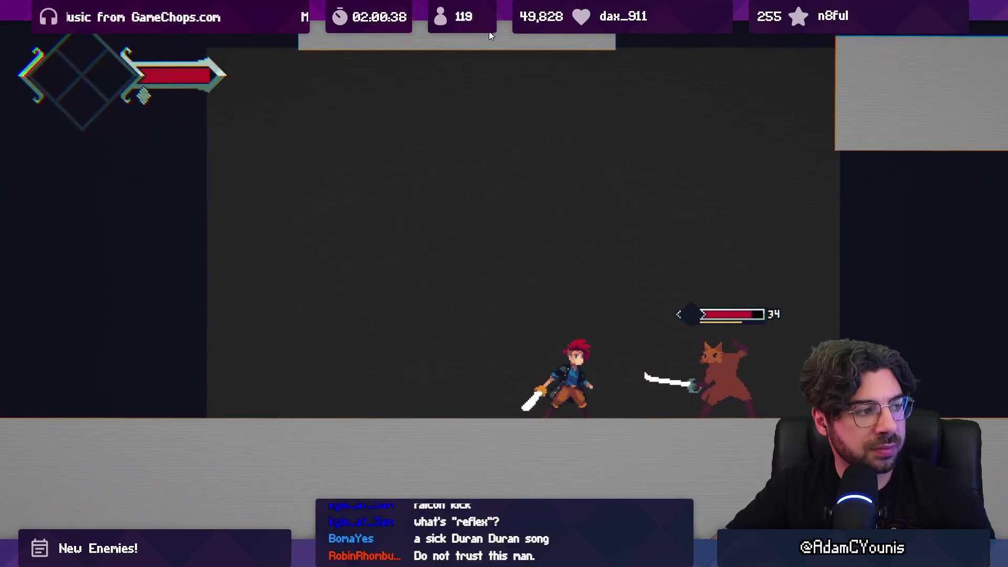
key("Left")
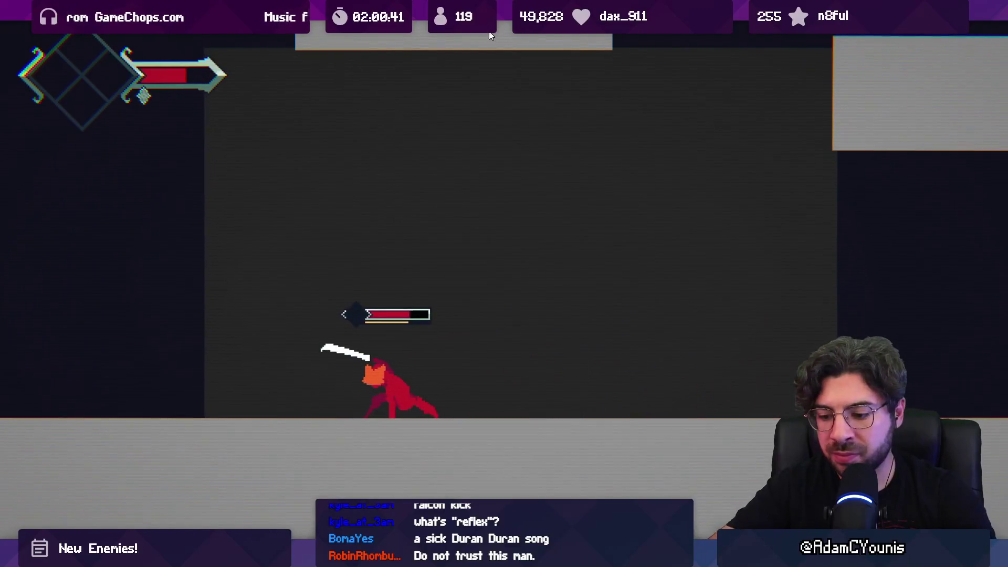
left_click(488, 33)
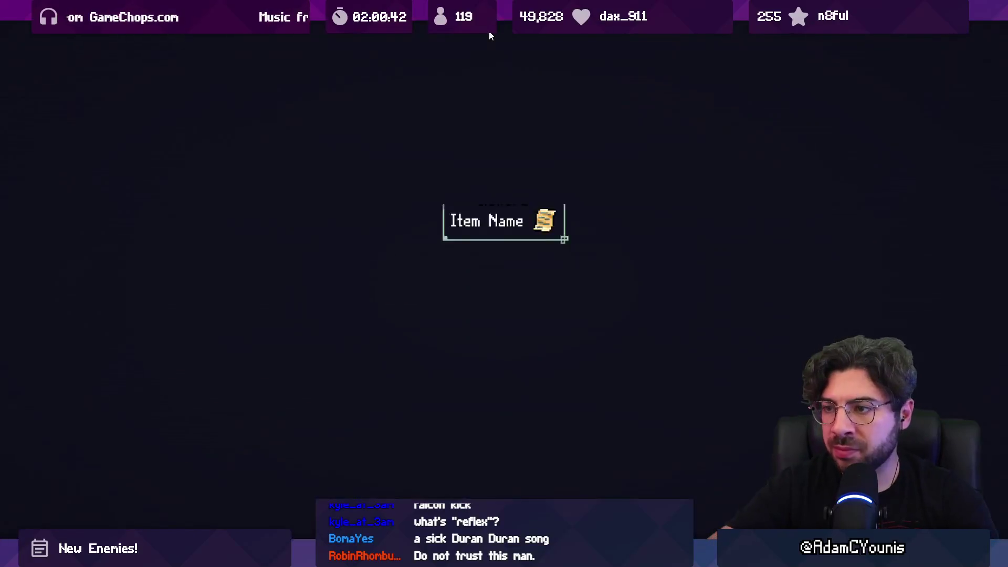
left_click(195, 410)
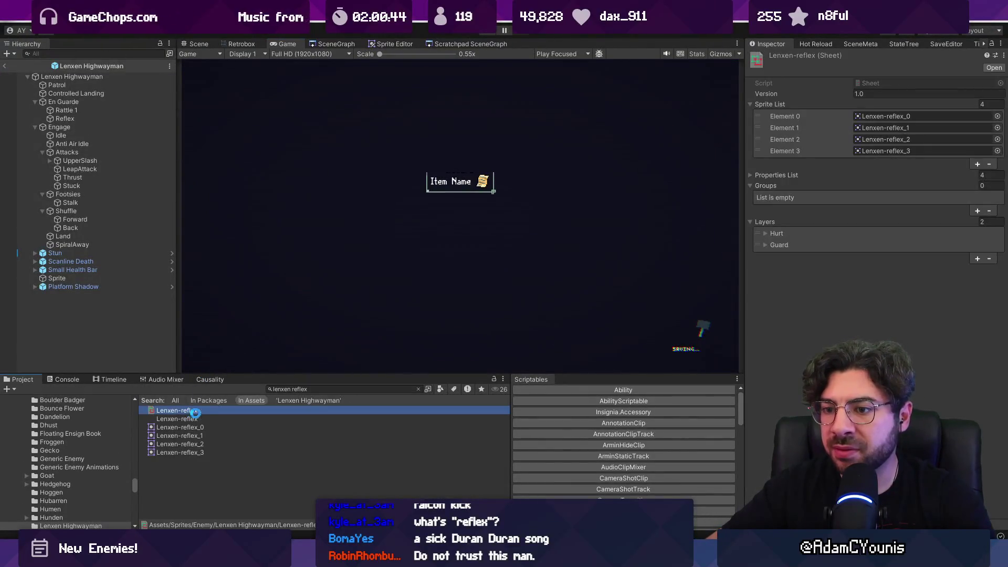
- Open LenxenHighwayman.cs in VS Code via a 'highway' file search, then return to Unity
key("alt+Tab")
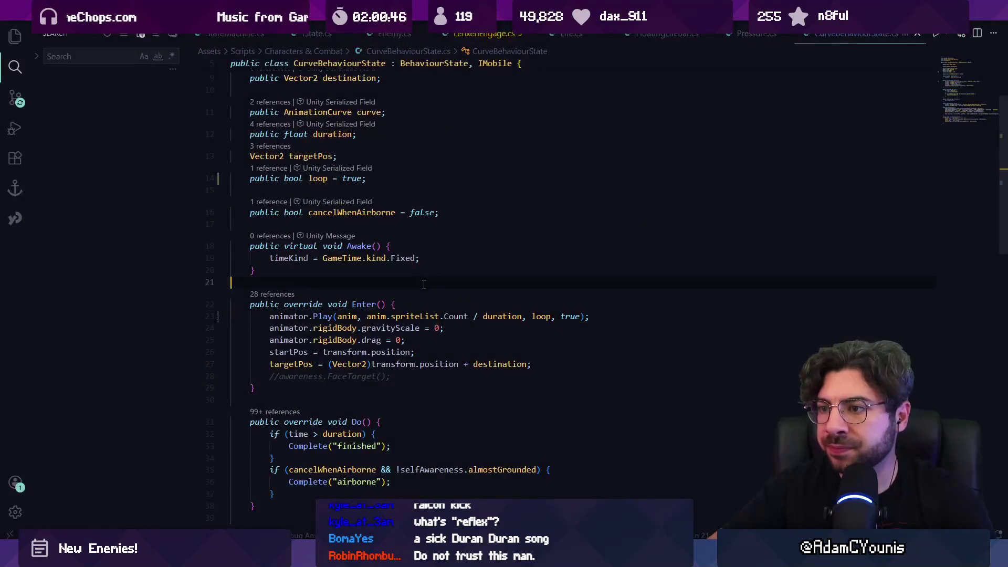
key("ctrl+p")
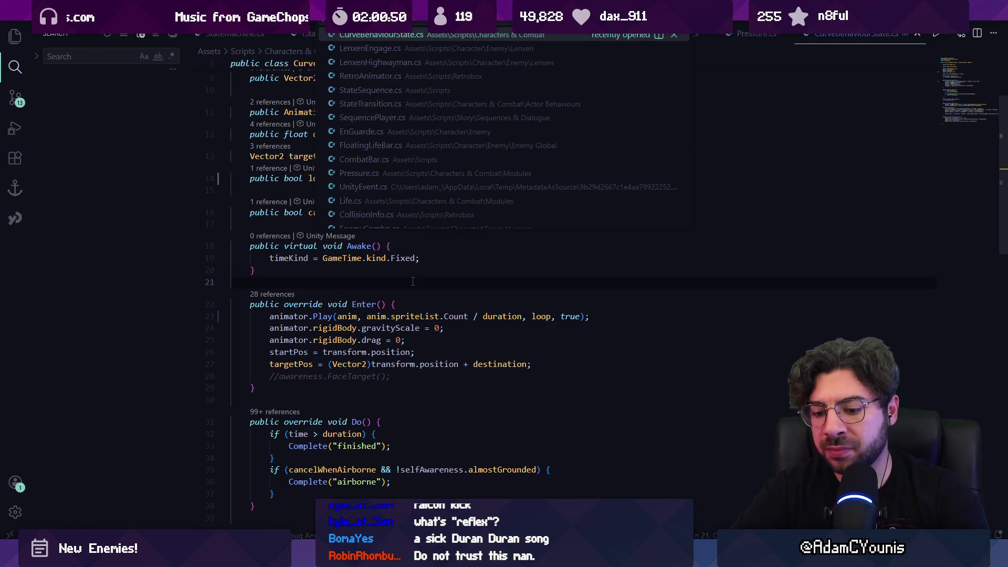
type("highway")
key("Return")
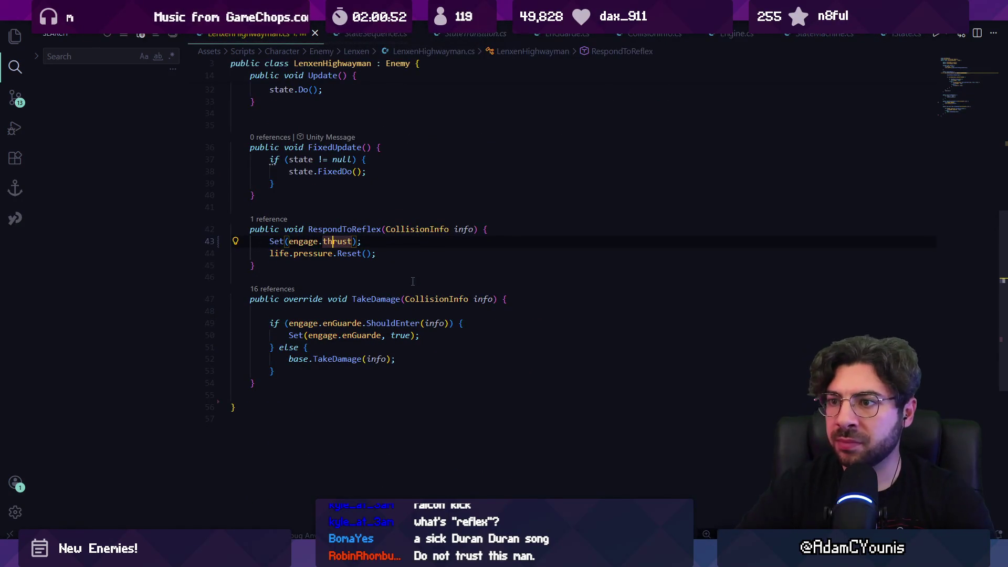
key("alt+Tab")
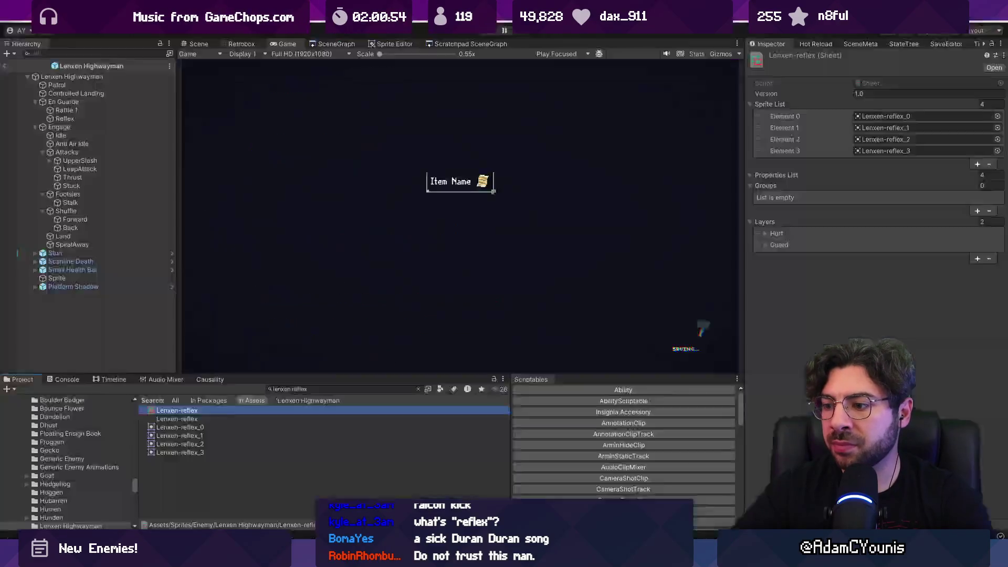
- Playtest by dashing at and slashing the fox swordsman, then stop the game
left_click(484, 32)
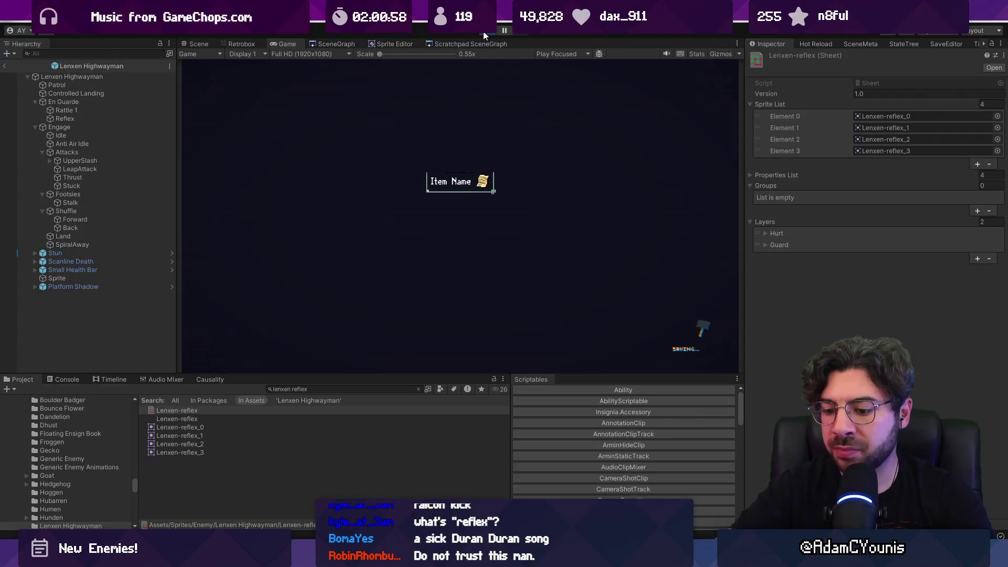
key("Right")
key("x")
key("x")
key("x")
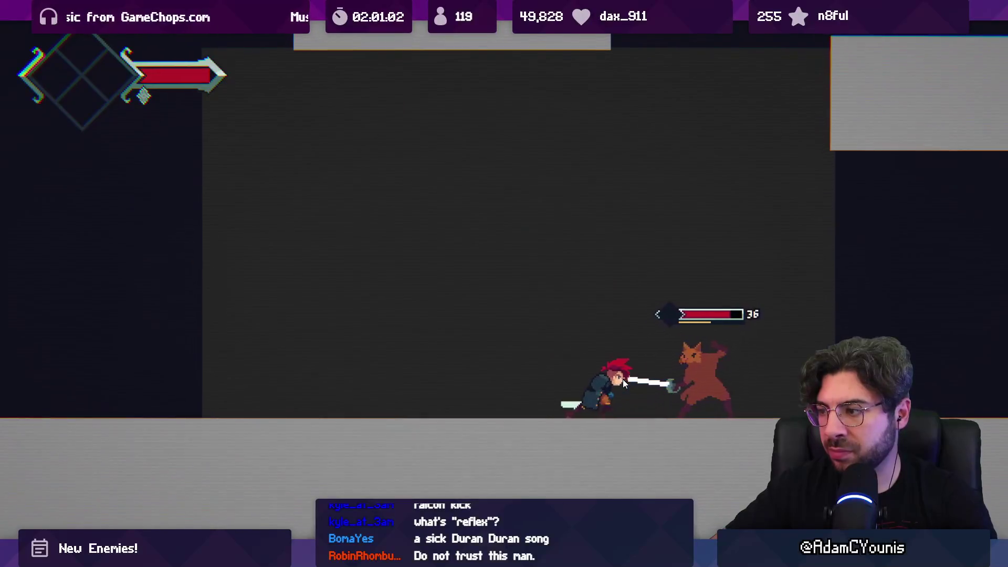
key("Right")
key("x")
key("x")
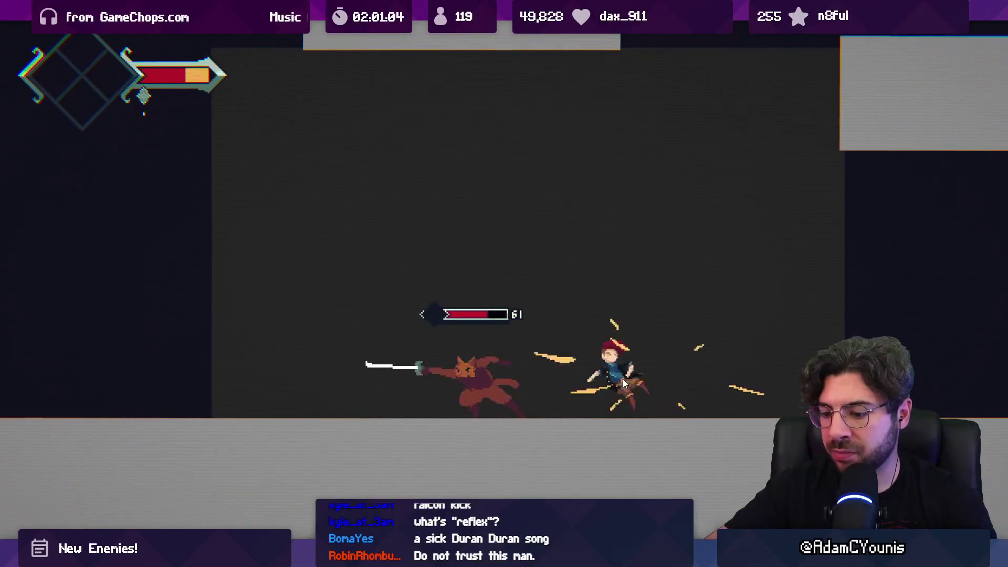
key("shift+space")
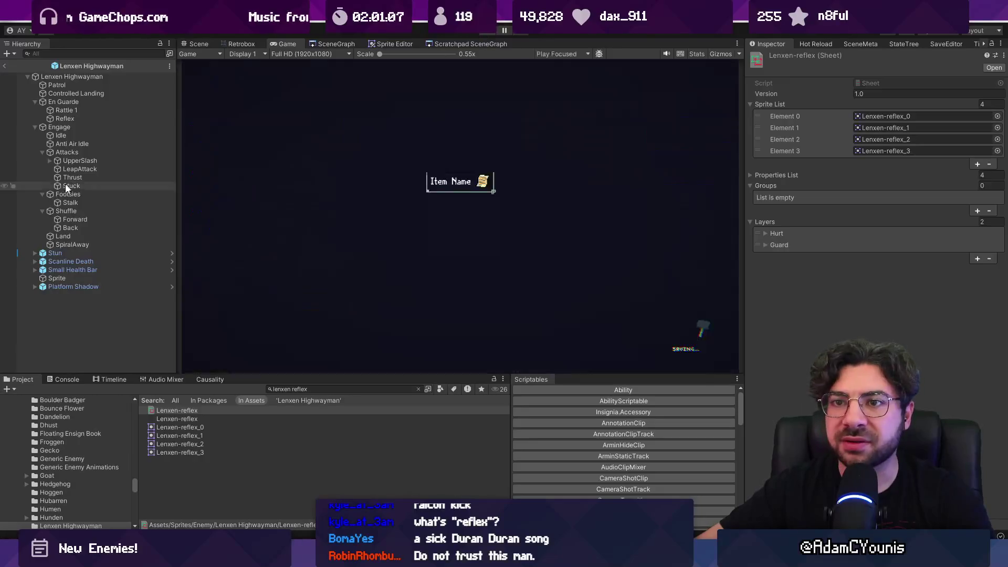
- Set the En Guarde Reflex state's Frame Rate to 10 and save the scene
left_click(78, 127)
left_click(68, 102)
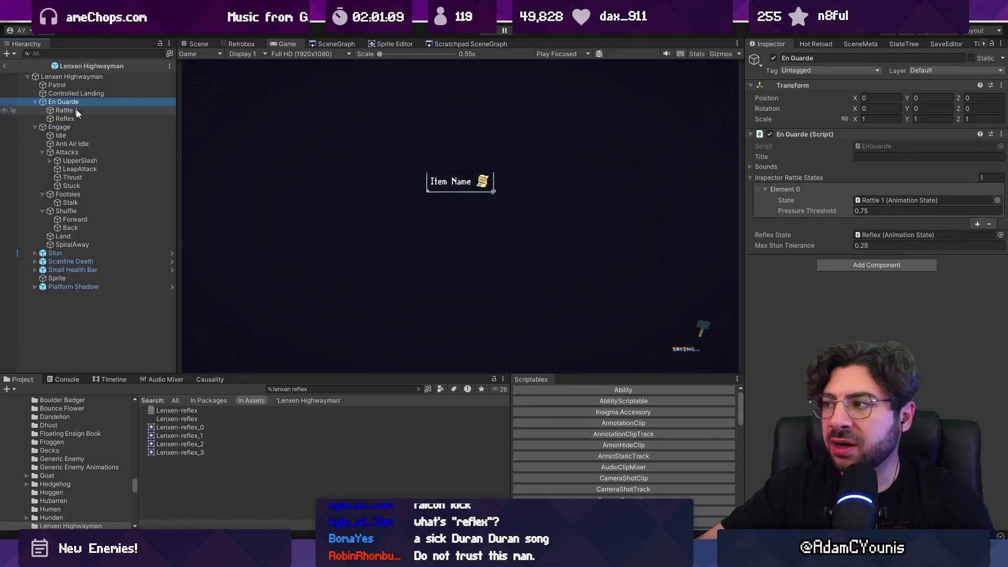
left_click(866, 198)
left_click(867, 234)
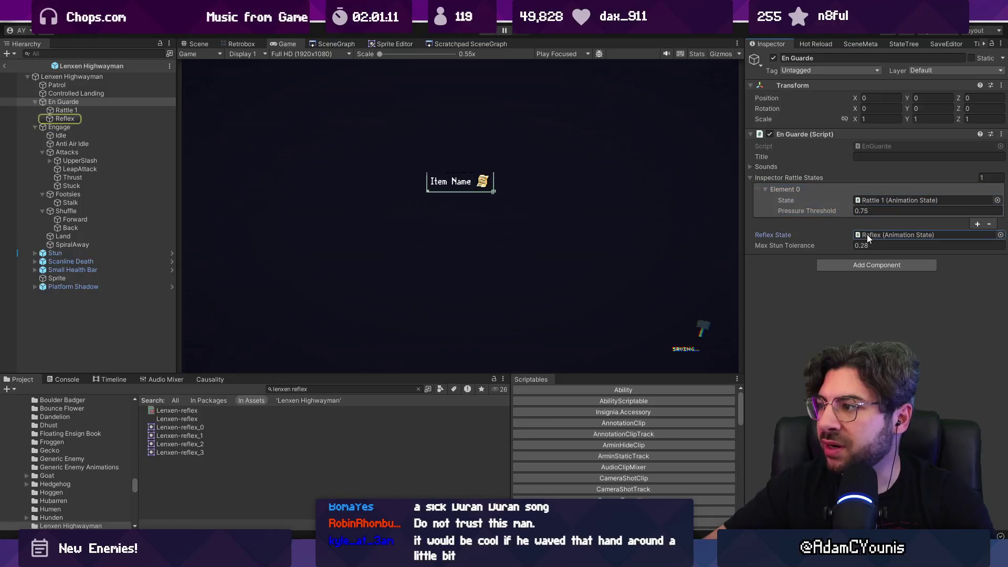
double_click(872, 234)
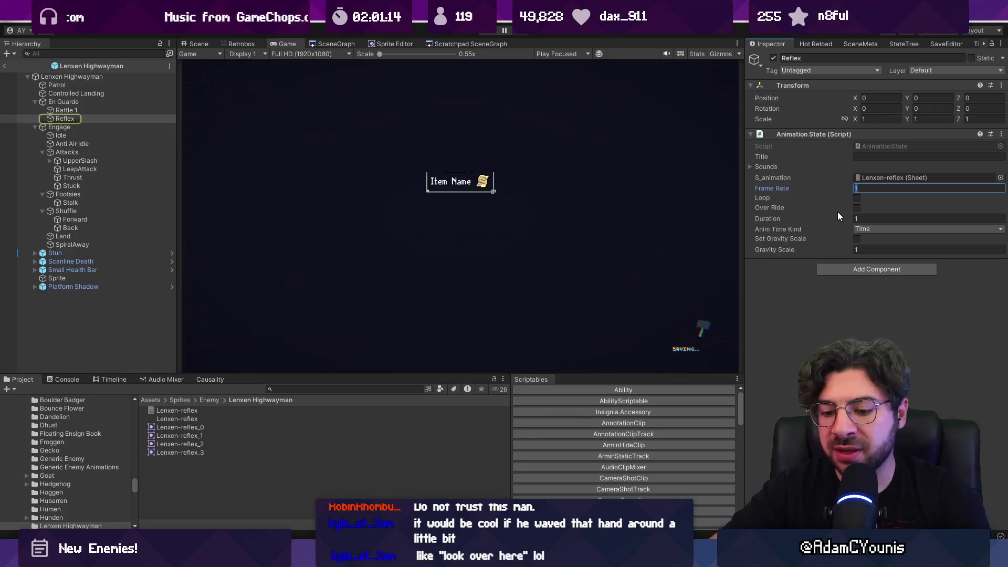
type("10")
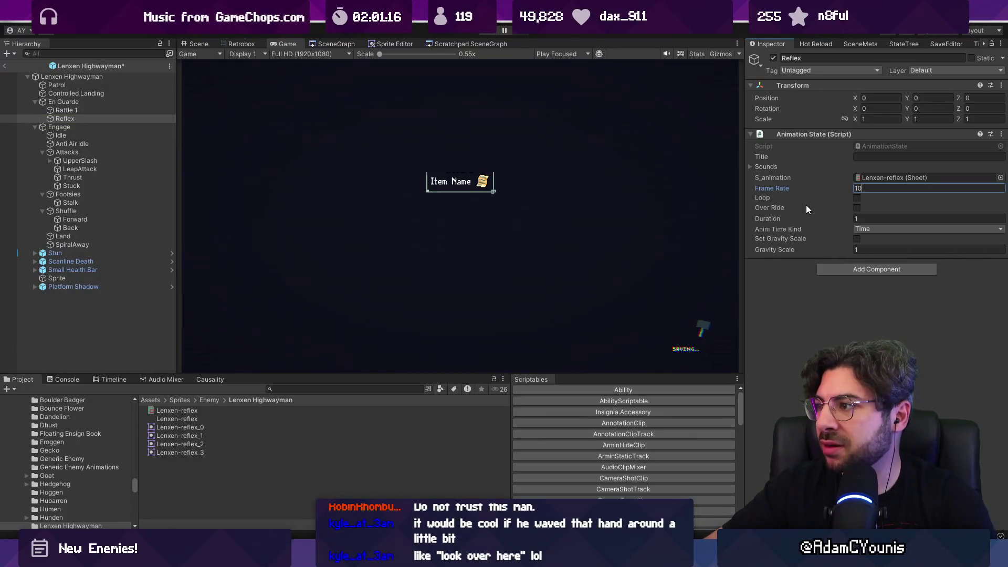
key("ctrl+s")
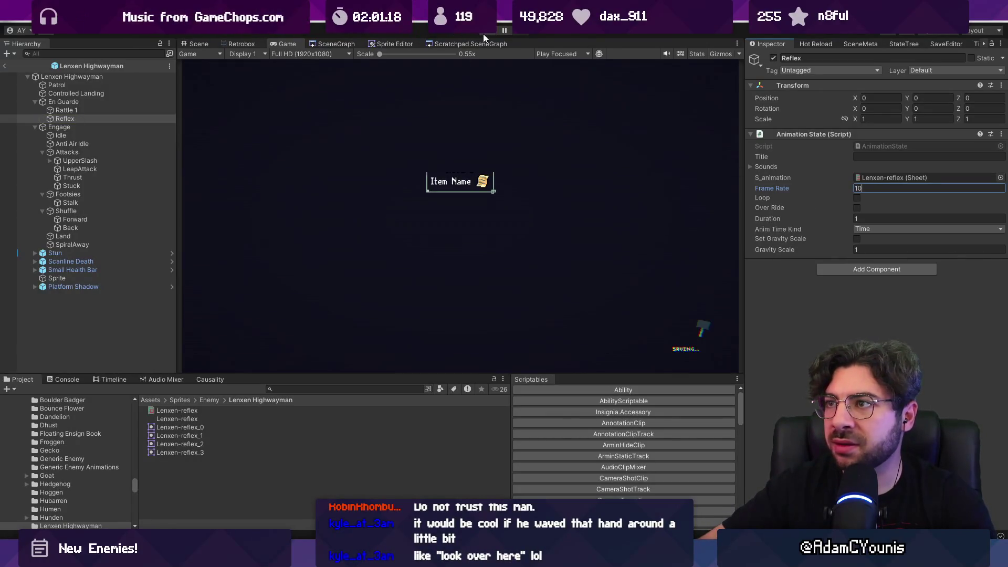
- Playtest the fight against the fox and armored cat enemies, then stop
left_click(486, 33)
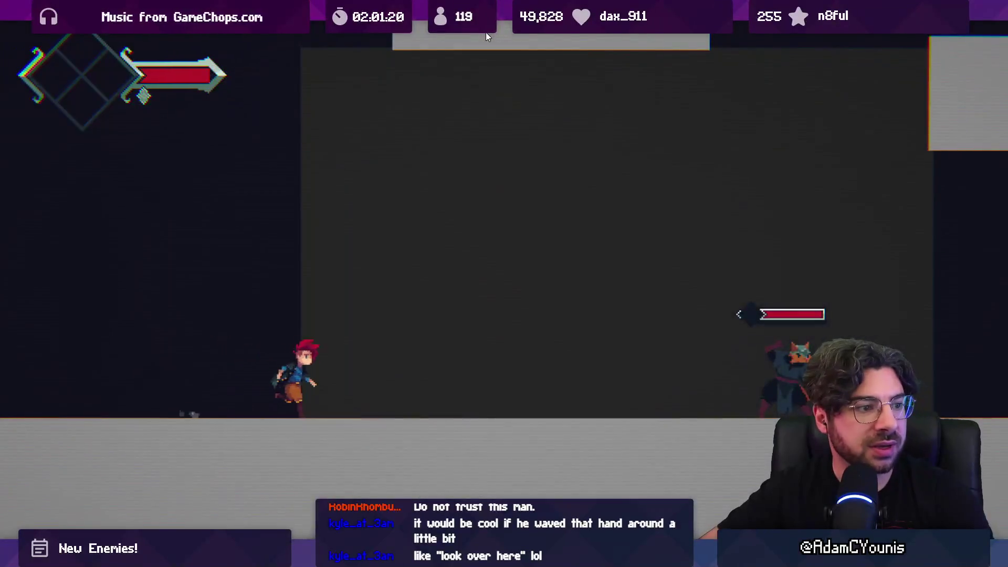
key("Right")
key("x")
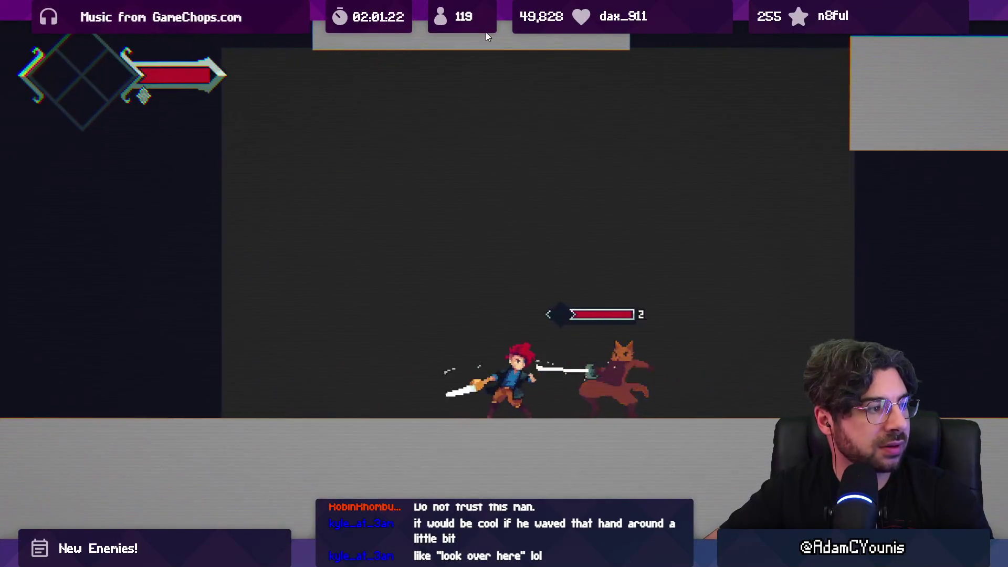
key("x")
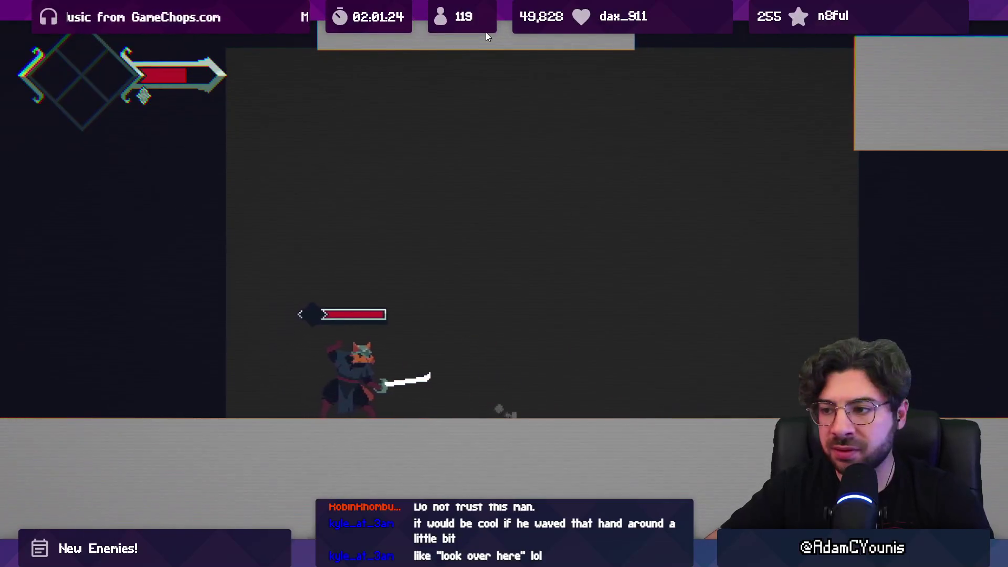
key("x")
key("x")
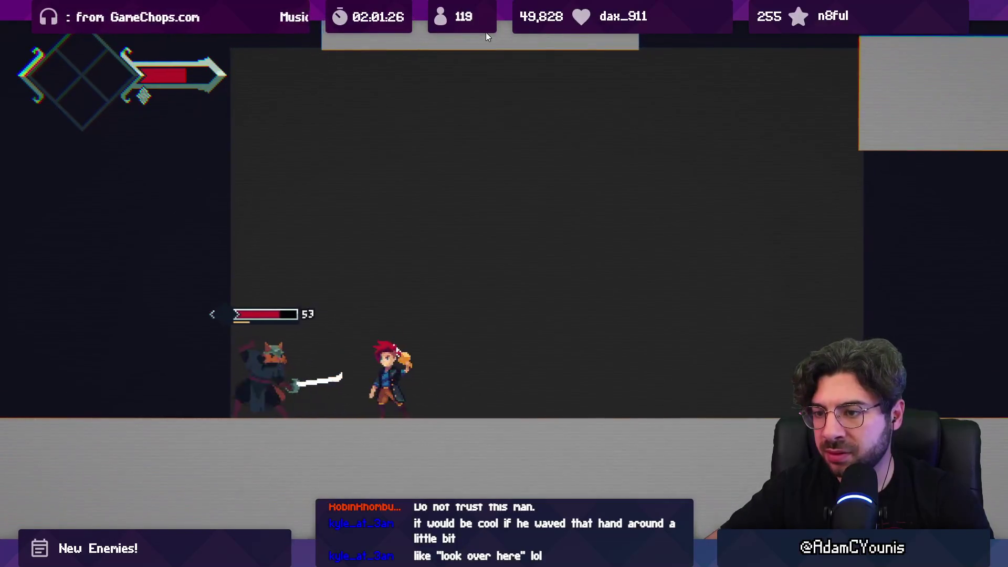
key("x")
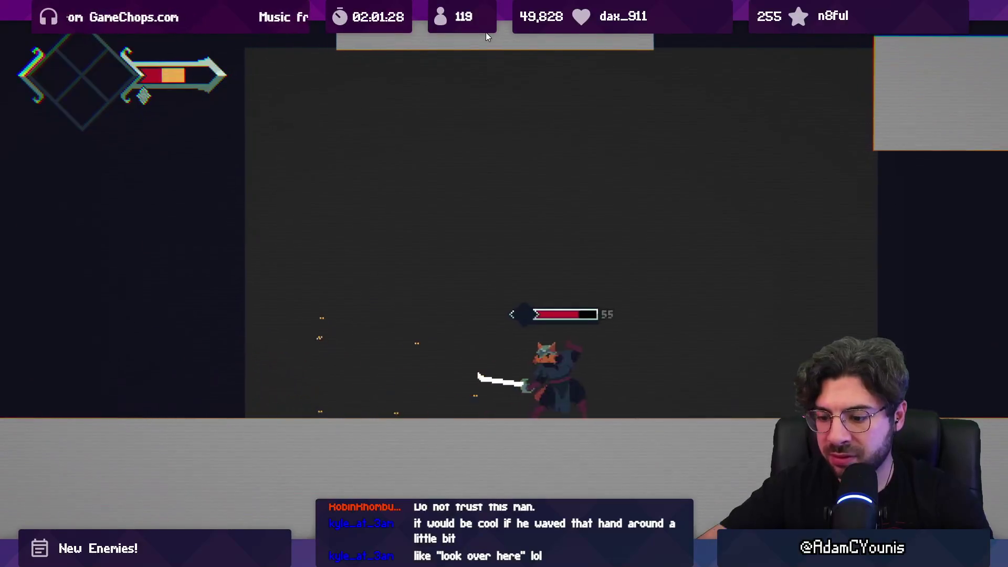
key("shift+space")
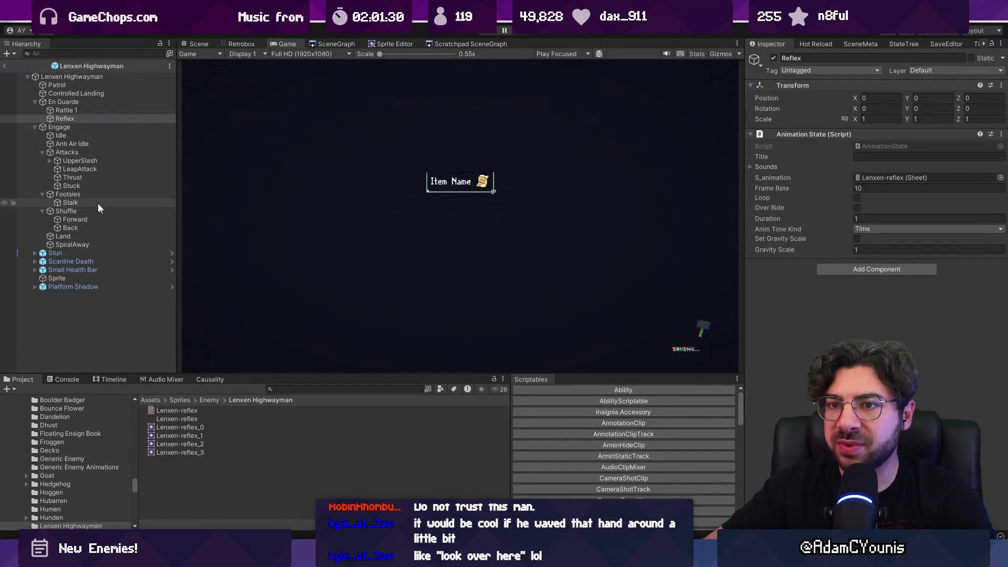
- Set the Thrust state's Duration to 0.8 in the Curve Behaviour State
left_click(91, 178)
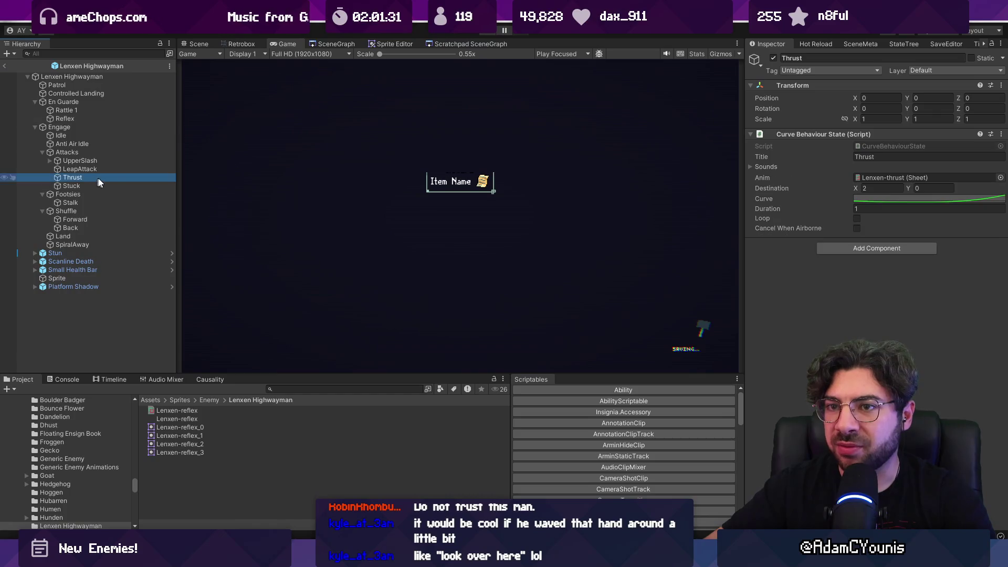
left_click(874, 208)
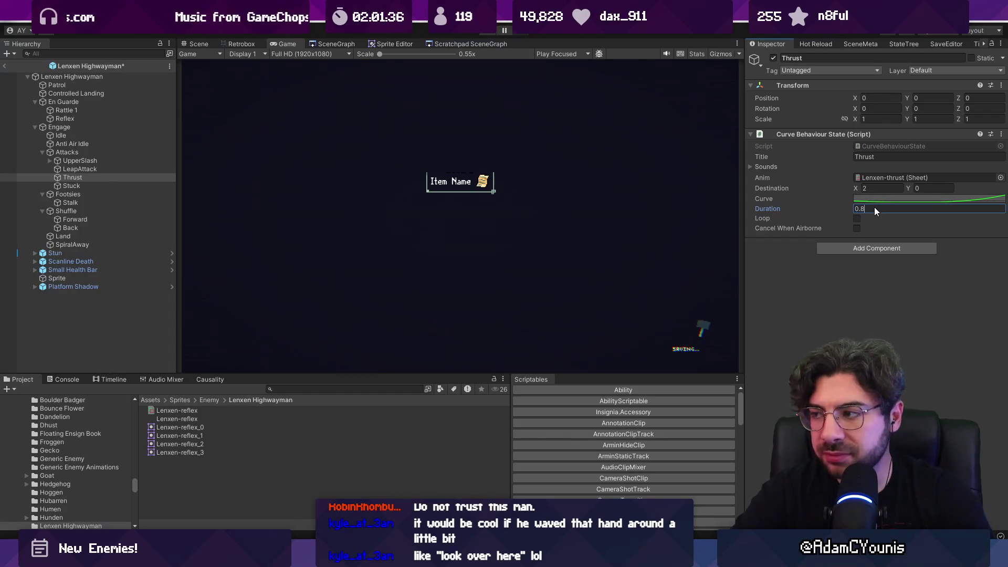
type("0.8")
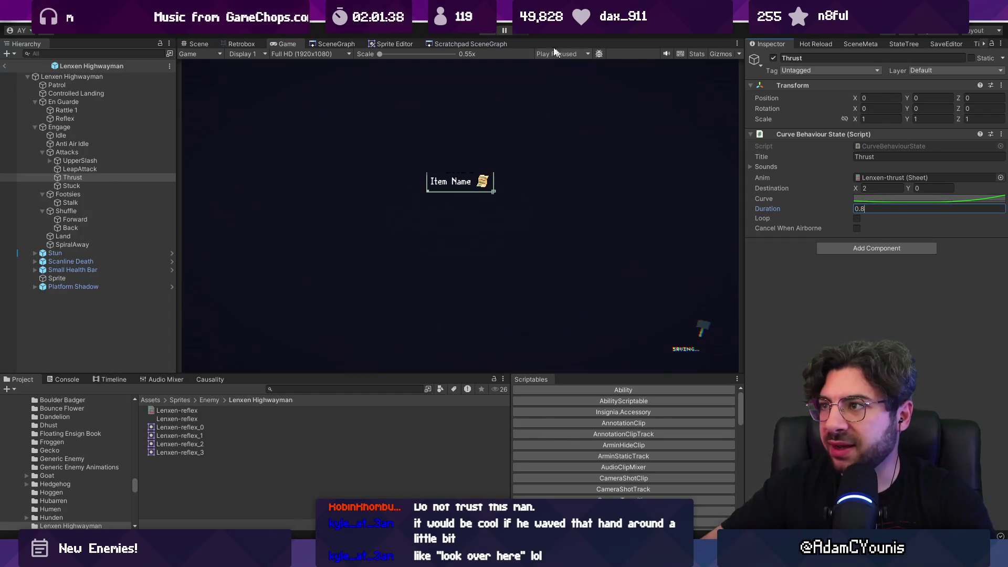
- Playtest the fox swordsman's attacks, then undo the last RespondToReflex edit in VS Code
left_click(487, 32)
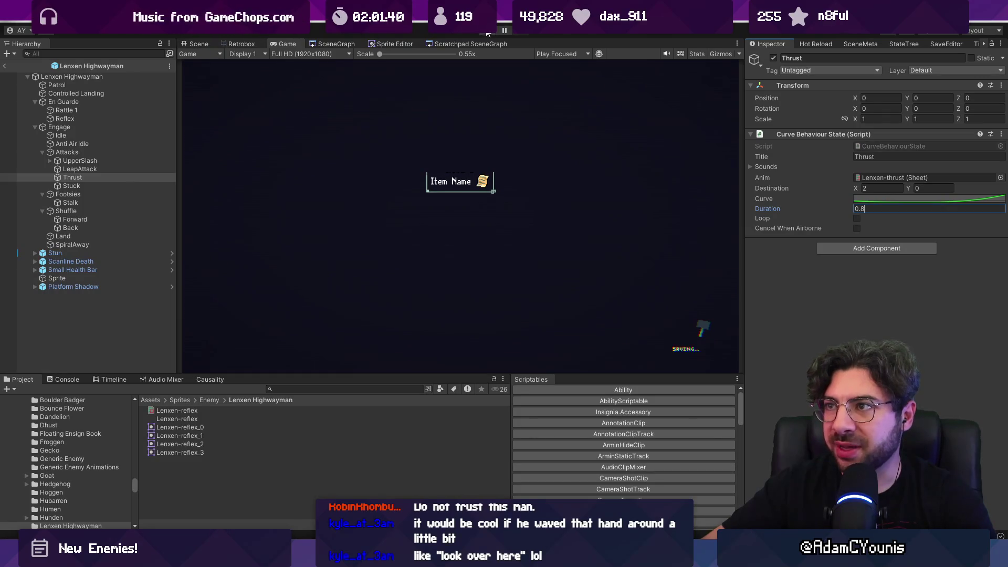
key("Right")
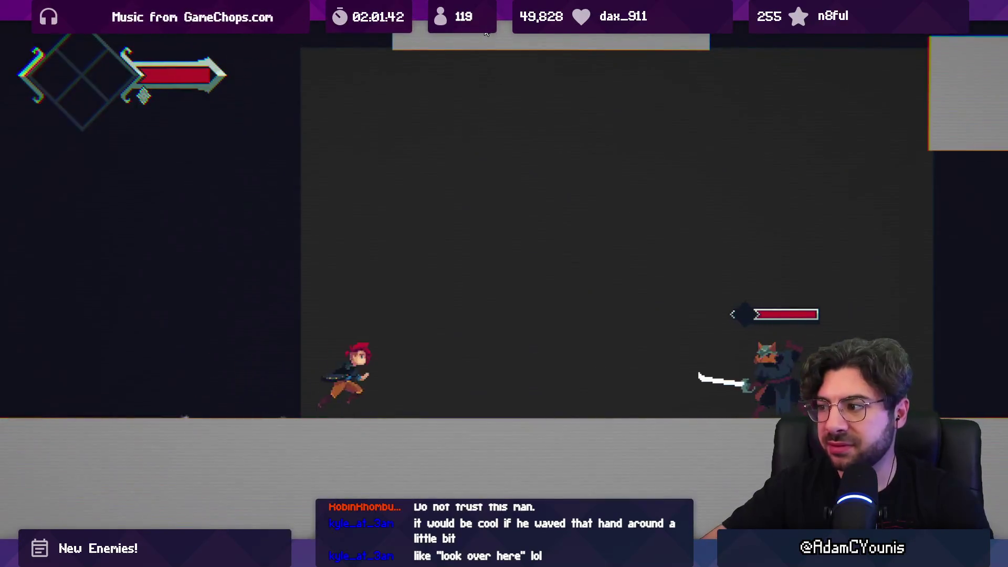
key("Right")
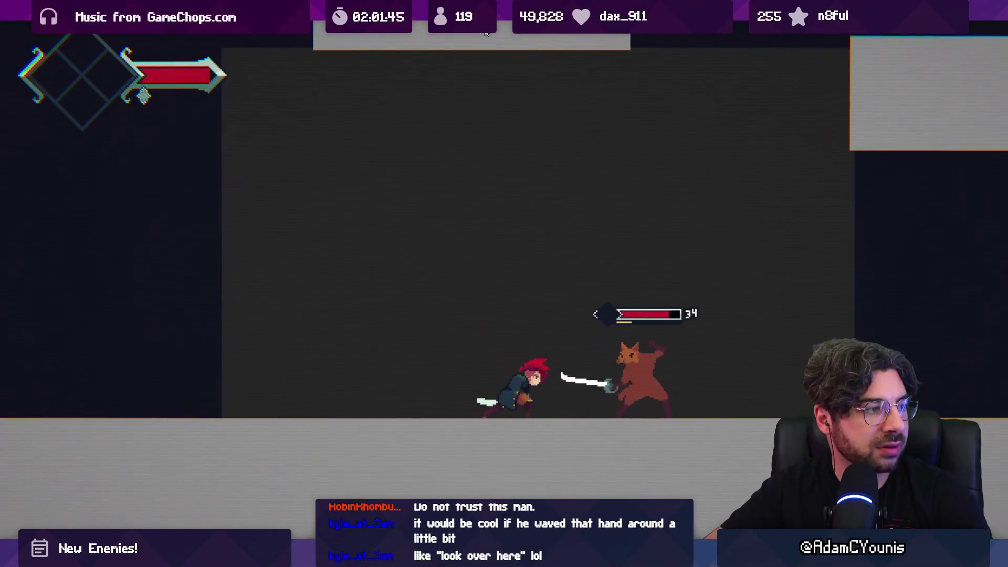
key("Right")
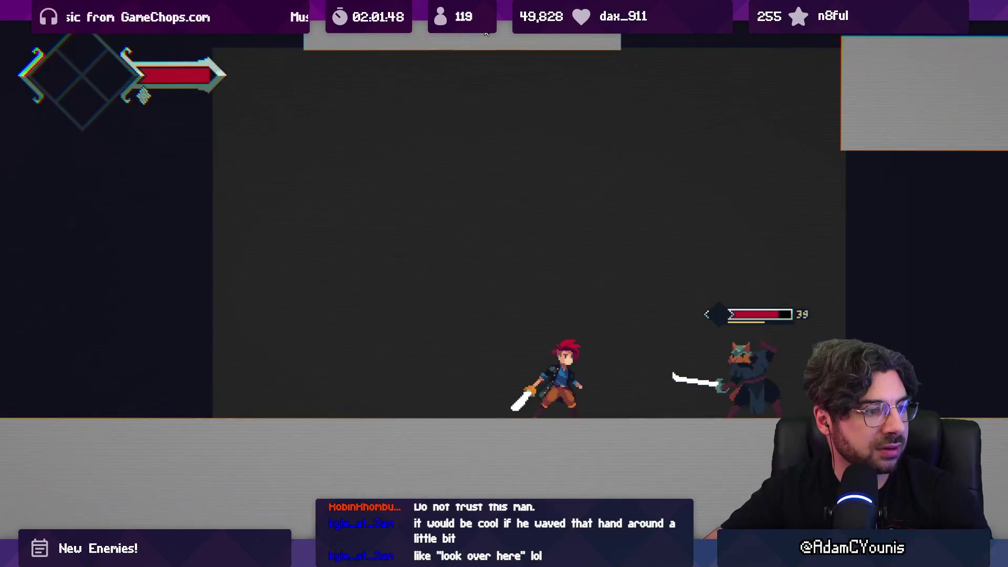
key("Right")
key("Right")
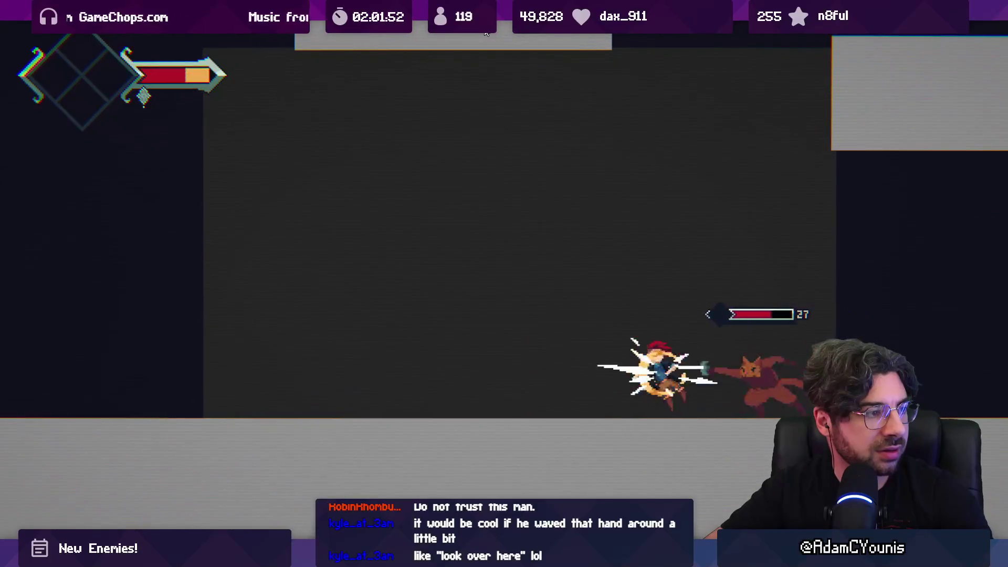
key("Left")
key("shift+space")
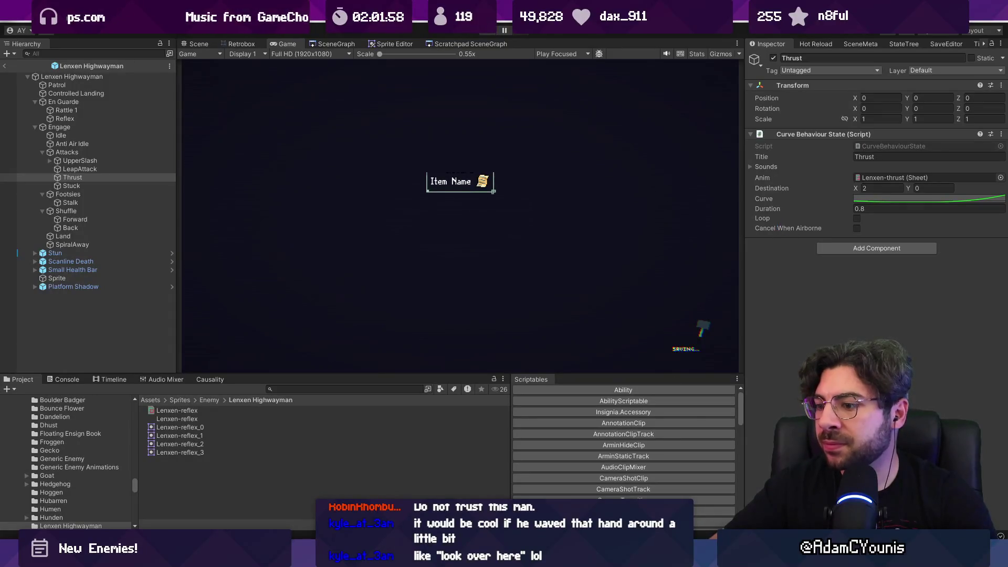
key("alt+Tab")
key("ctrl+z")
key("ctrl+z")
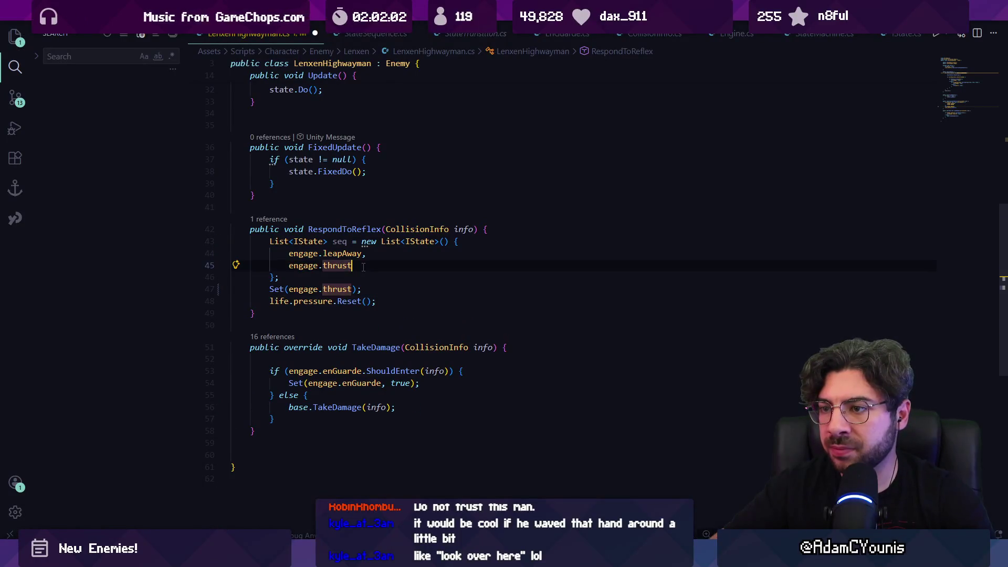
- Order the list as engage.thrust then engage.leapAway, add the missing comma, and pass seq to Set
key("alt+Up")
type(",")
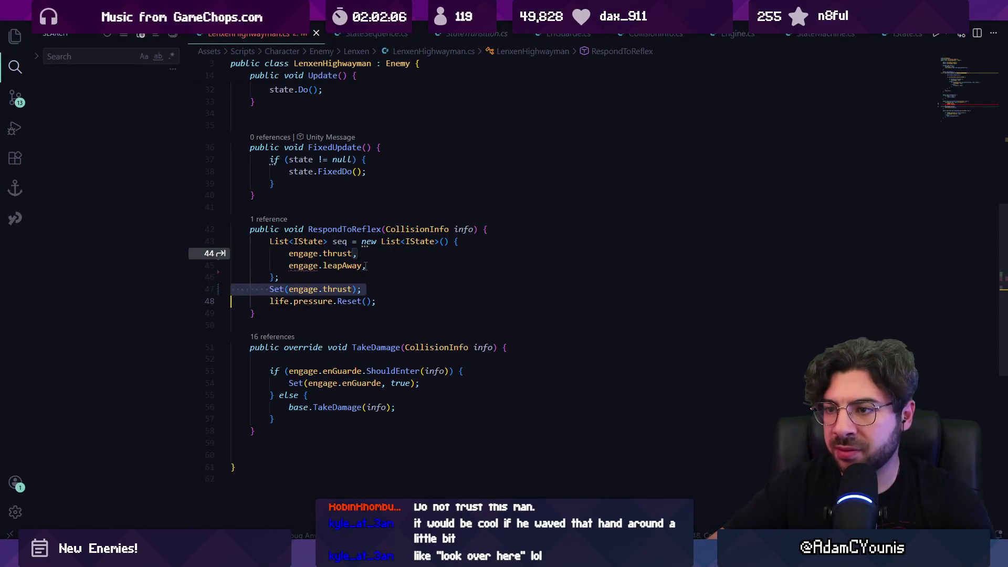
key("Down")
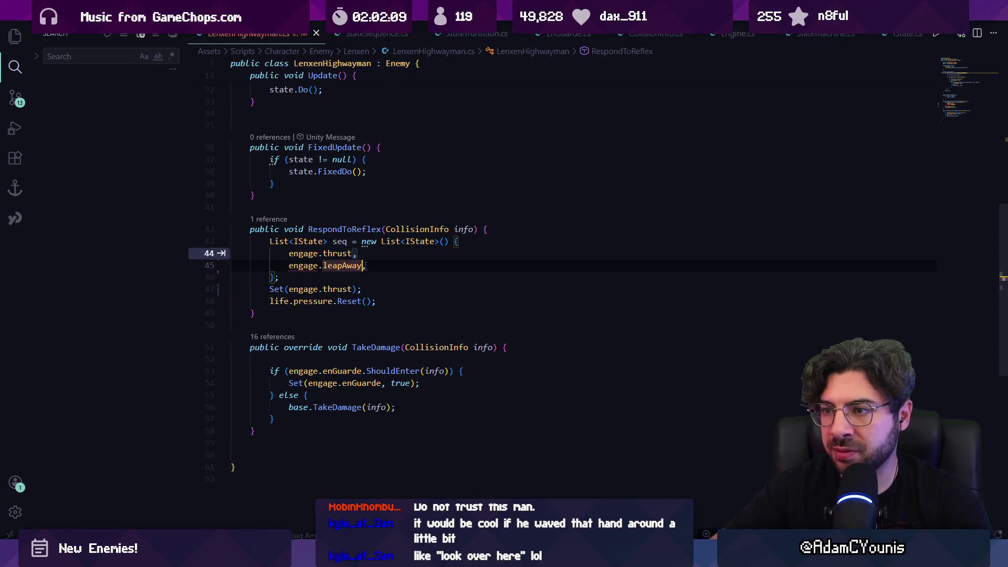
key("End")
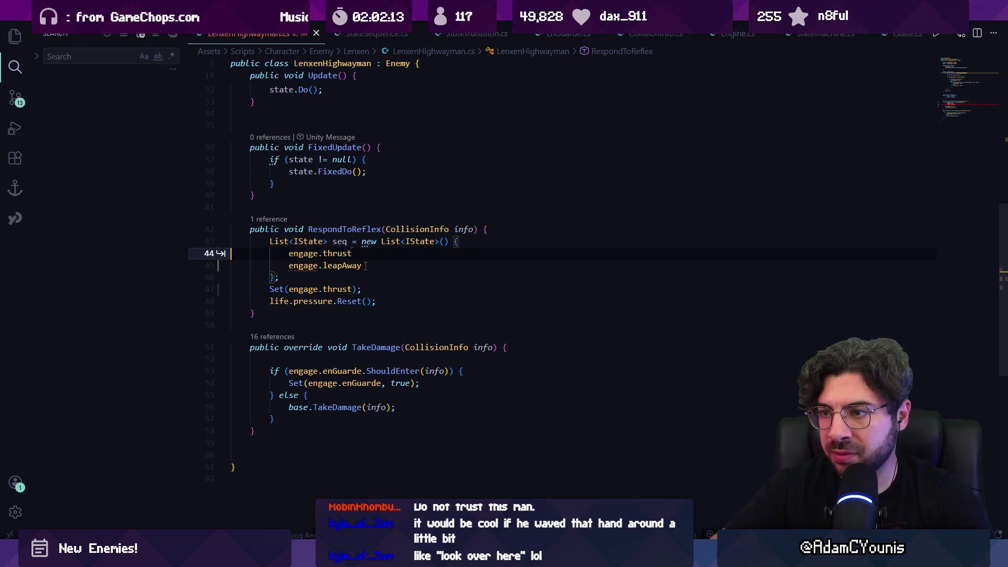
key("Tab")
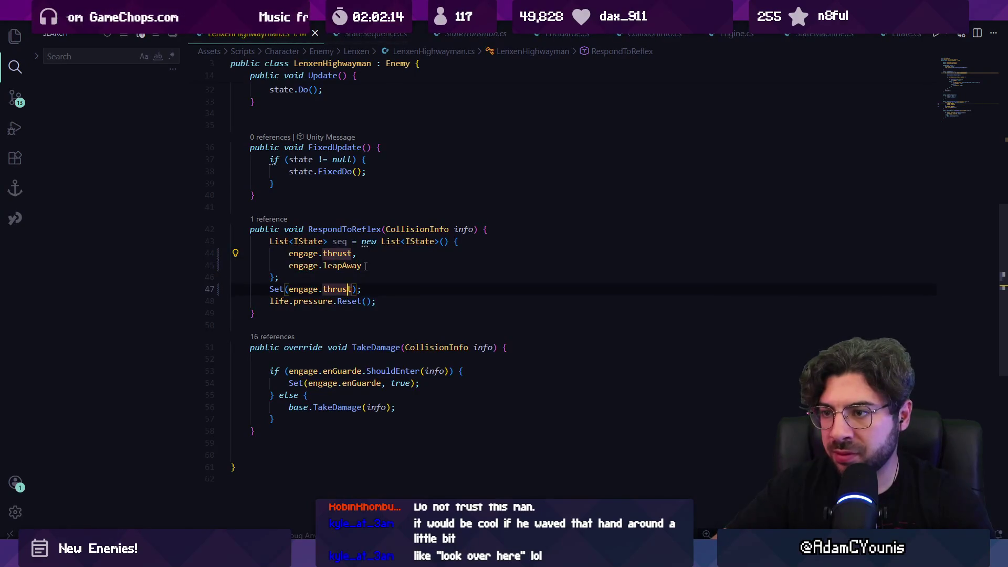
type("s")
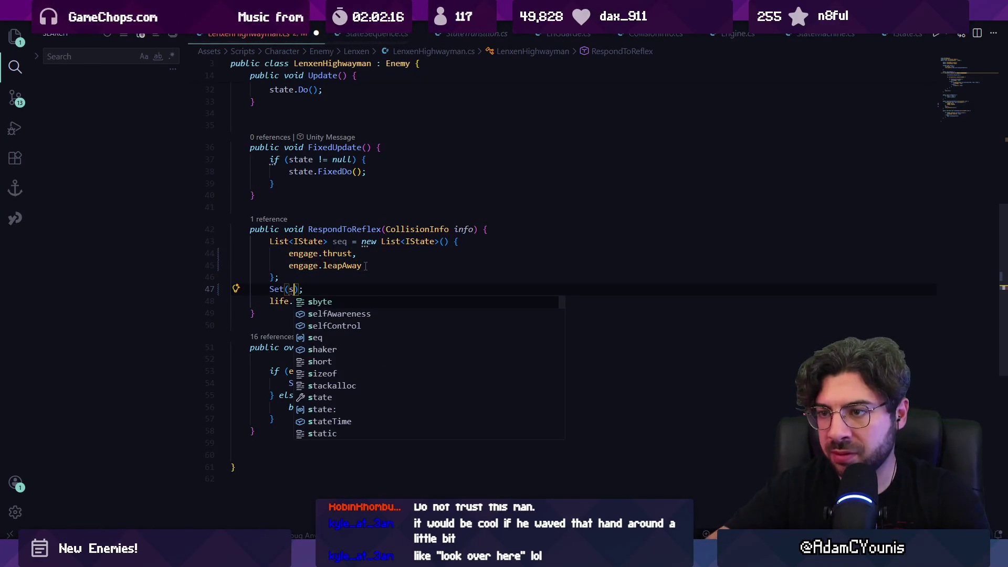
type("eq")
key("Escape")
key("Escape")
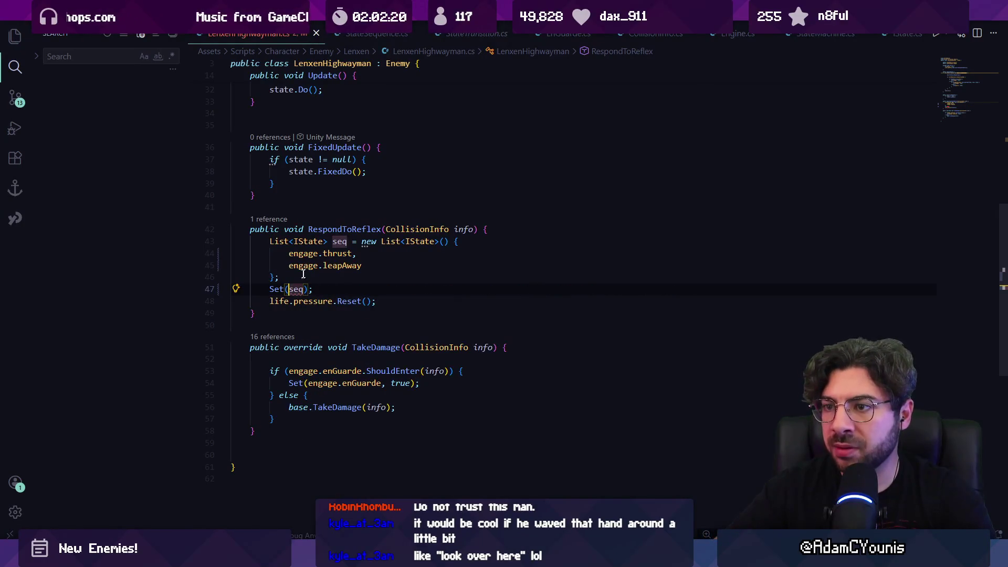
mouse_move(308, 289)
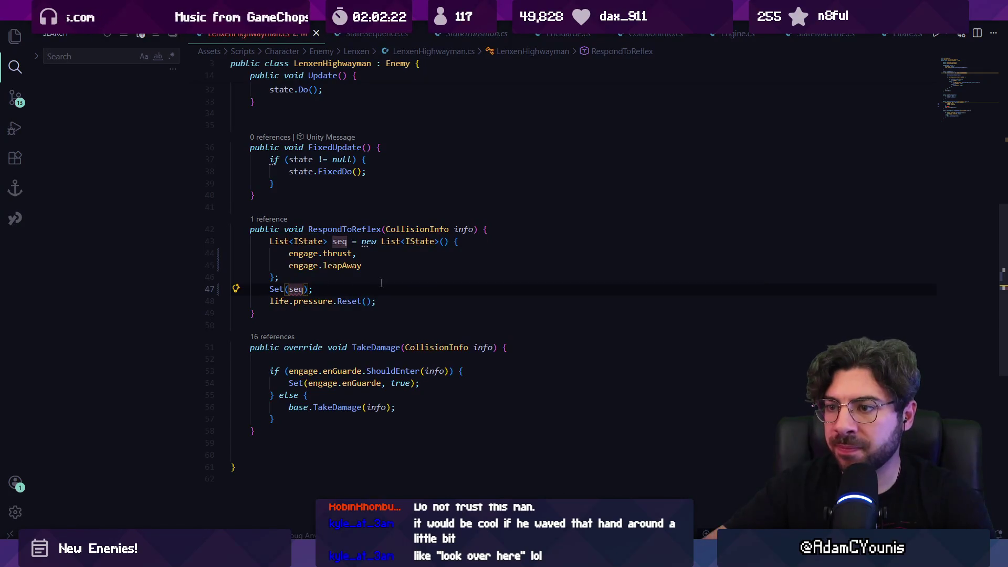
type(",")
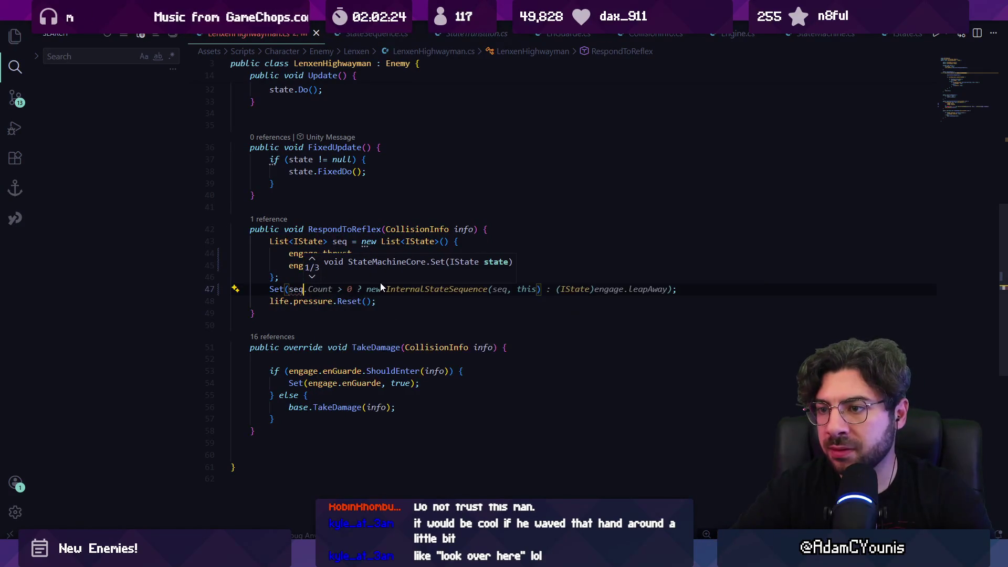
key("BackSpace")
key("BackSpace")
- Add 'InternalStateSequence s = new InternalStateSequence(seq, this);', change the call to Set(s), and save
key("ctrl+shift+Return")
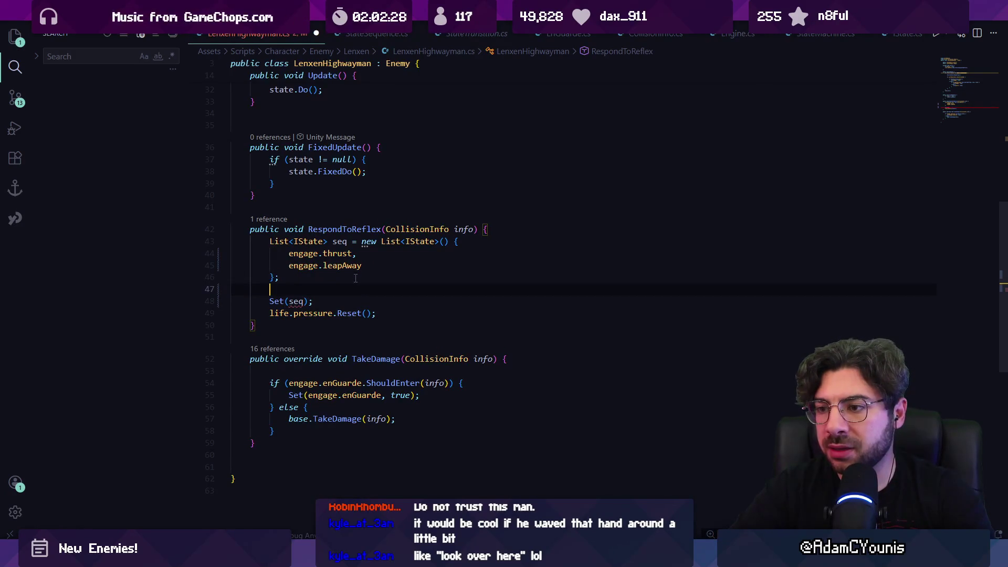
type("I")
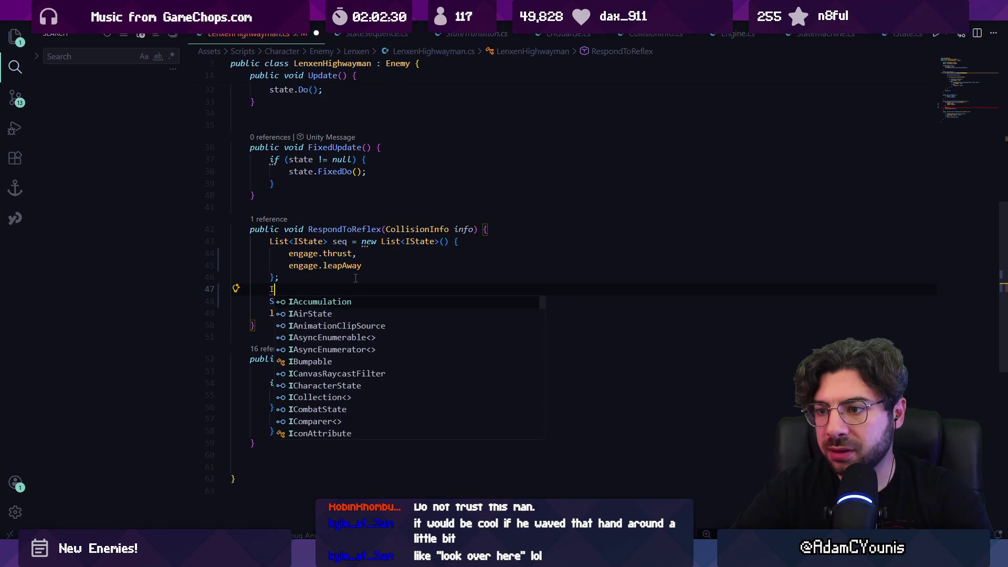
type("nter")
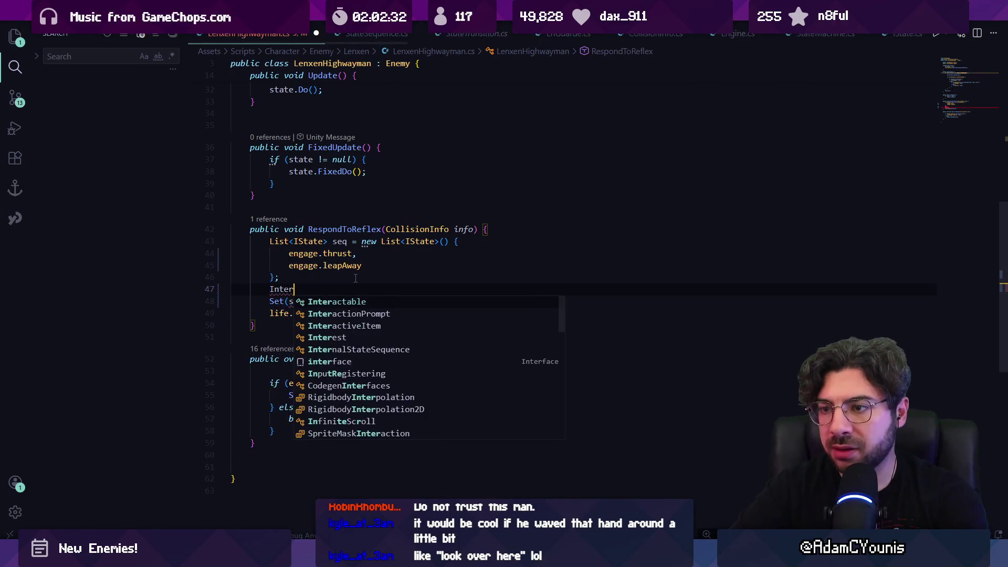
type("nalSta")
key("Tab")
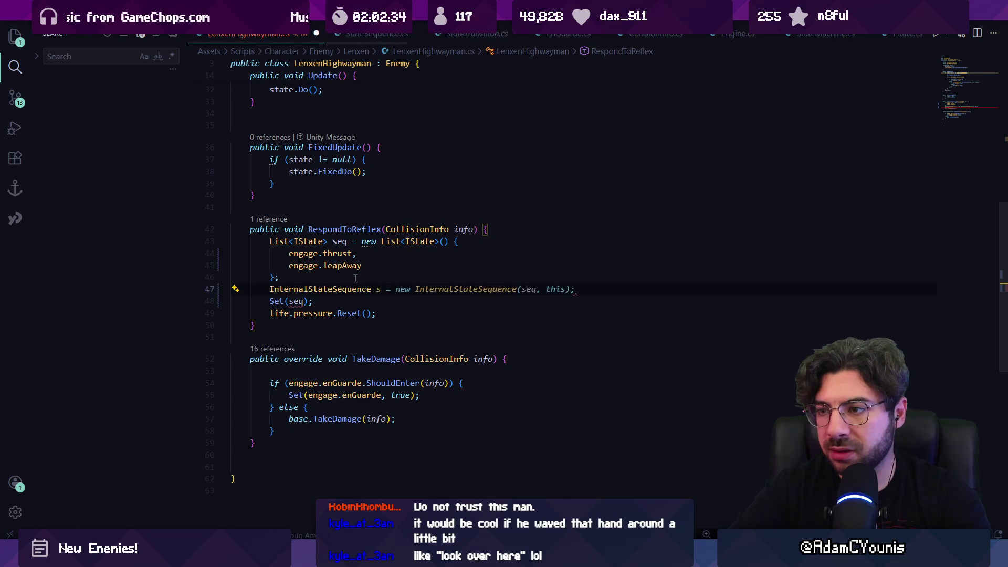
key("Tab")
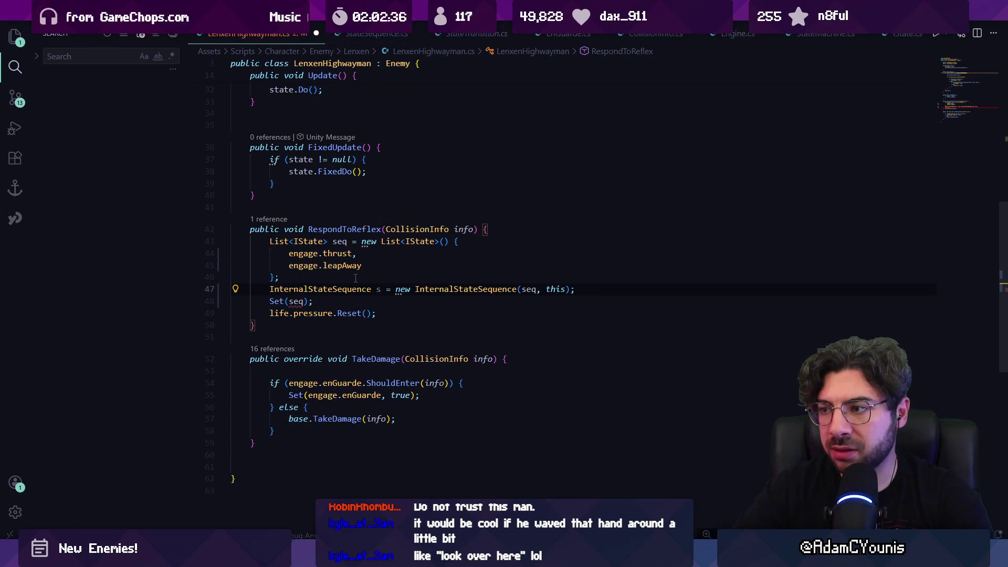
double_click(296, 301)
type("s")
key("ctrl+s")
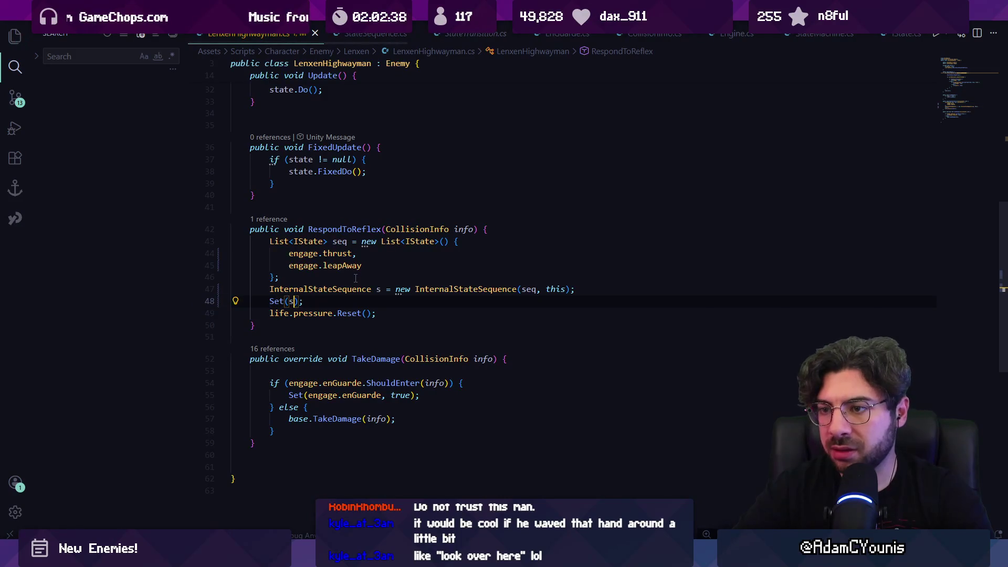
key("alt+Tab")
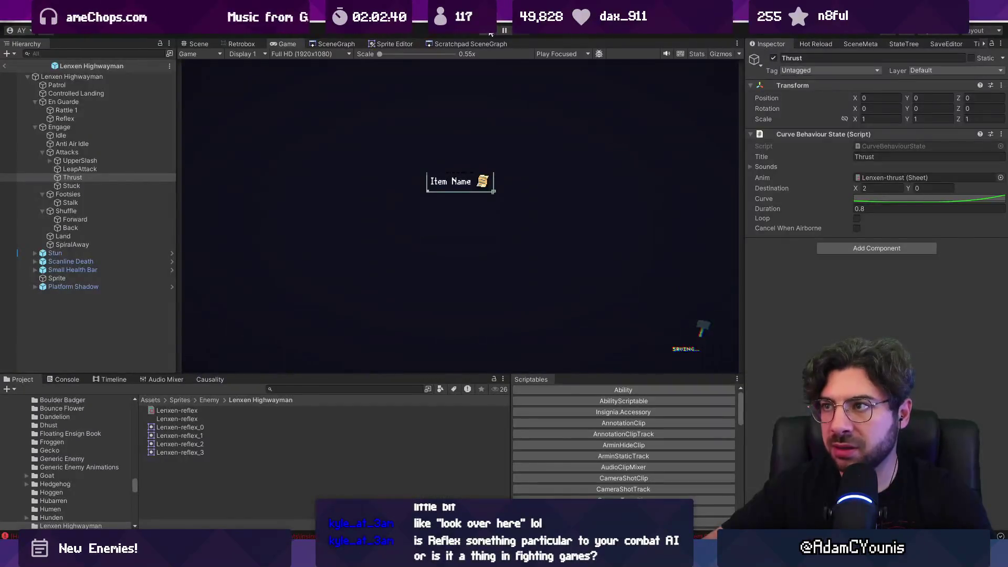
- Play the game, run the player right into the fox and strike it, then stop play mode
left_click(486, 33)
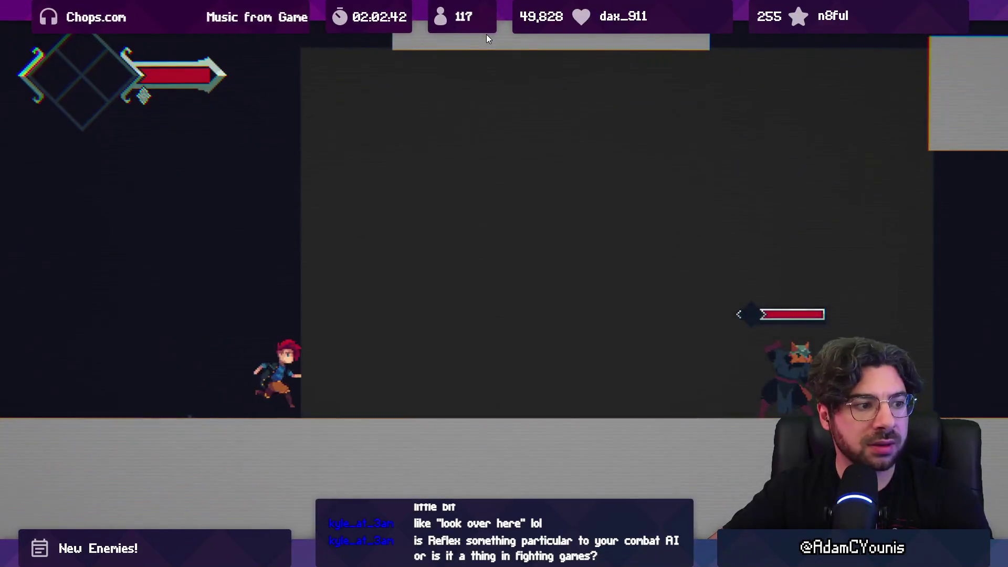
key("Right")
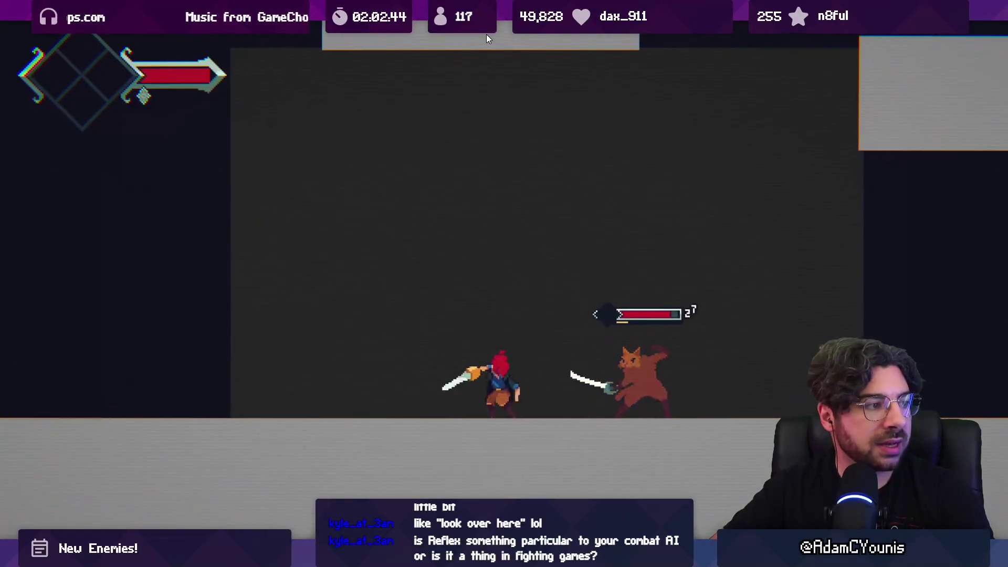
key("Right")
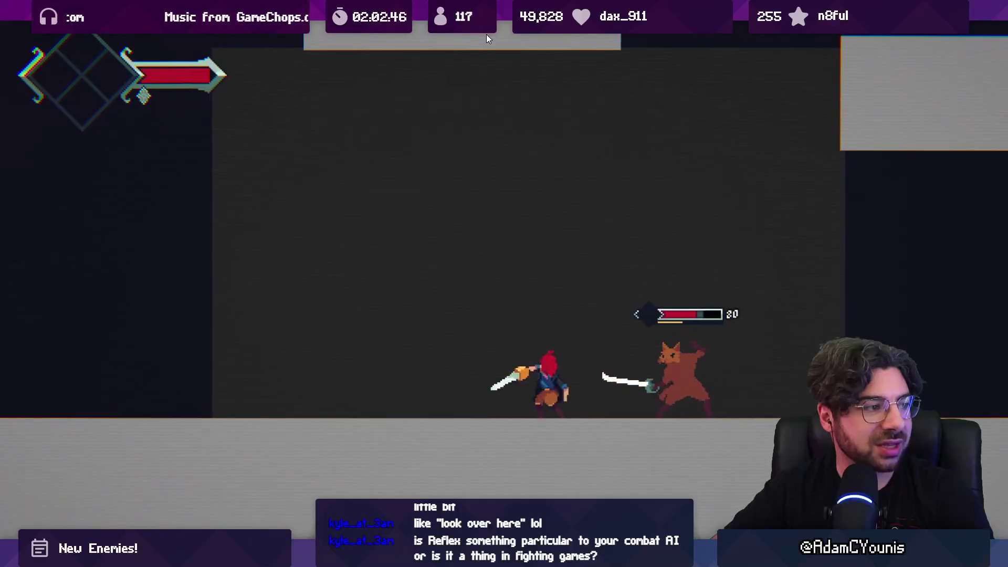
key("Escape")
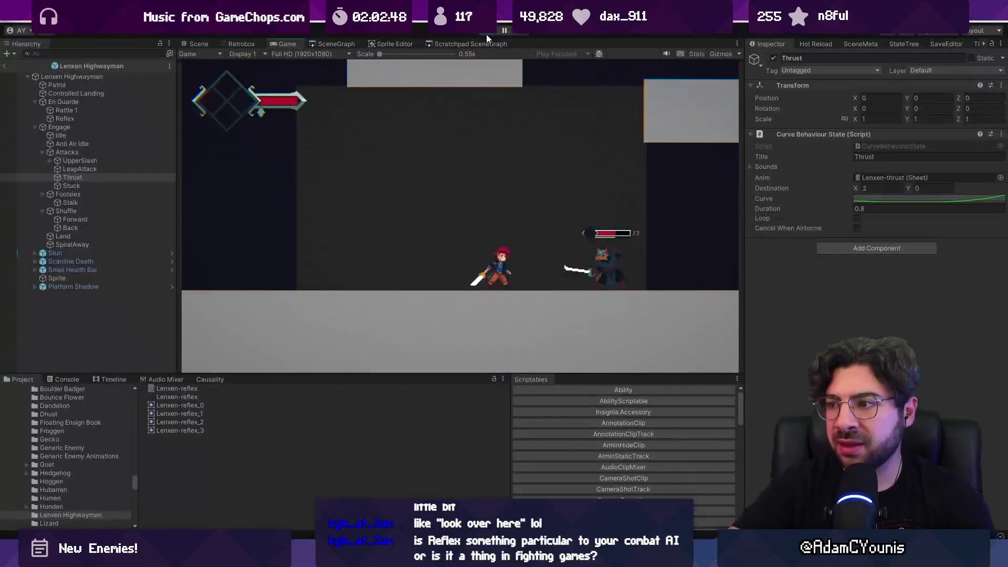
left_click(487, 33)
key("alt+Tab")
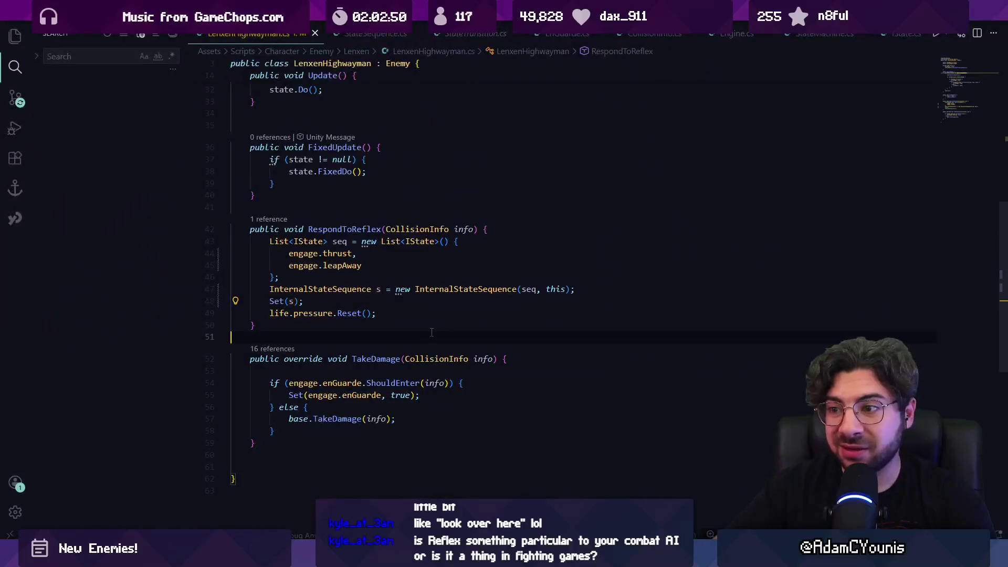
- Look over the CurveBehaviourState script, then open the EnGuarde script from quick file search
key("ctrl+Tab")
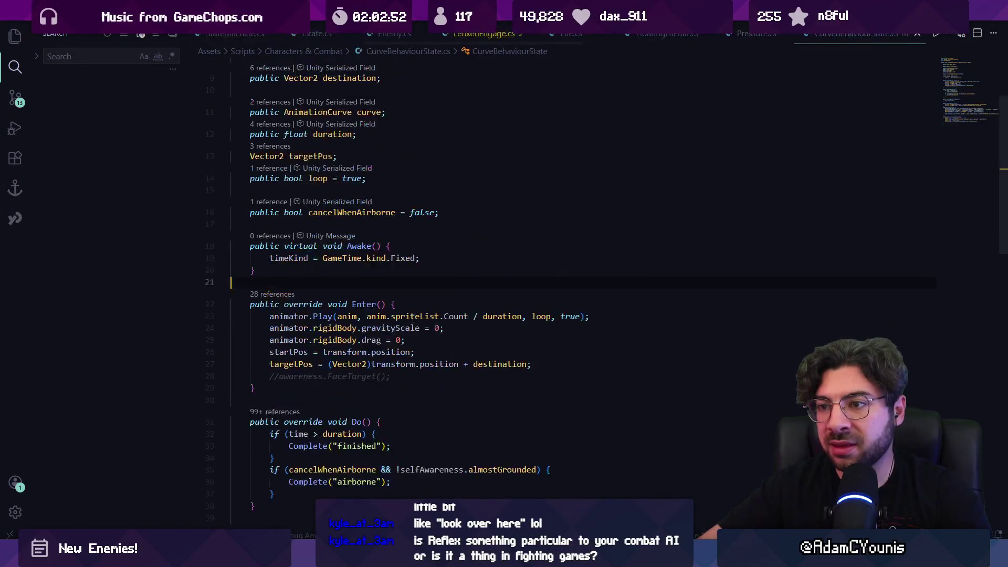
scroll(399, 288, "down", 5)
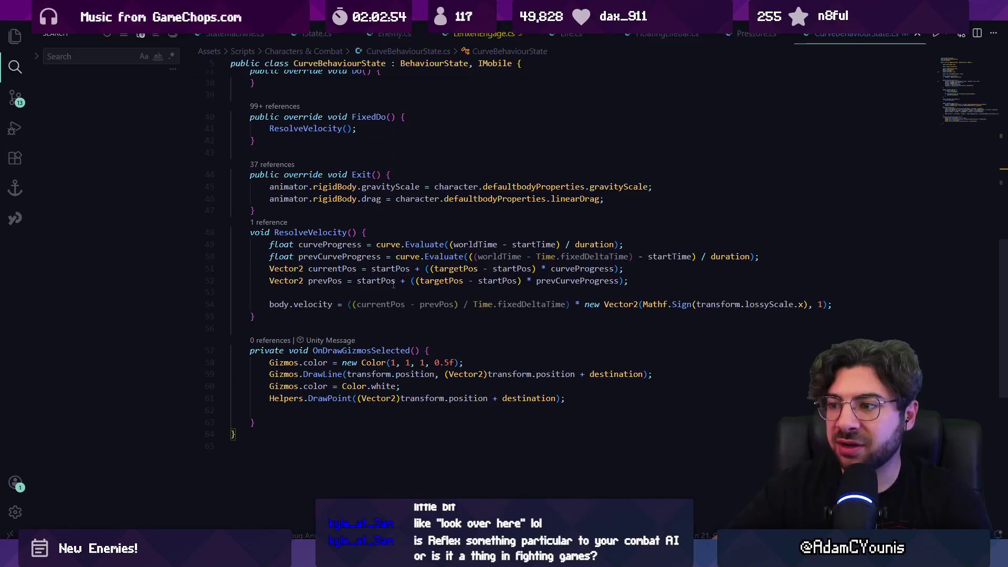
key("ctrl+p")
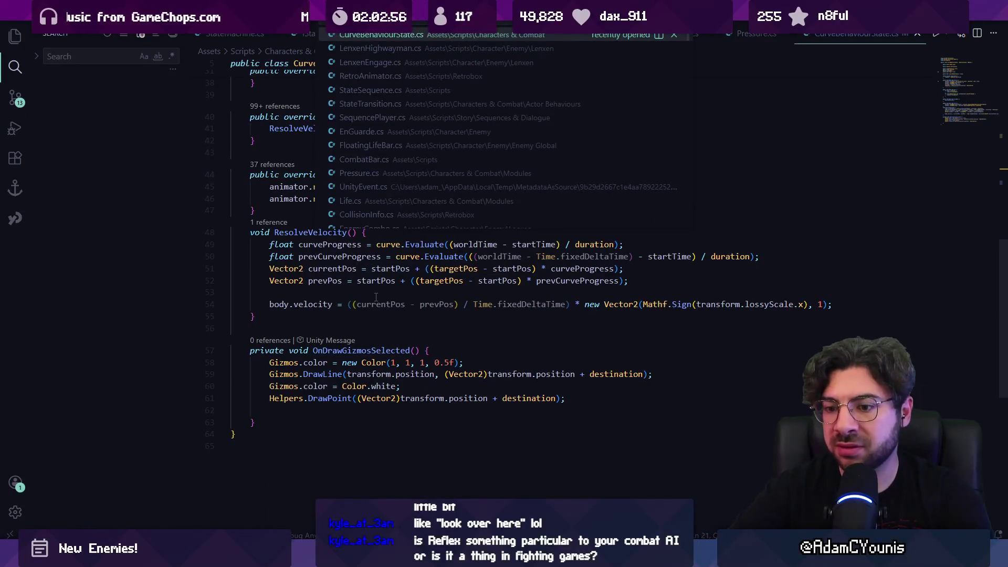
key("Down")
key("Down")
key("Down")
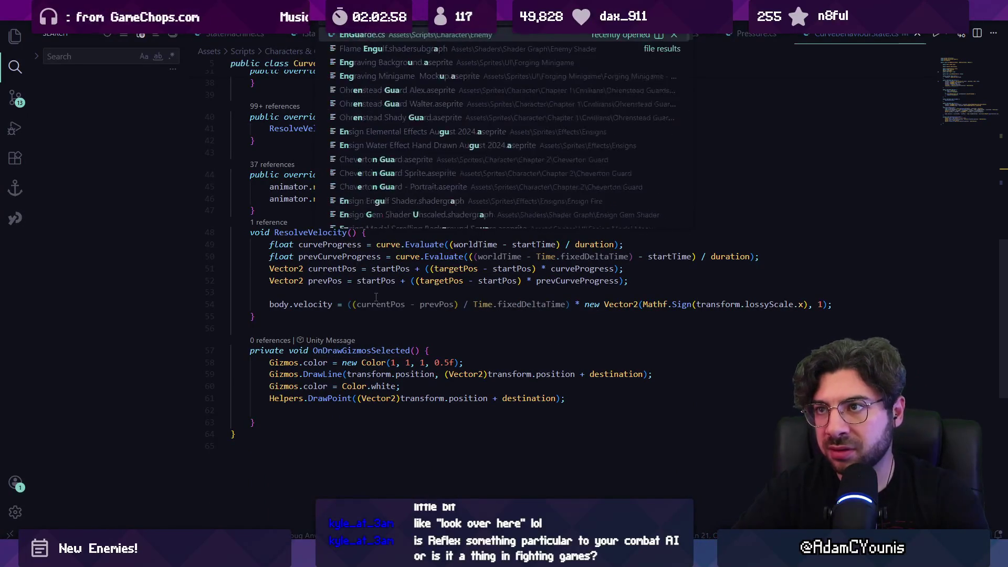
key("Return")
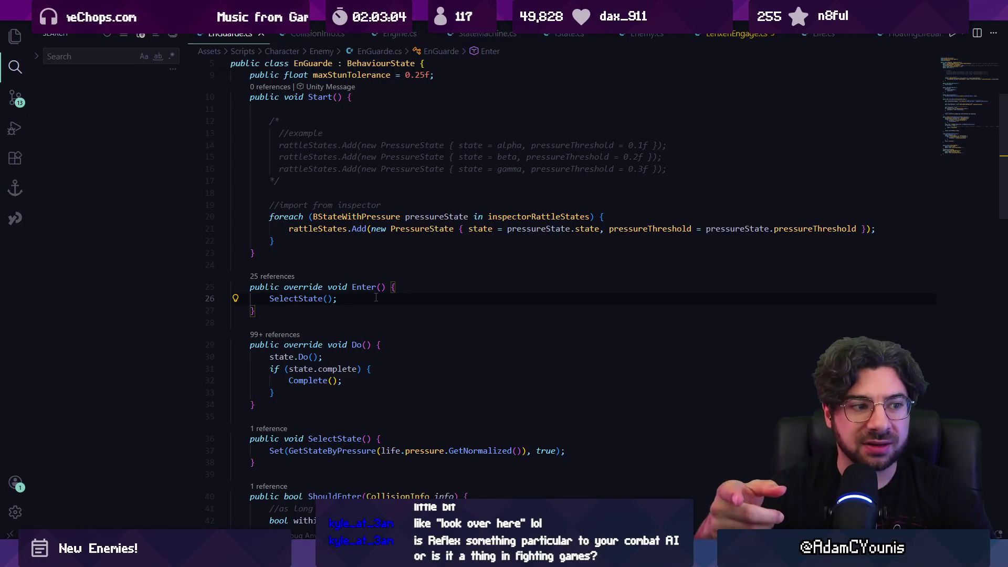
scroll(376, 297, "down", 4)
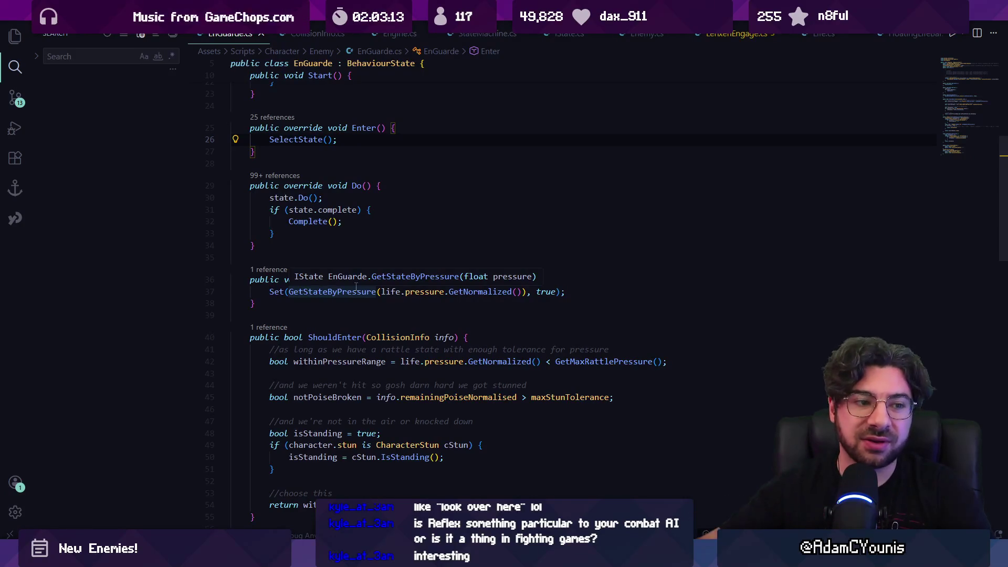
scroll(347, 282, "down", 2)
- Check the SelectState, ShouldEnter and Do spots, then open ReflexAttack.cs by searching 'Reflex'
left_click(345, 233)
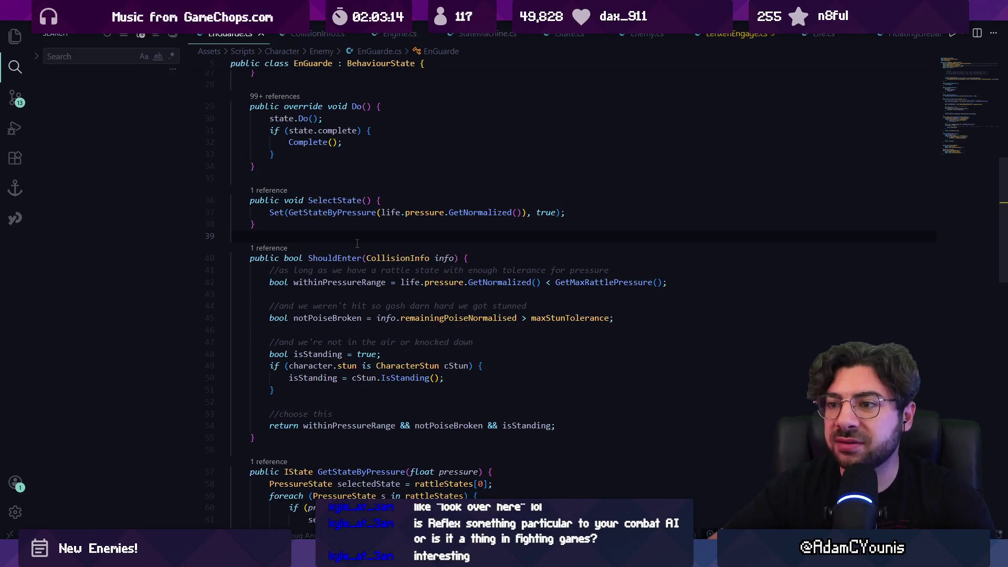
key("alt+Tab")
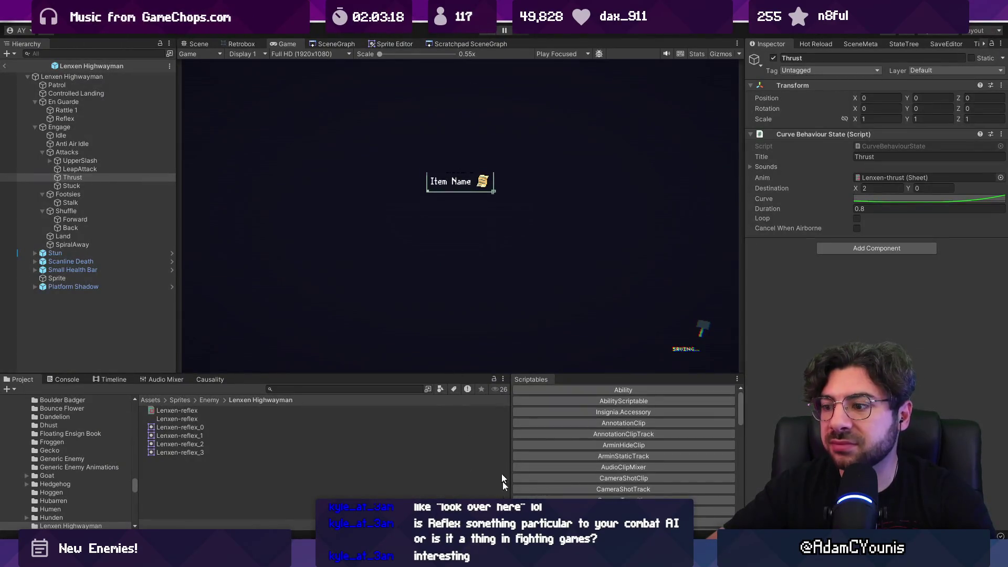
key("alt+Tab")
left_click(445, 402)
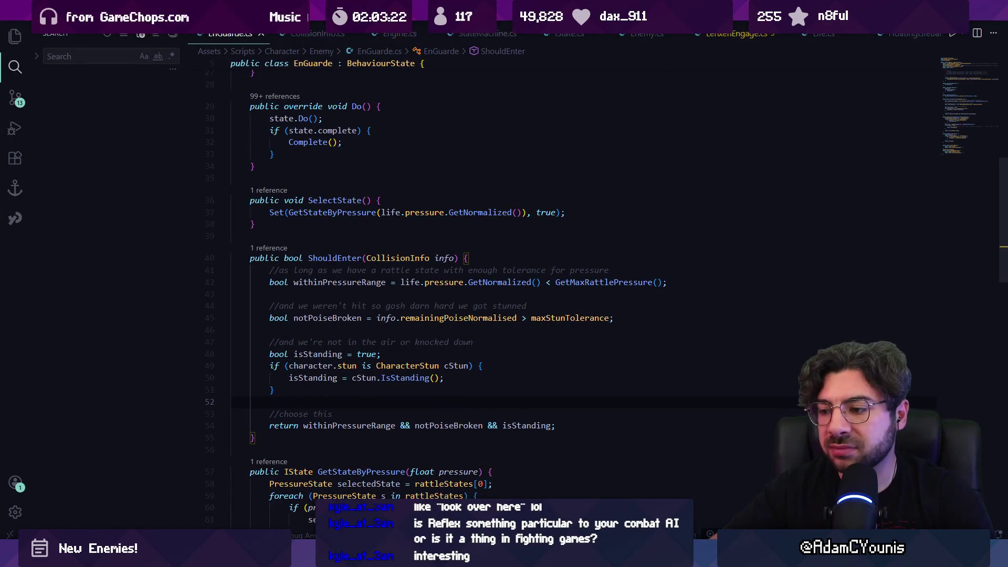
left_click(258, 166)
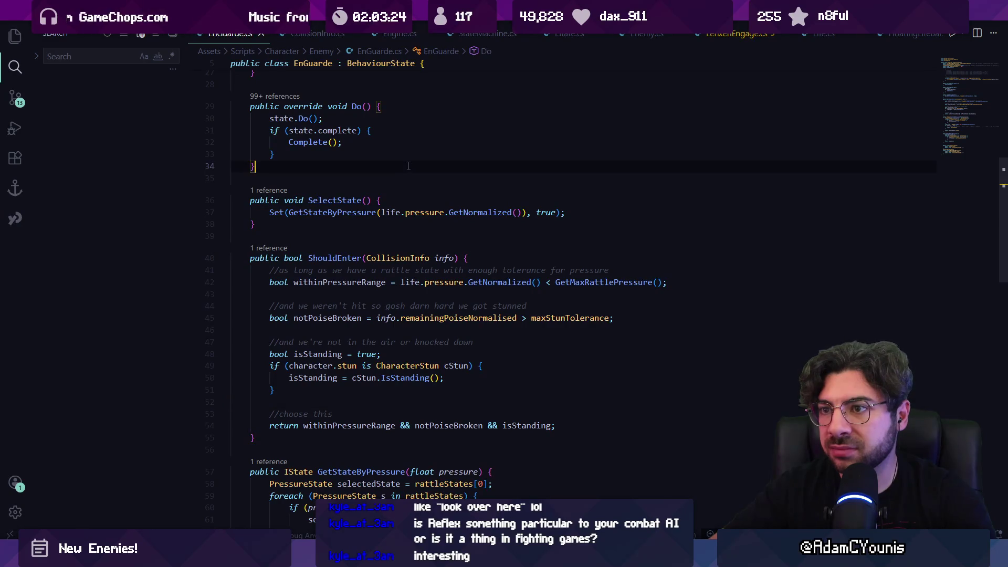
key("ctrl+p")
type("Reflex")
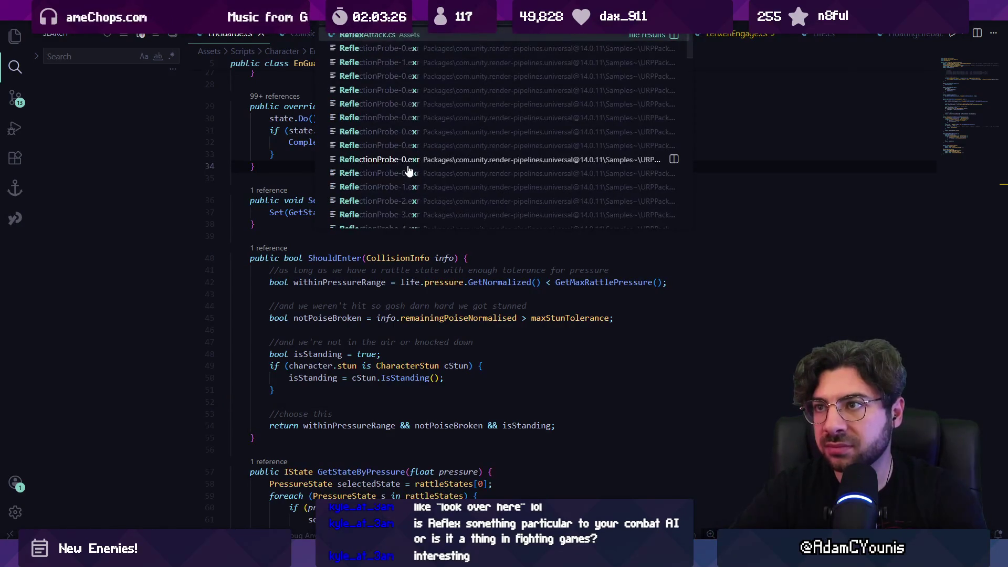
key("Return")
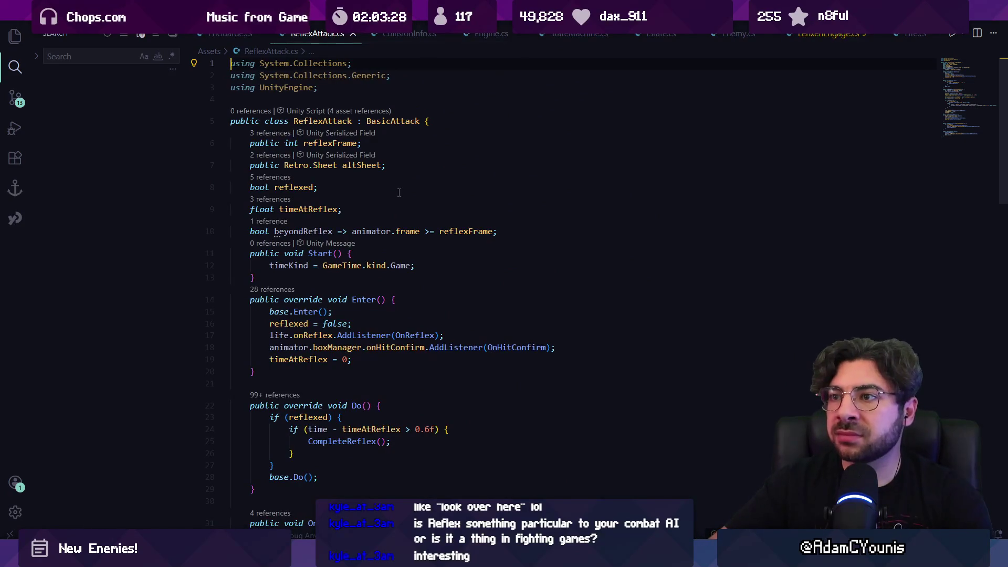
left_click(386, 122)
scroll(371, 206, "down", 6)
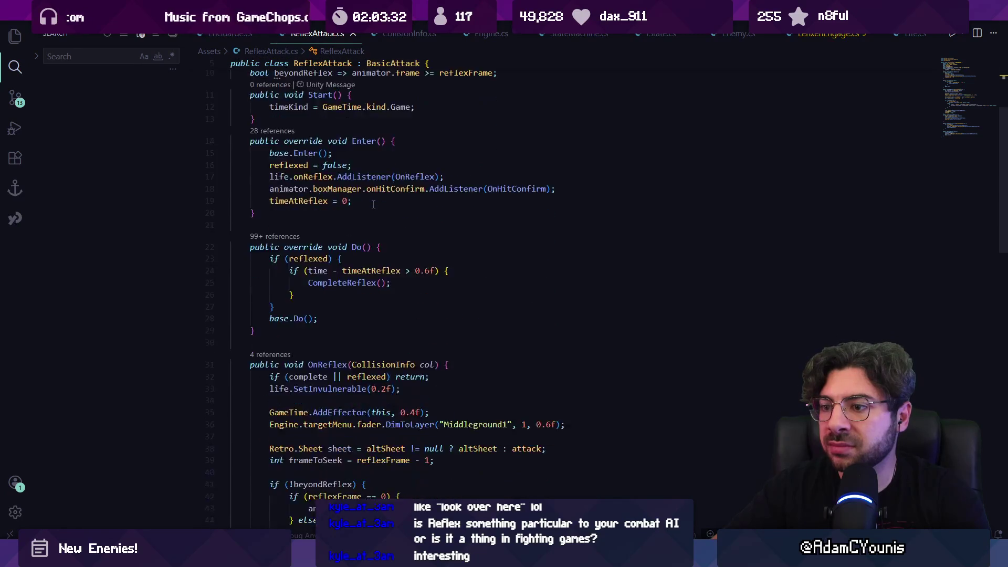
scroll(371, 206, "down", 3)
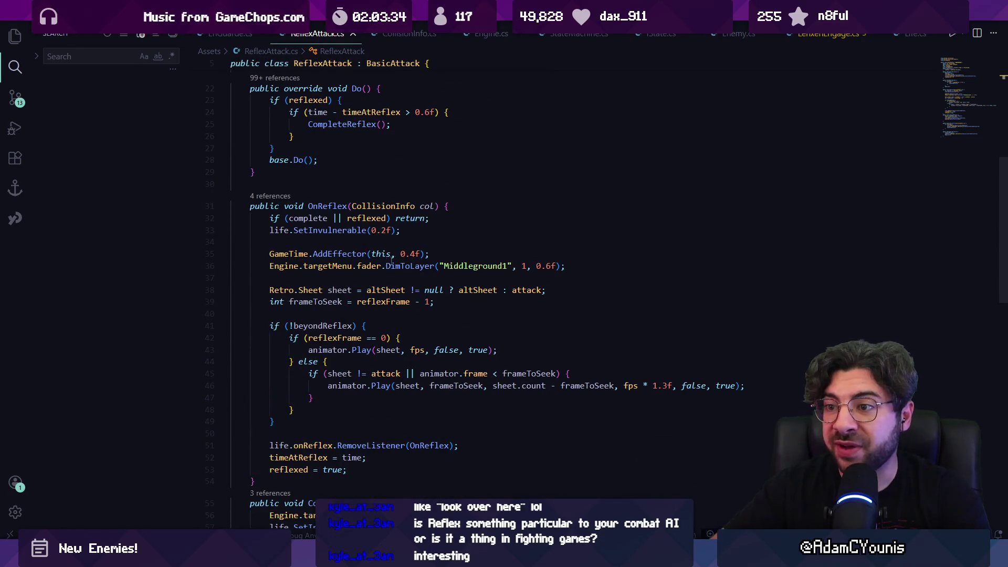
scroll(473, 315, "up", 7)
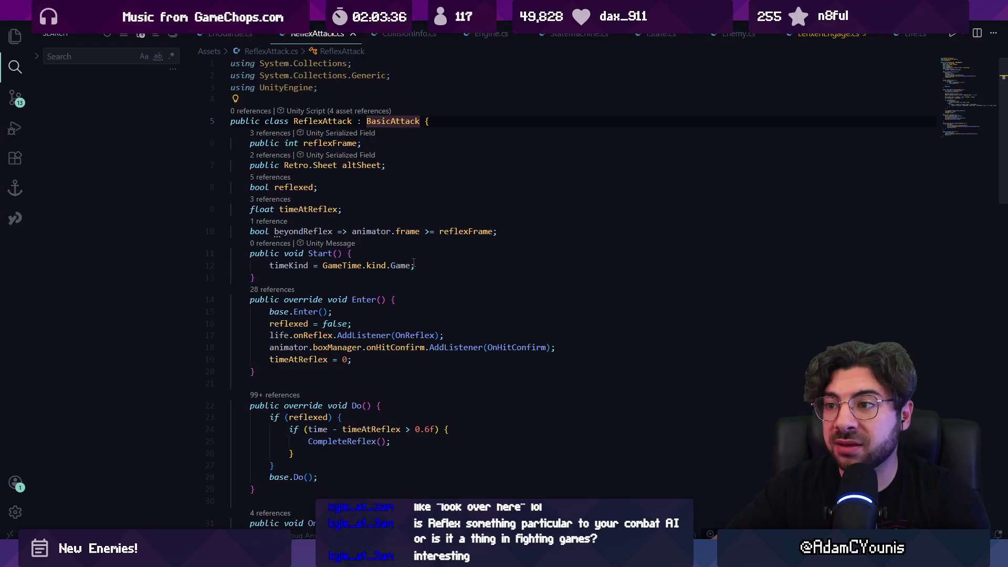
scroll(410, 270, "down", 12)
key("alt+Tab")
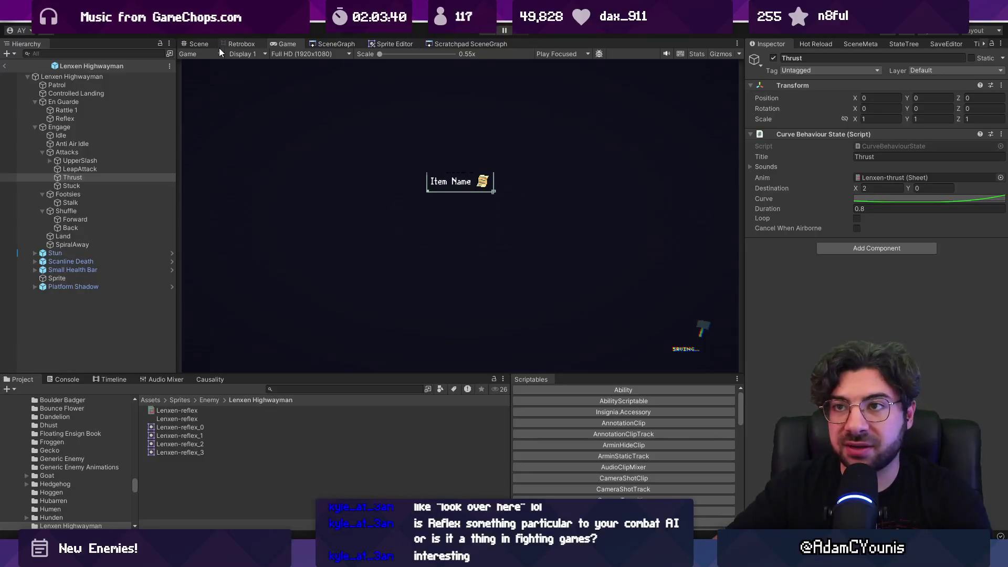
left_click(199, 44)
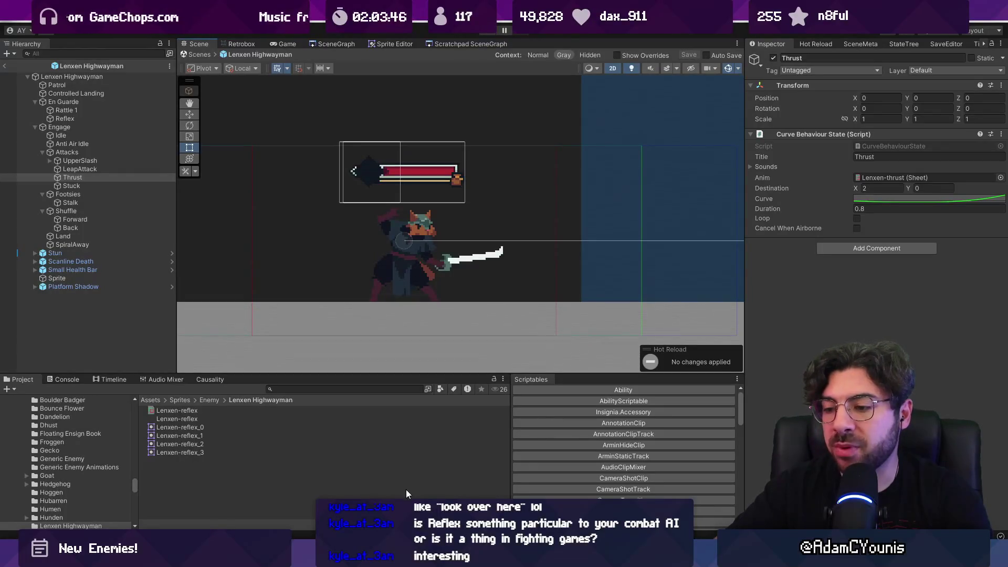
mouse_move(470, 546)
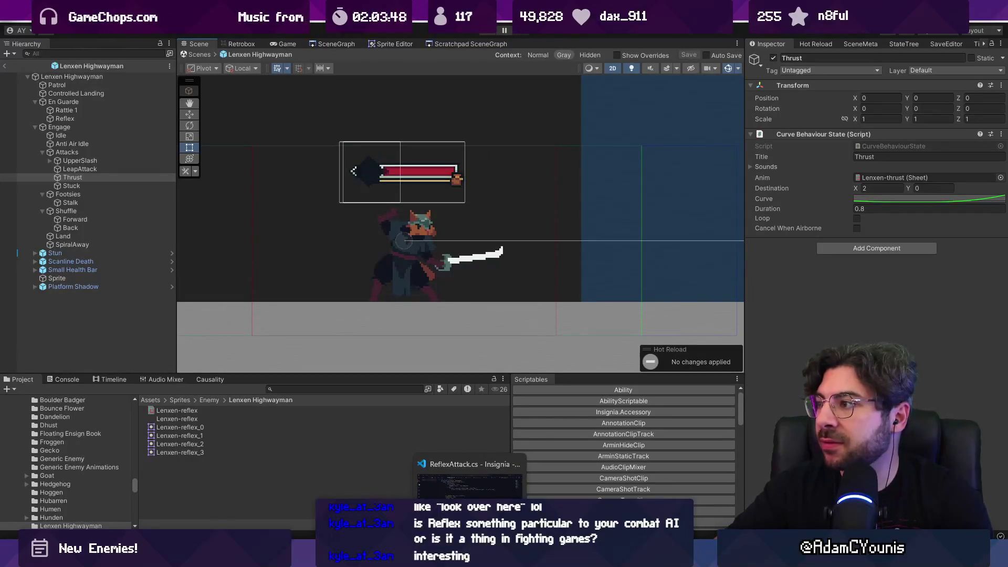
left_click(470, 480)
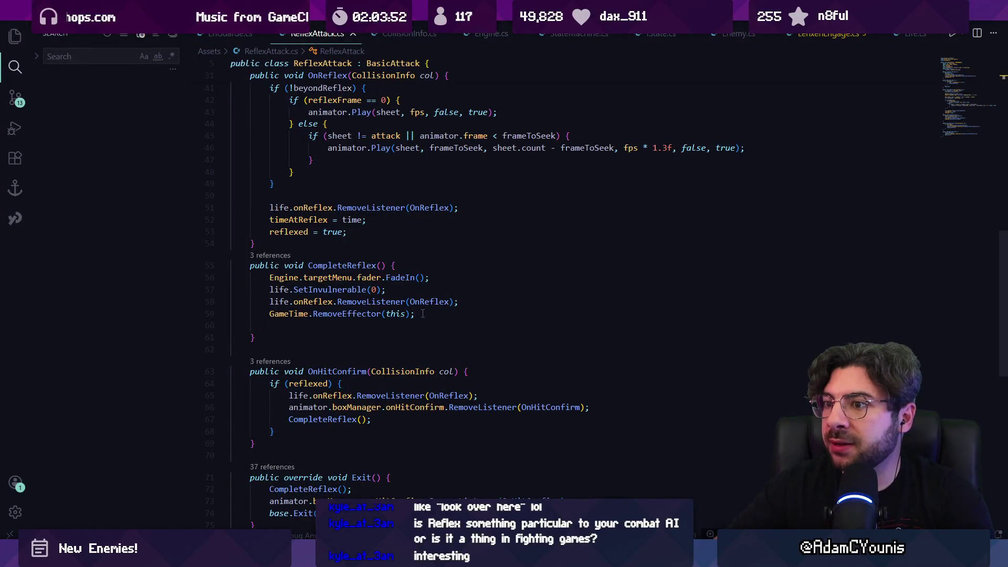
- Close ReflexAttack.cs and reopen EnGuarde.cs from the recent files
scroll(426, 317, "up", 6)
key("ctrl+w")
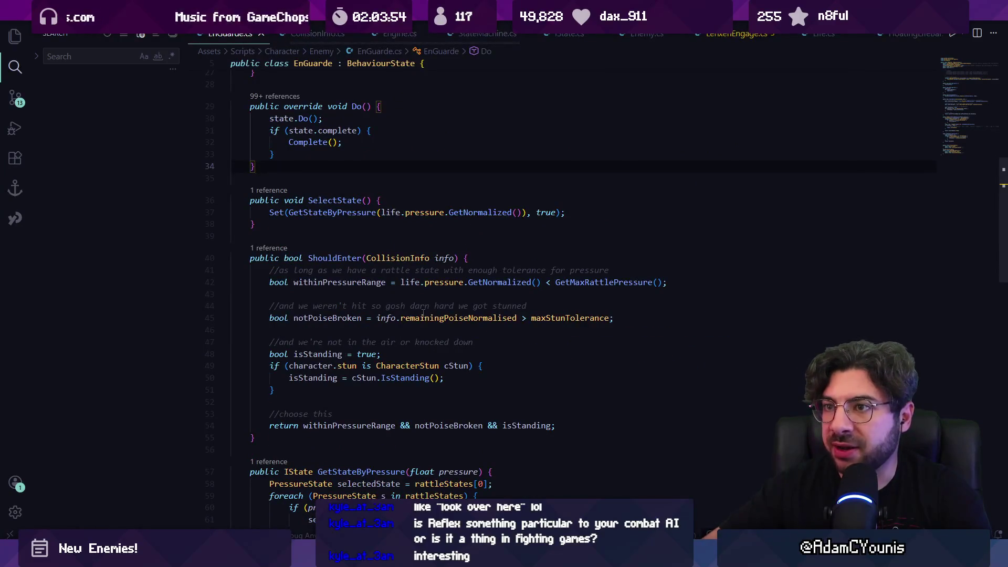
key("ctrl+shift+t")
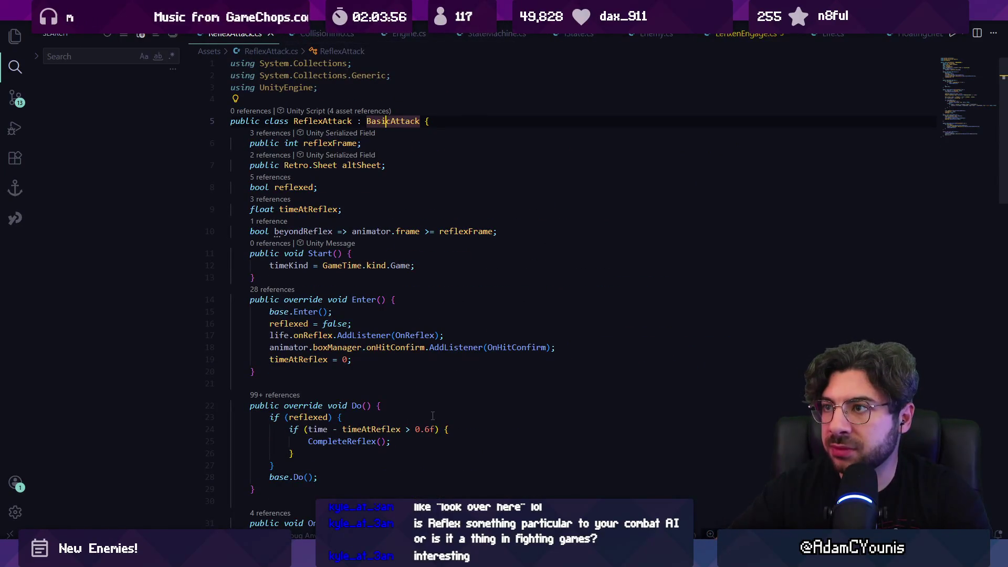
key("ctrl+p")
key("Down")
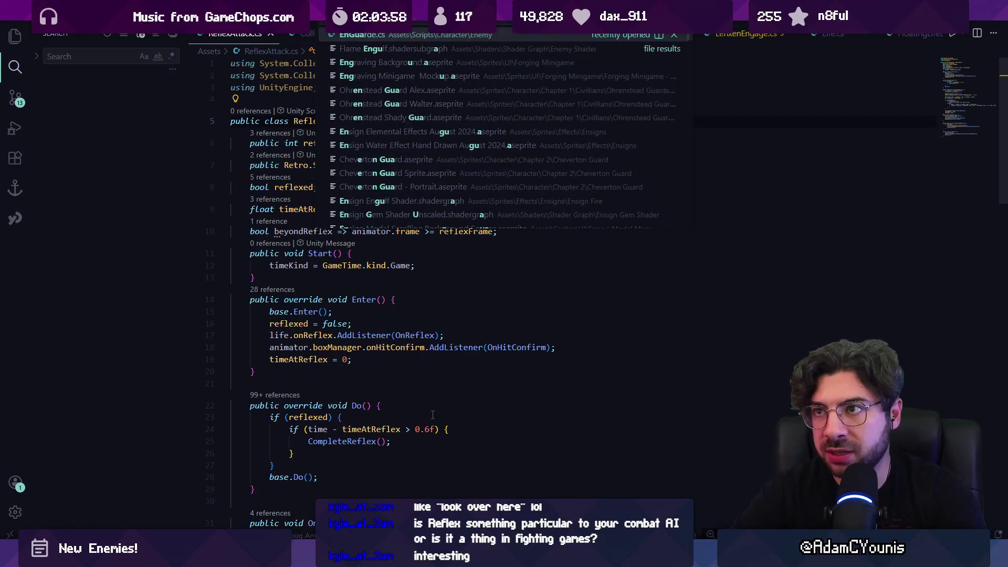
key("Return")
scroll(432, 415, "down", 10)
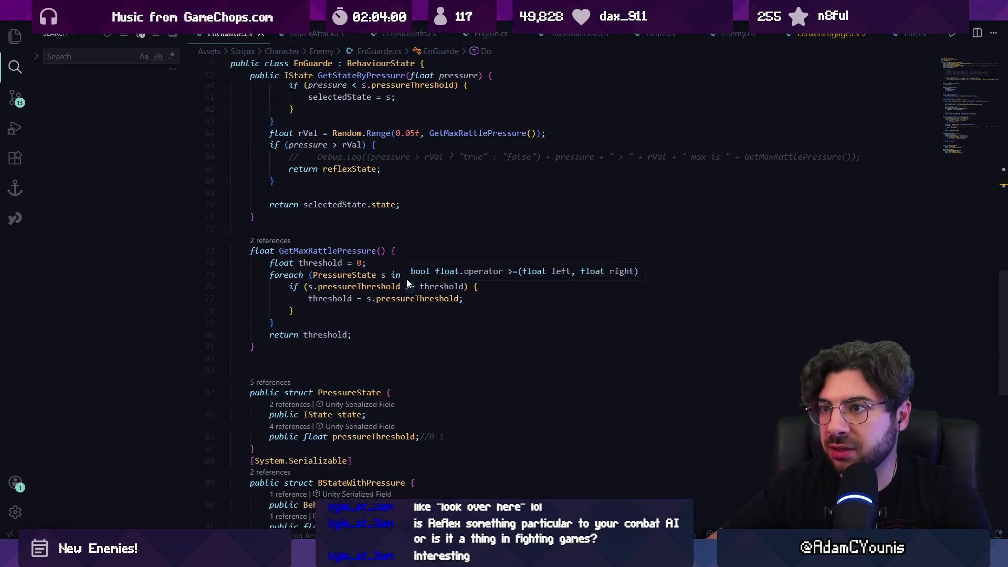
scroll(414, 255, "up", 3)
- Inspect the rVal line's 0.05f minimum and the GetMaxRattlePressure call signature
left_click(411, 265)
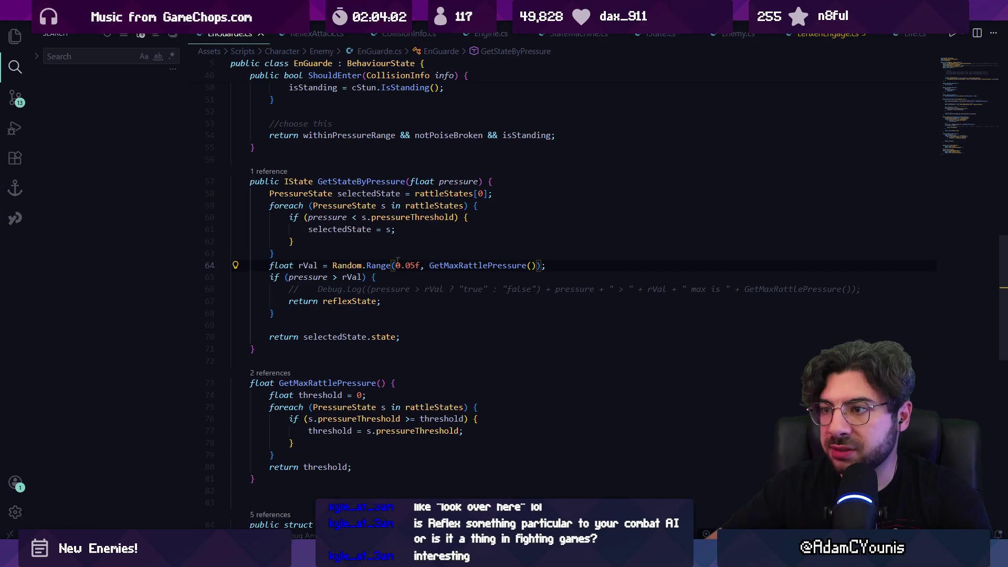
key("ctrl+Left")
key("ctrl+Left")
key("ctrl+Left")
key("ctrl+Right")
key("ctrl+Right")
key("ctrl+Right")
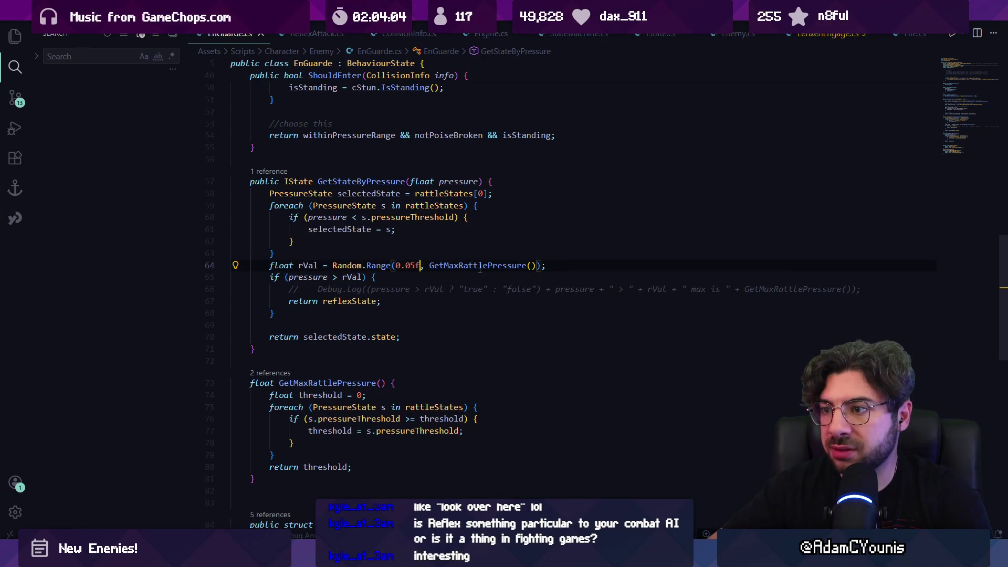
left_click(480, 266)
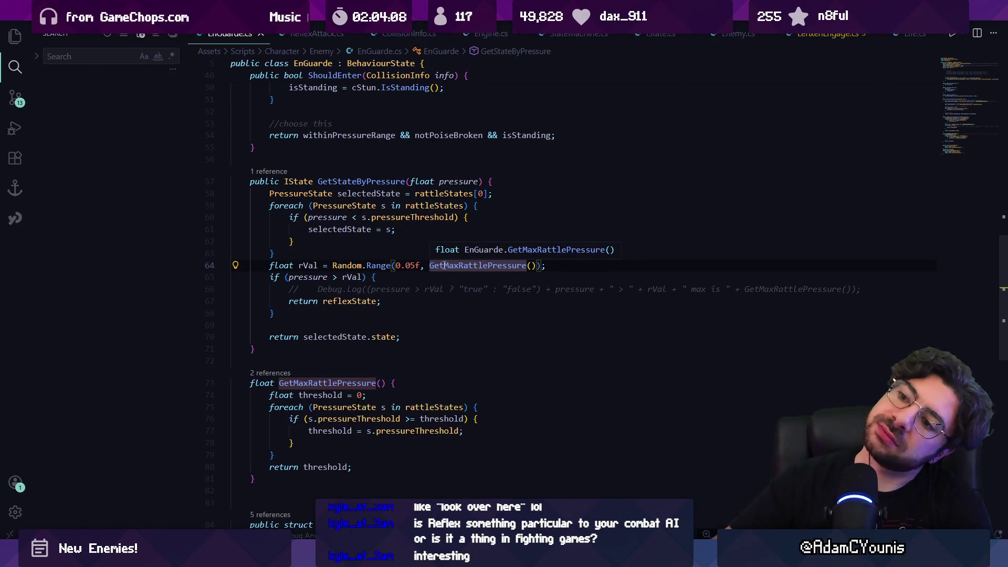
left_click(416, 266)
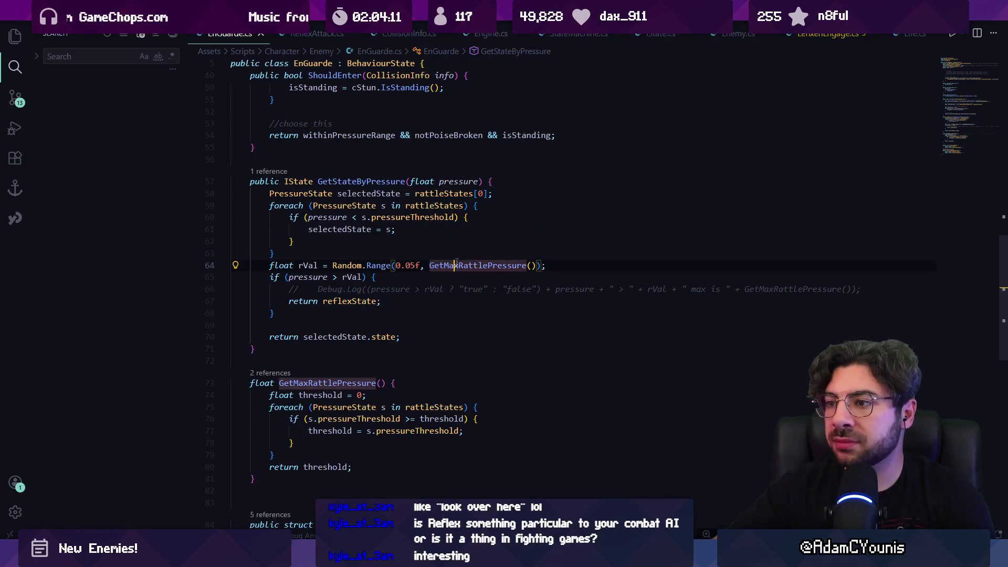
- Delete the commented-out Debug.Log line and the empty line it leaves
double_click(296, 289)
left_click_drag(296, 289, 899, 287)
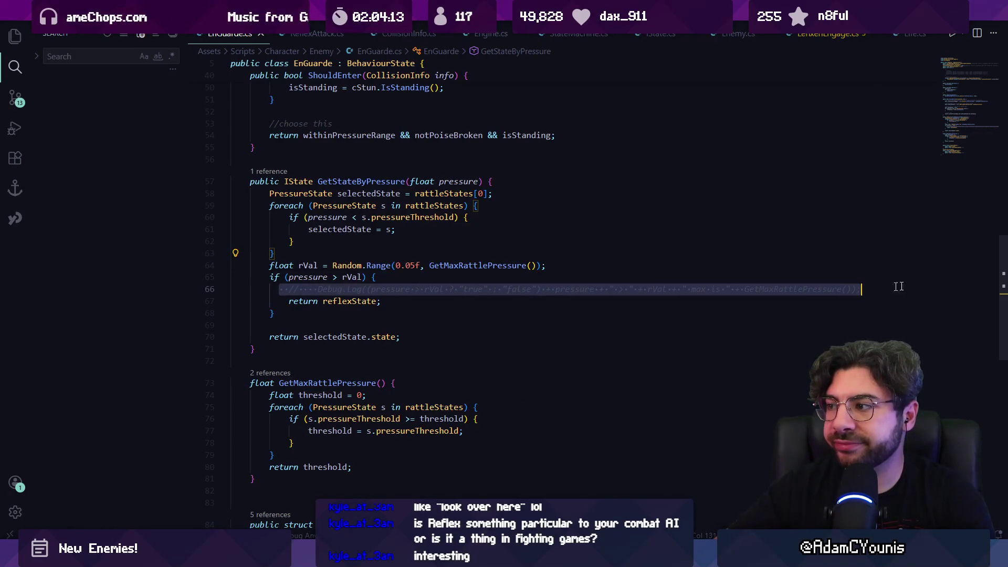
key("BackSpace")
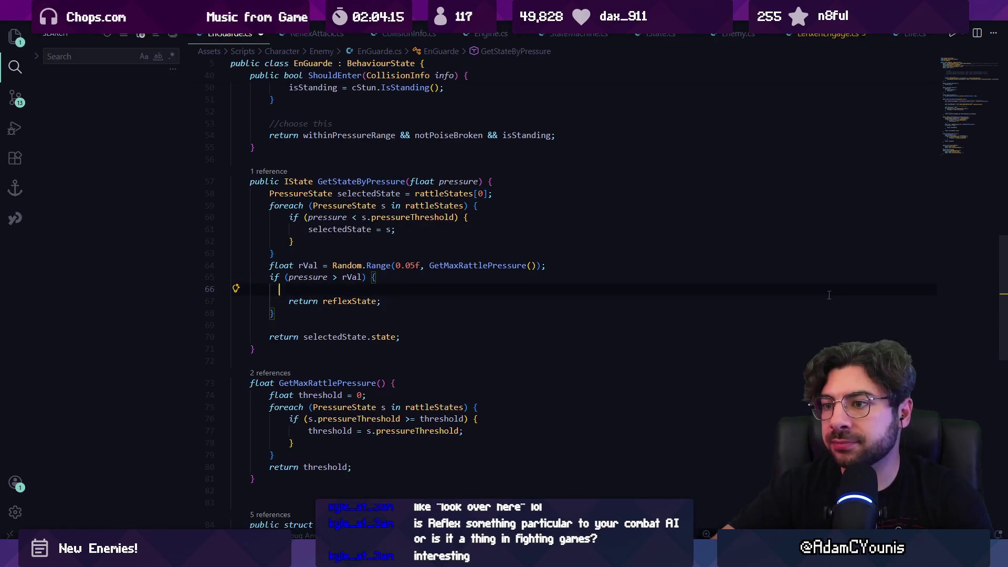
key("BackSpace")
key("alt+Tab")
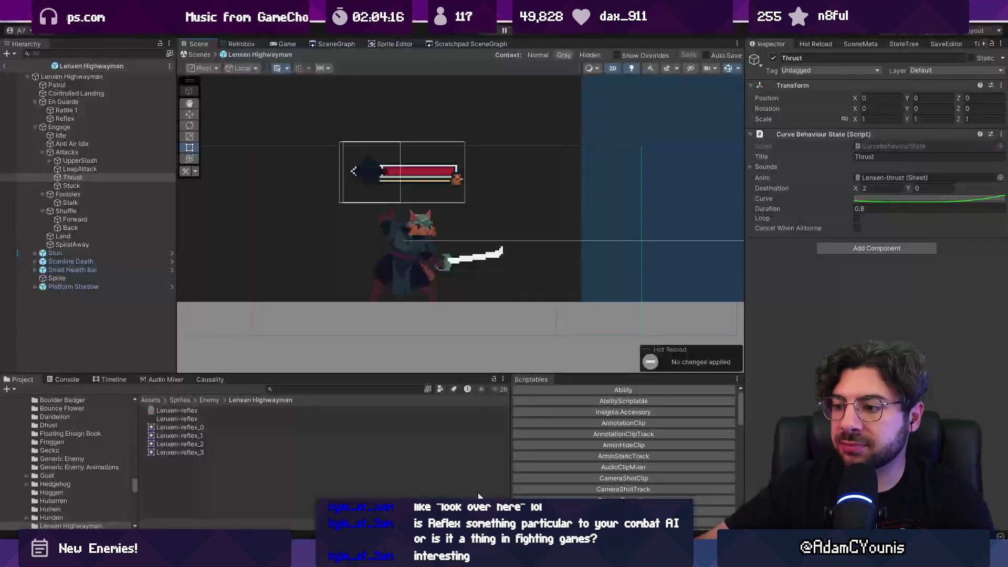
- Run a quick Unity play-test of the Lenxen Highwayman, restore the editor layout, and stop playing
left_click(491, 34)
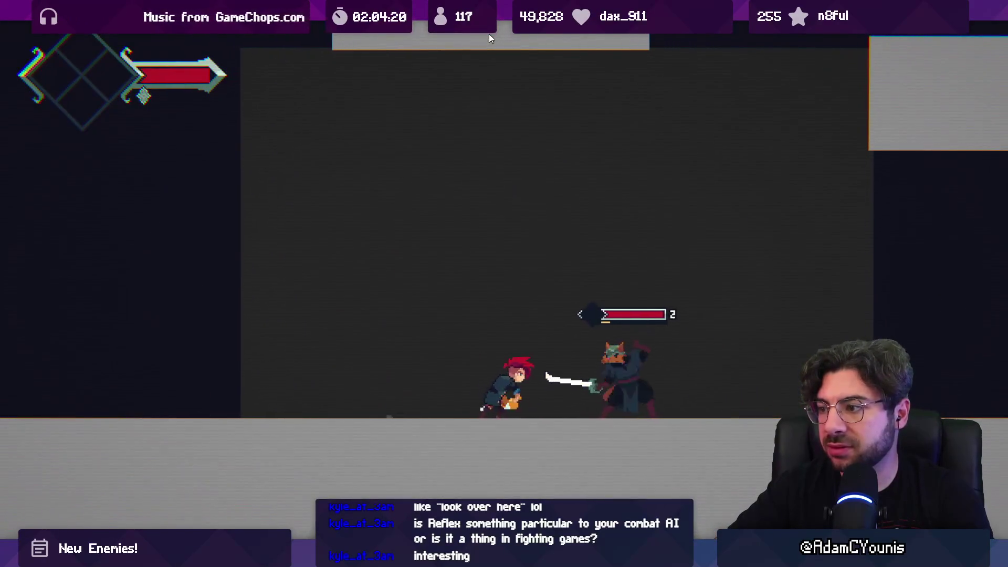
key("shift+space")
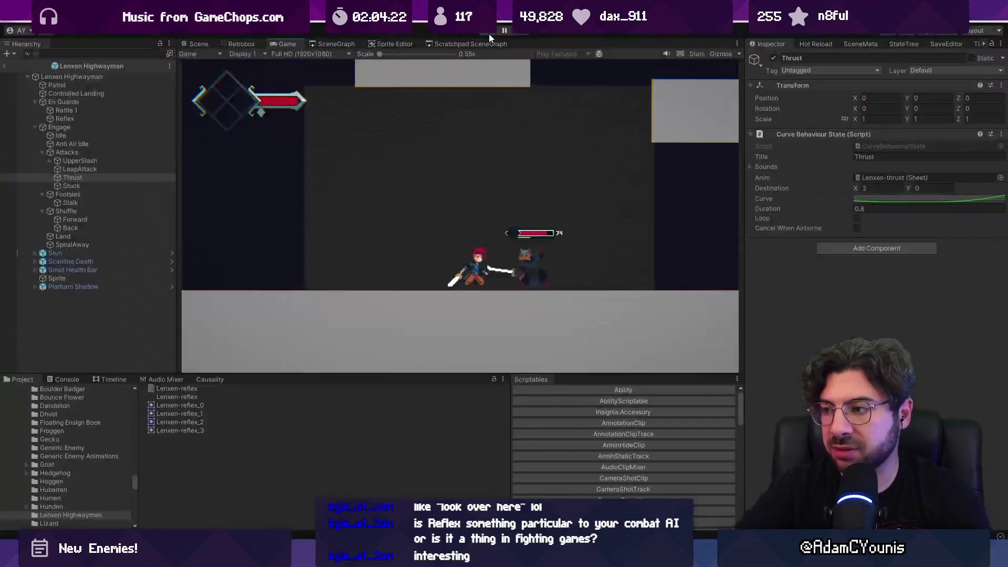
left_click(489, 33)
key("alt+Tab")
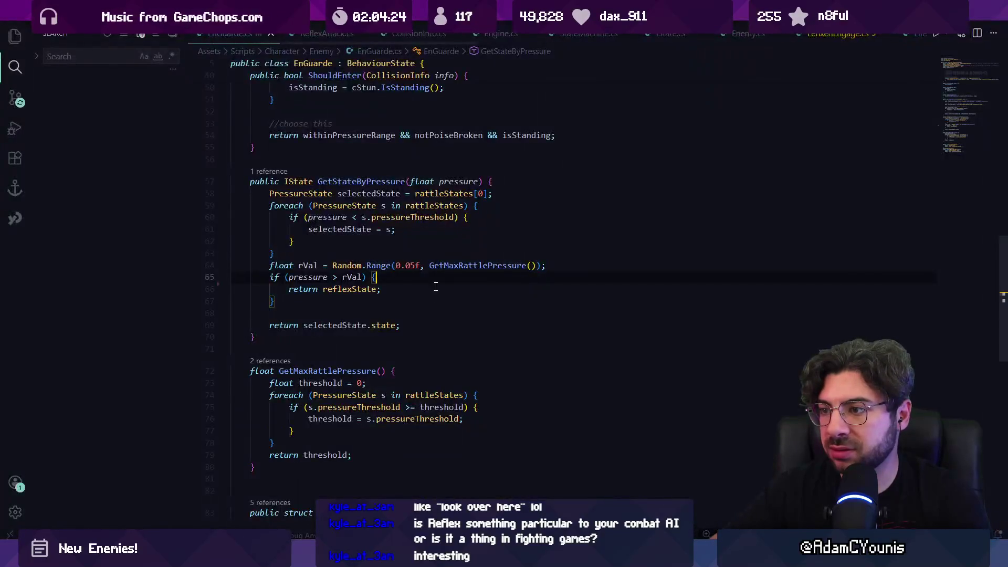
- Check where GetMaxRattlePressure is used, then open a blank line above float rVal
left_click(537, 265)
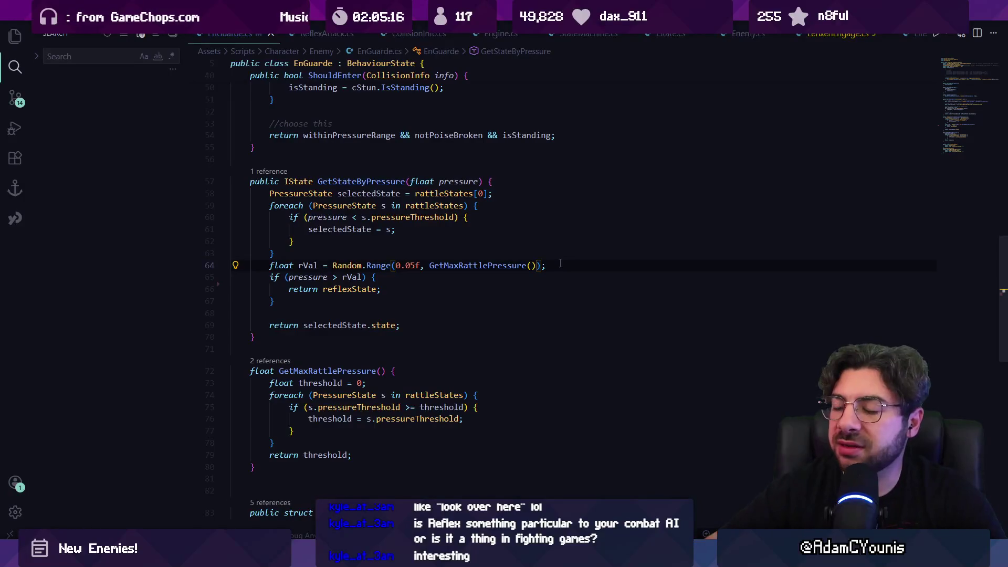
left_click(430, 267)
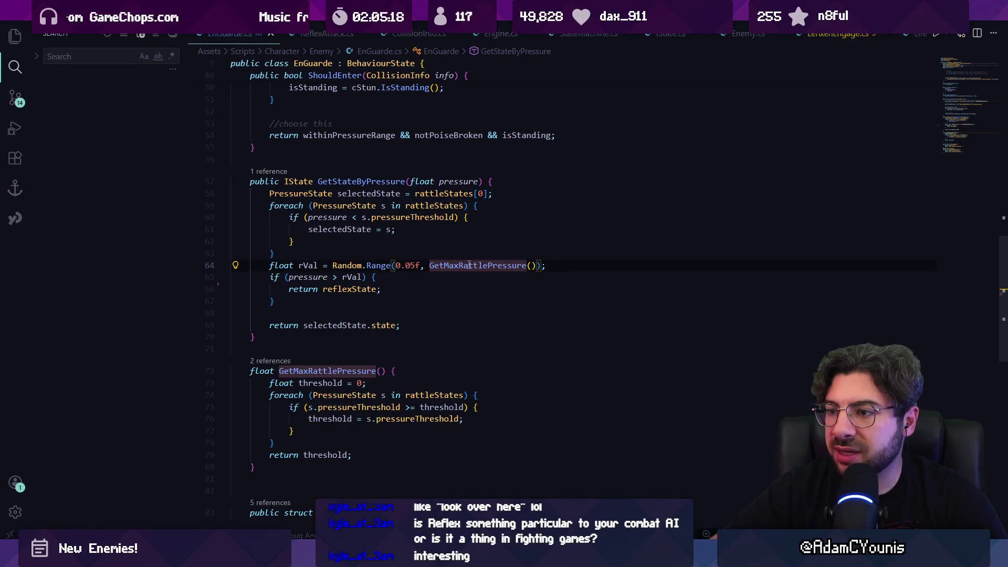
left_click(436, 278)
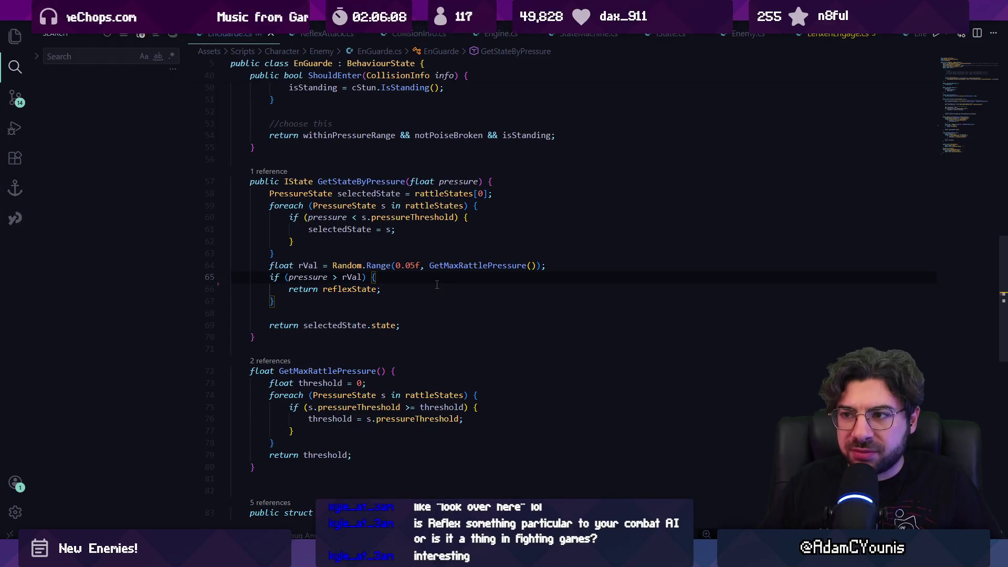
key("Up")
key("Home")
key("Return")
key("Return")
key("Return")
key("Up")
key("Up")
- Declare float mapRandom as Helpers.Map of pressure onto the 0.1–0.9 range
type("float mapRandom = Helpertds")
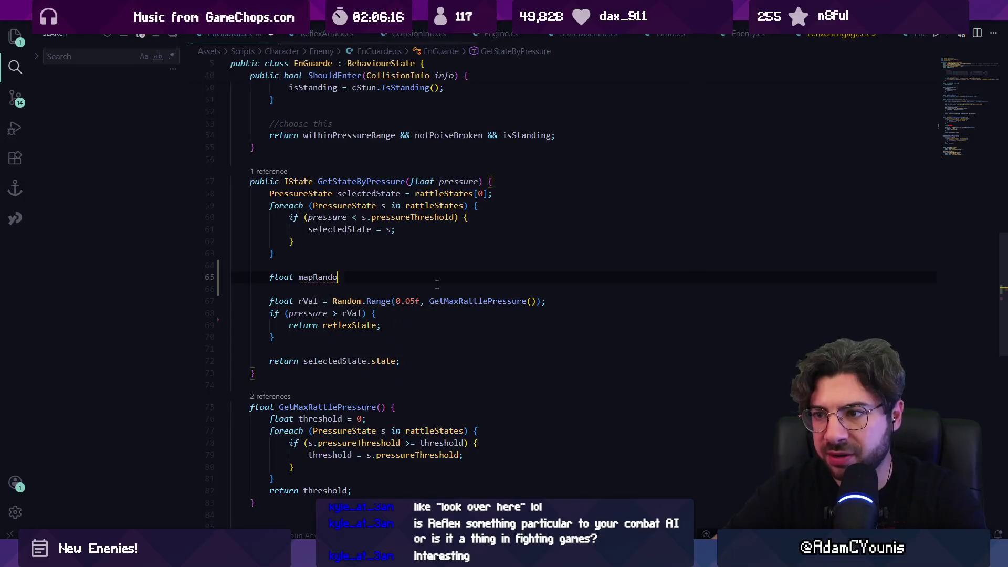
key("BackSpace")
key("BackSpace")
key("BackSpace")
type("s")
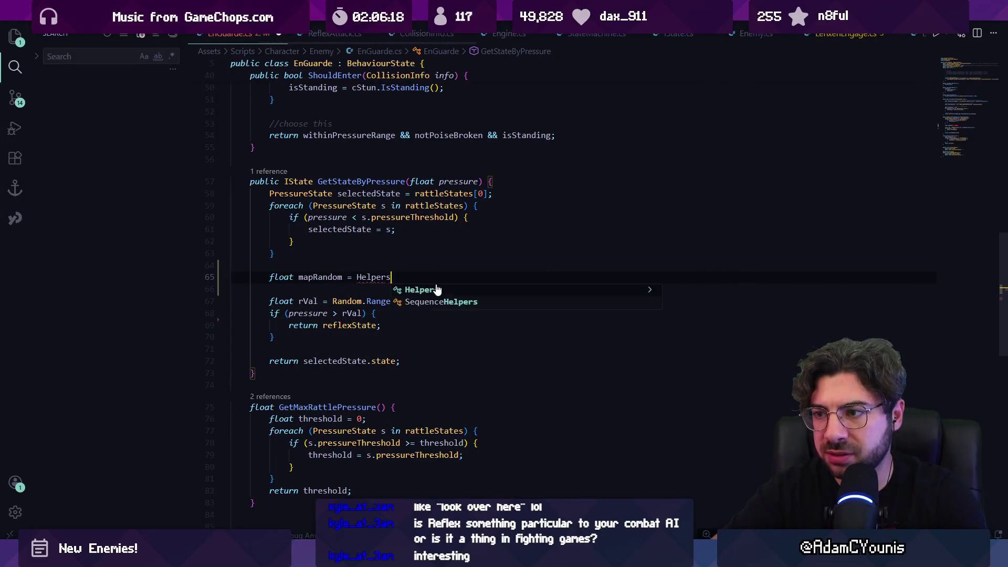
type(".Map(")
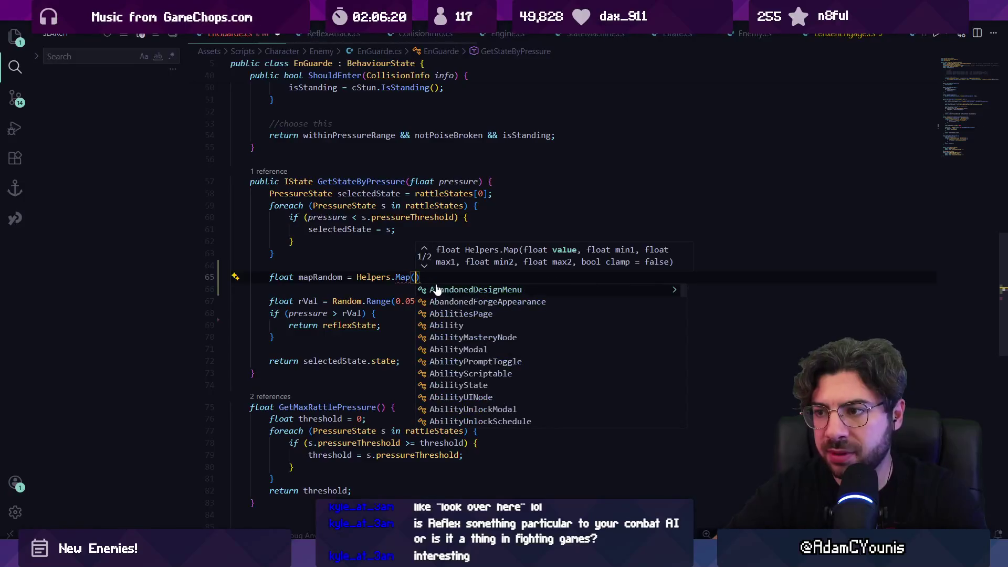
type("pressure, 0")
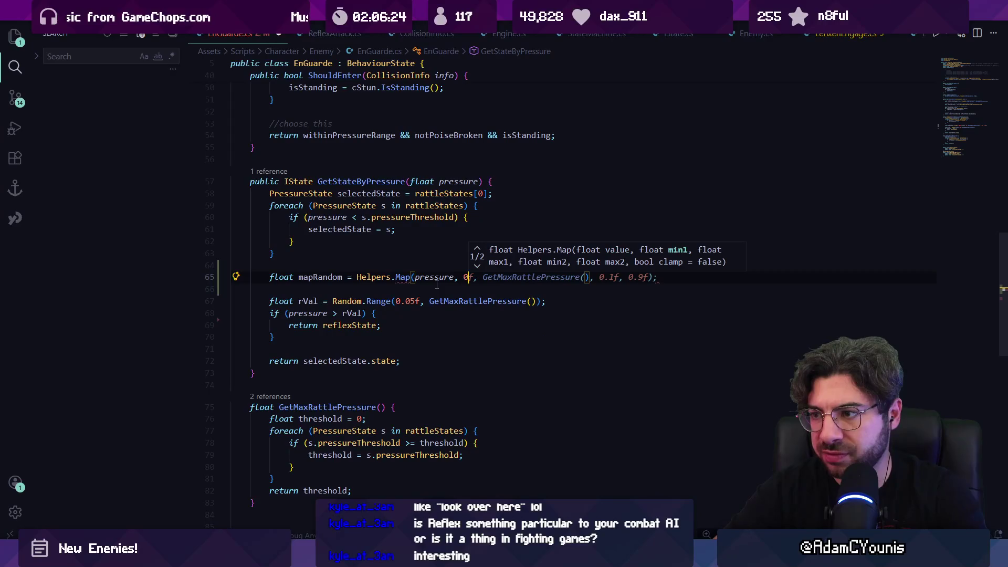
key("Tab")
key("Left")
key("Left")
key("Left")
key("Left")
key("Left")
key("Left")
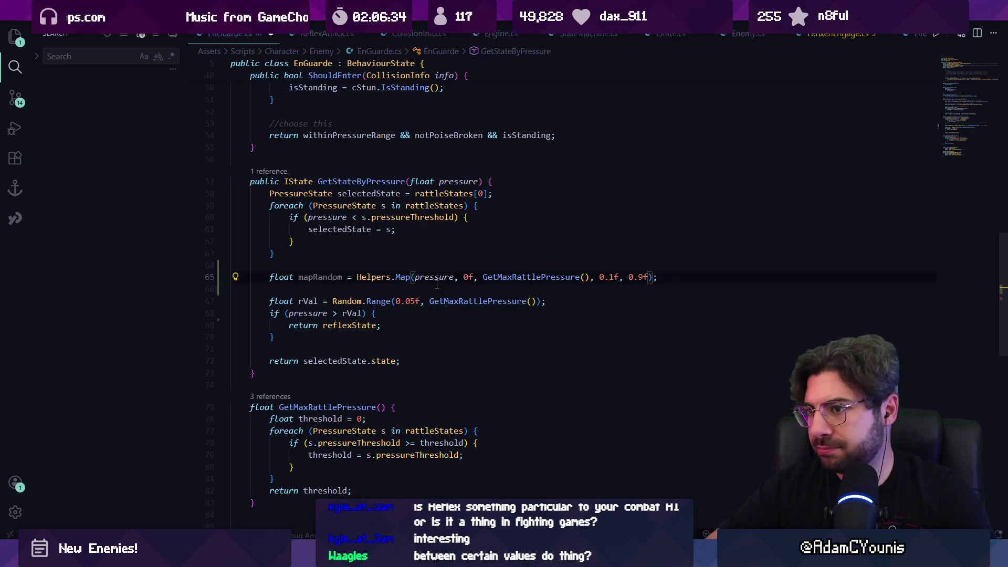
- Rework the reflex condition to compare rVal with mapRandom, dropping the extra braces
key("Down")
key("Down")
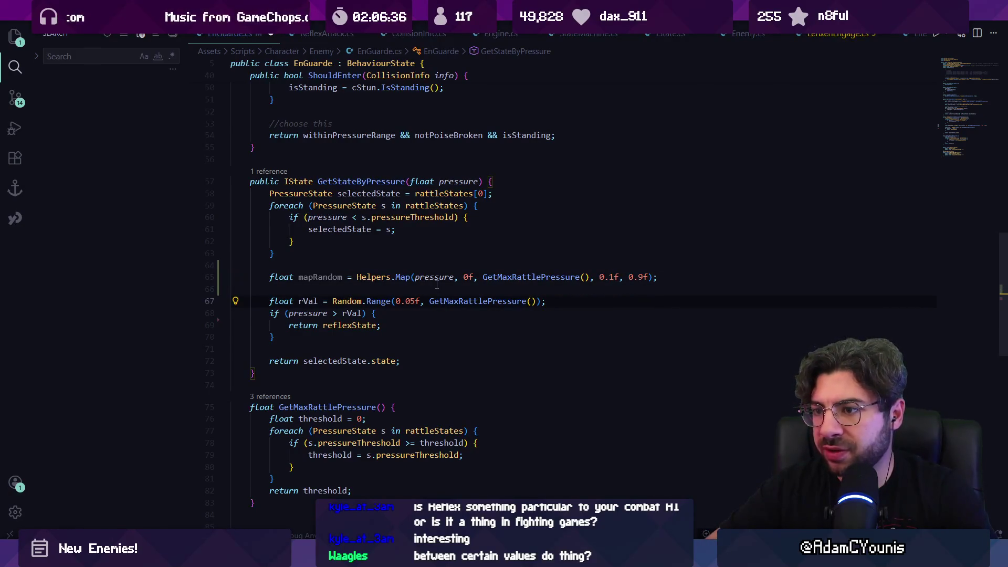
key("Down")
key("ctrl+Left")
key("ctrl+Left")
key("ctrl+Left")
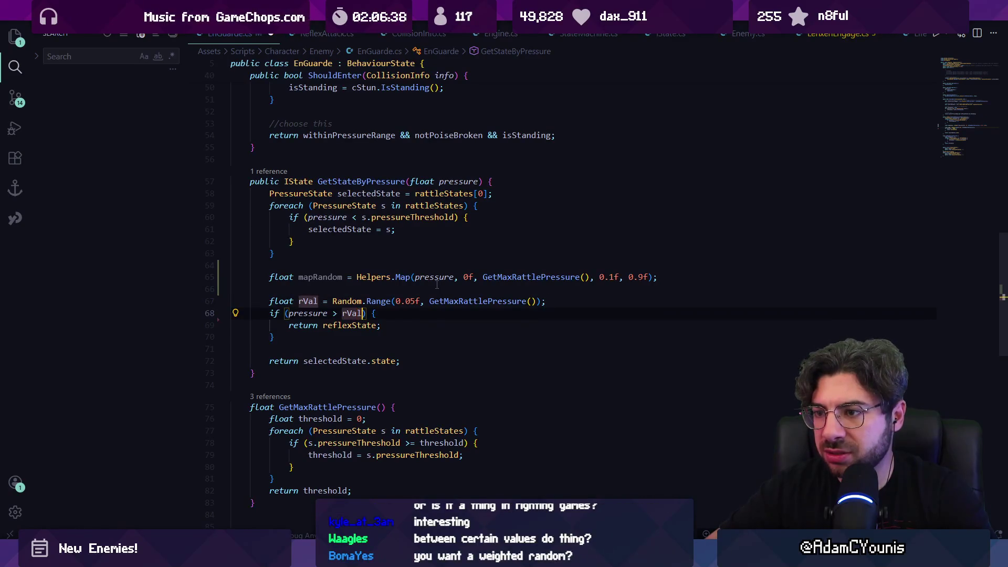
key("ctrl+Delete")
key("ctrl+Left")
key("ctrl+Left")
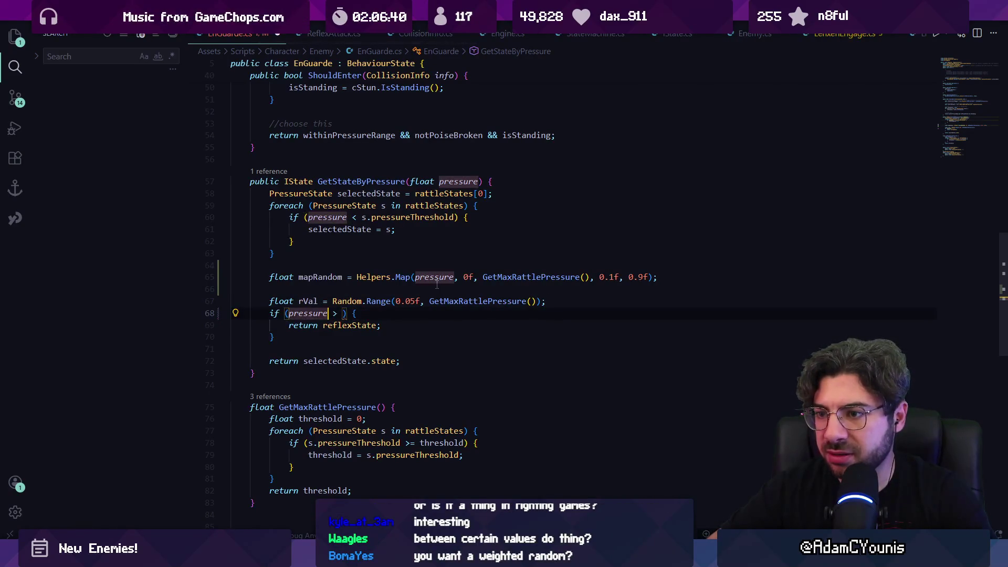
type("rVal")
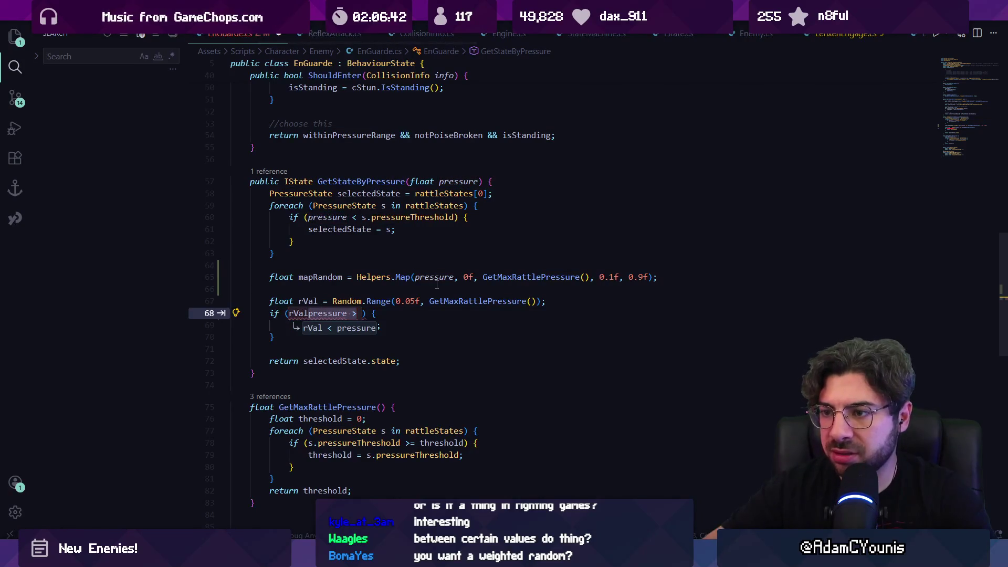
key("ctrl+Delete")
type("mapRandom) {")
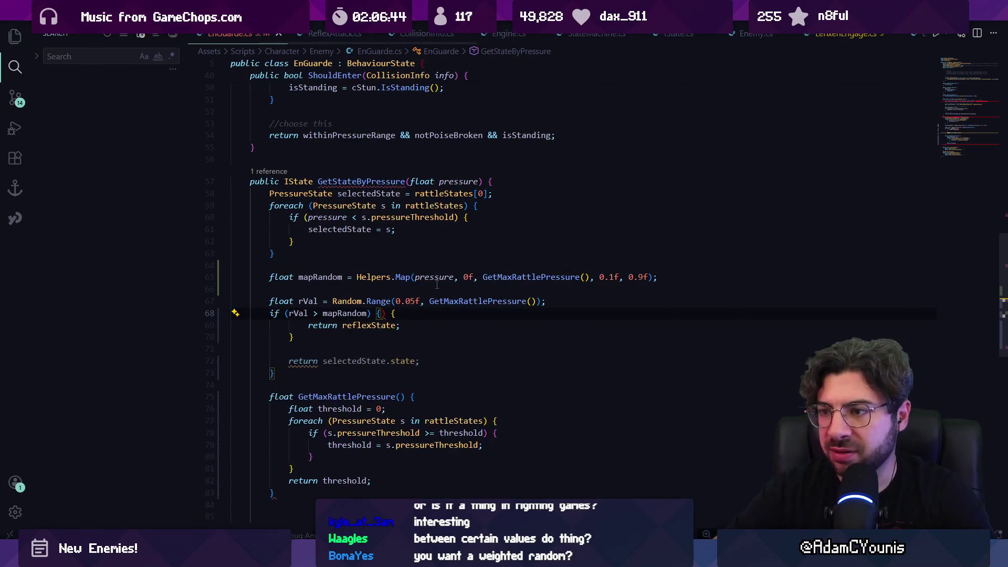
key("BackSpace")
key("BackSpace")
key("Down")
key("Up")
key("Up")
key("Up")
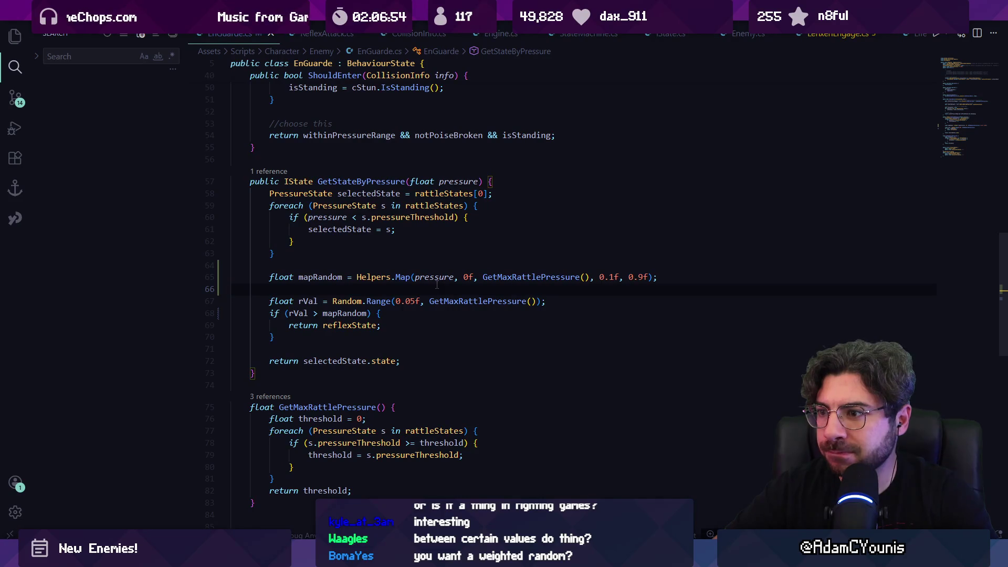
- Rewrite the reflex condition as 'mapRandom > rVal' and save EnGuarde.cs
key("Down")
key("Down")
key("ctrl+shift+Left")
key("ctrl+shift+Left")
key("ctrl+shift+Left")
type("p")
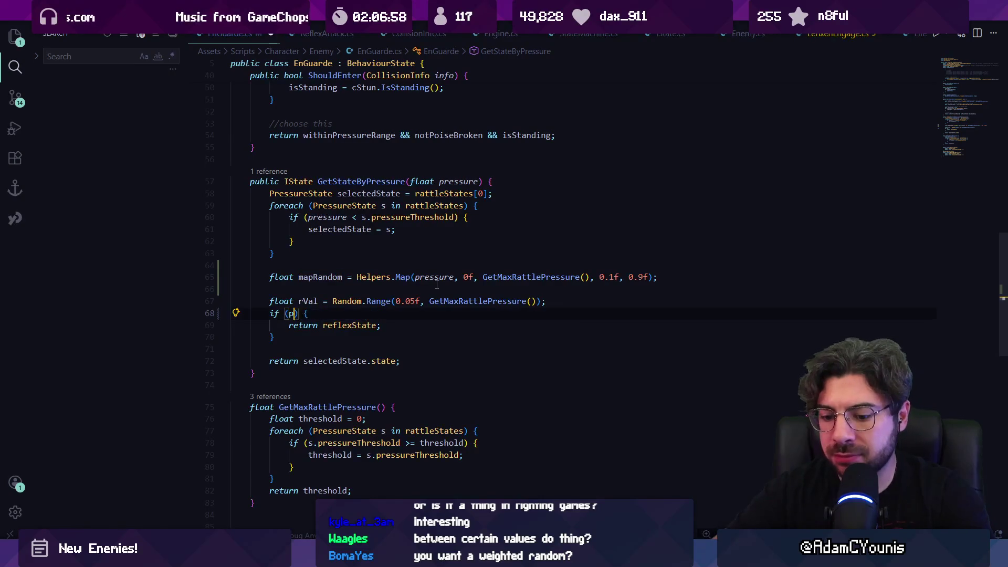
type("re")
key("BackSpace")
key("BackSpace")
key("BackSpace")
type("mapRandom")
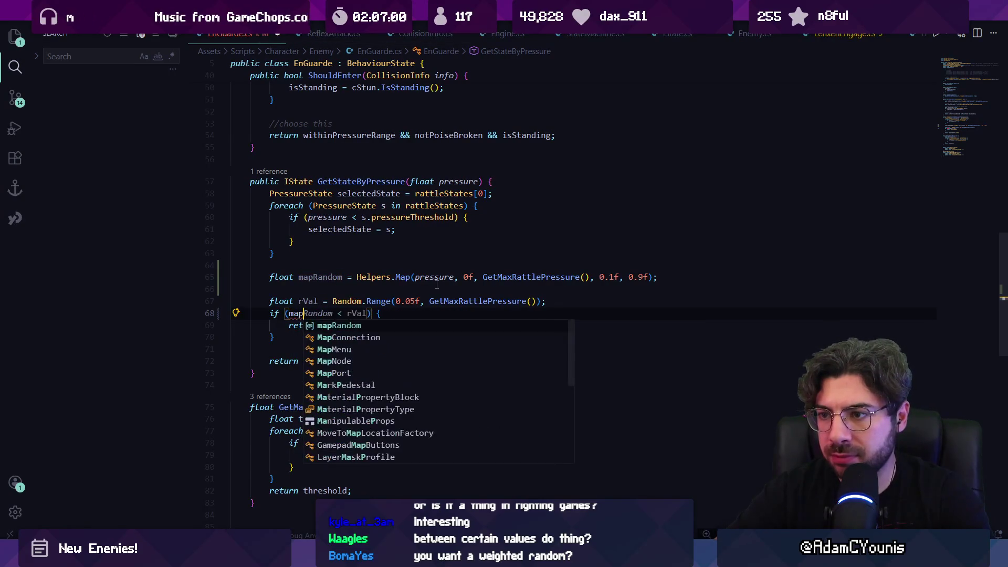
type(" > rVal")
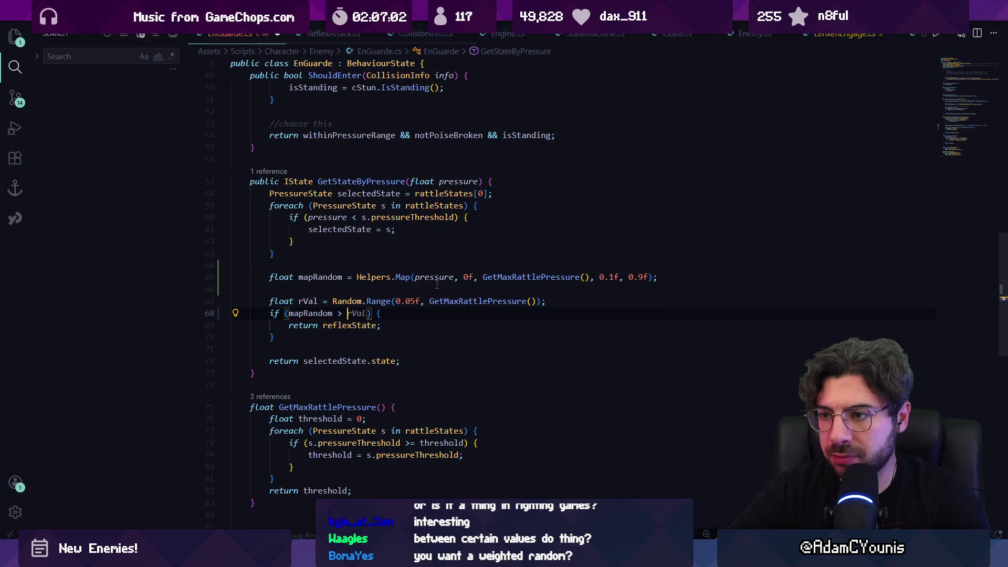
key("ctrl+s")
key("Escape")
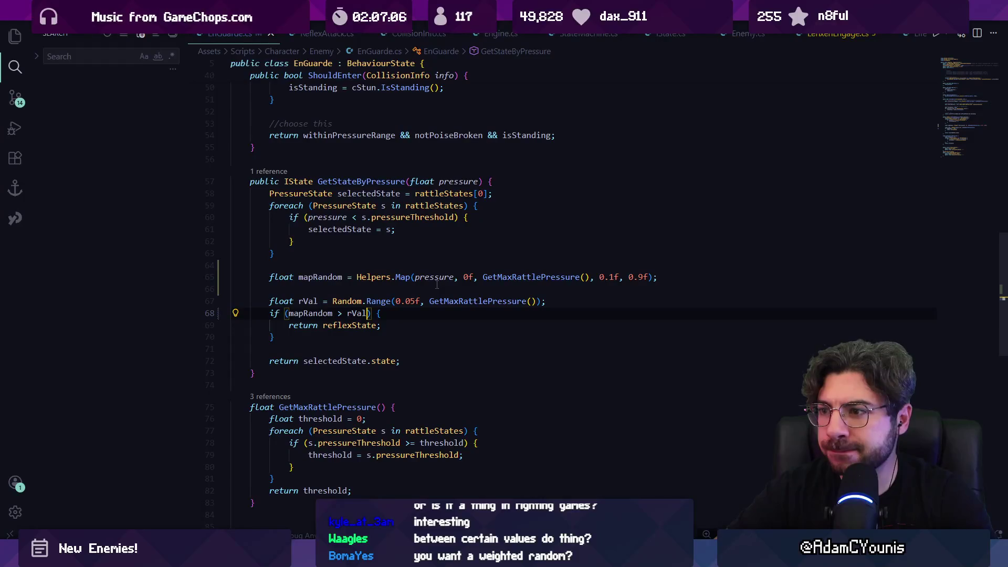
- Rename mapRandom to mappedPressure everywhere with F2
left_click(327, 277)
key("F2")
type("mappedPressure")
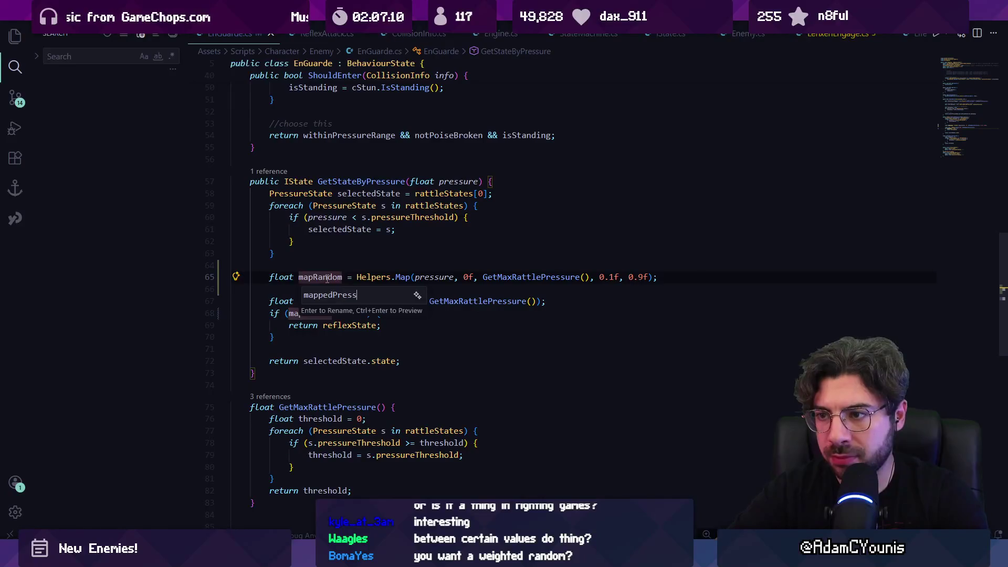
key("Return")
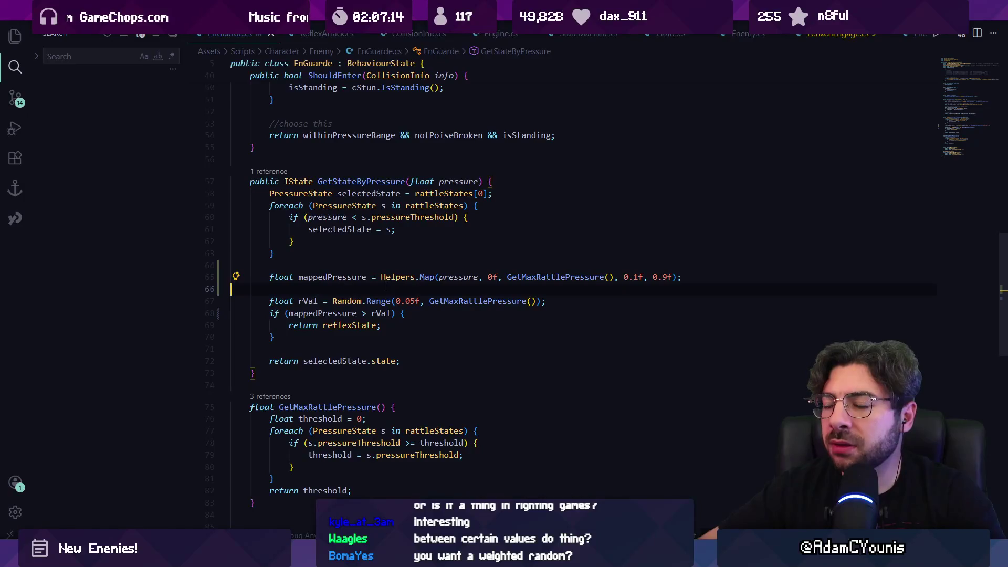
- Review the Map call's arguments, its 0f input and 0.1f output minimums, and the random range
left_click(327, 313)
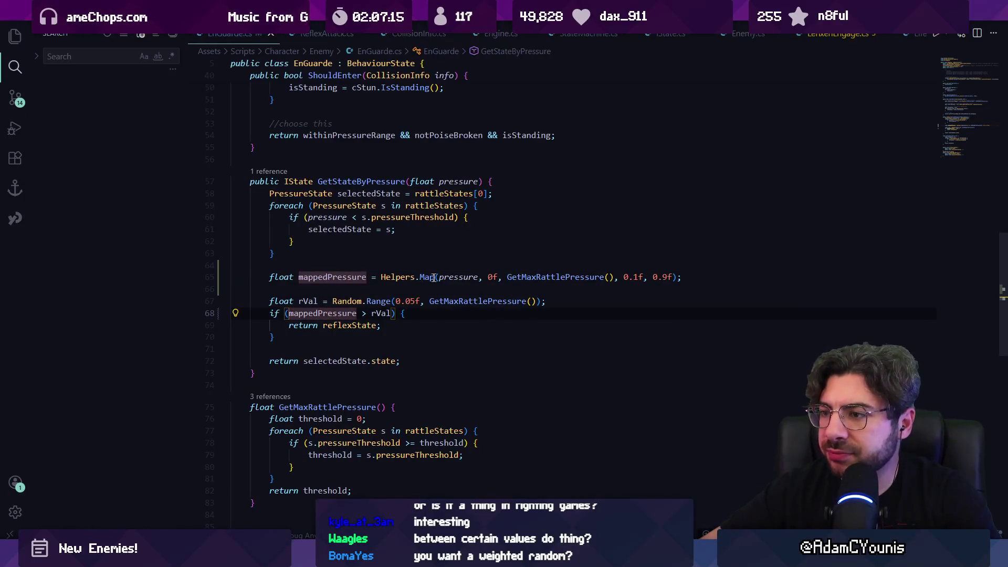
left_click(457, 276)
left_click(494, 276)
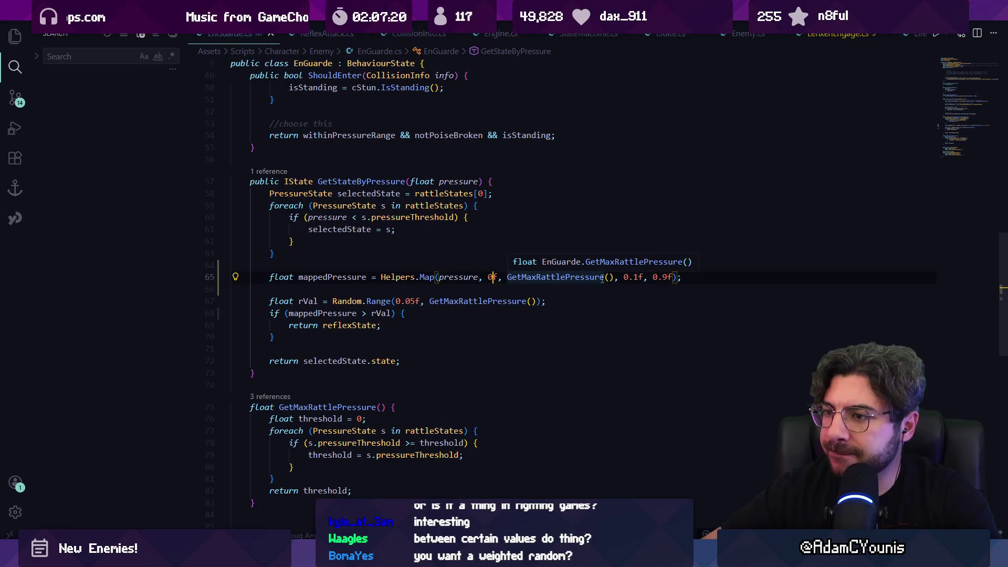
left_click(416, 301)
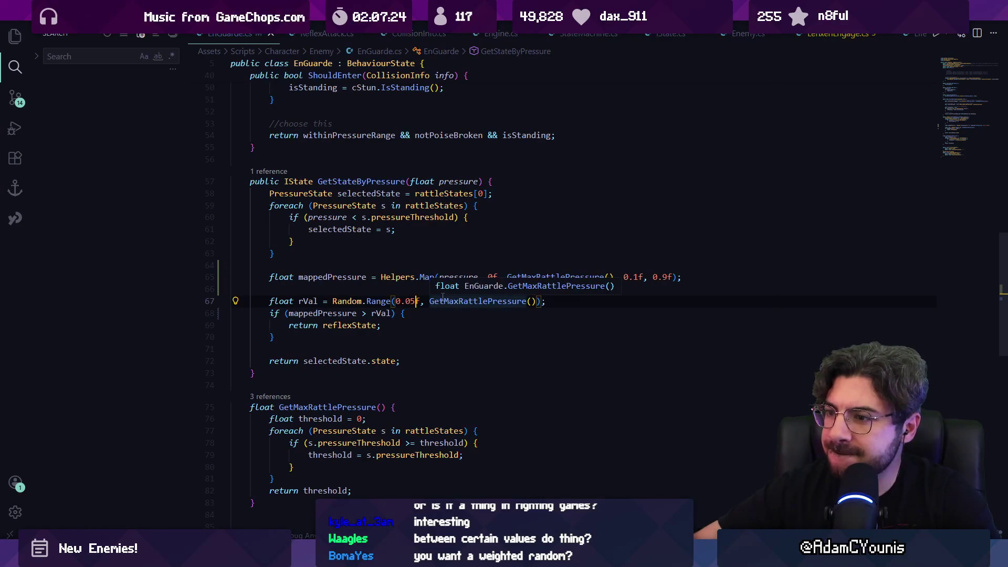
key("Up")
key("Up")
key("ctrl+shift+Right")
key("ctrl+shift+Right")
key("ctrl+shift+Right")
key("ctrl+shift+Right")
key("ctrl+shift+Right")
key("ctrl+shift+Right")
key("Right")
key("ctrl+shift+Right")
key("ctrl+shift+Right")
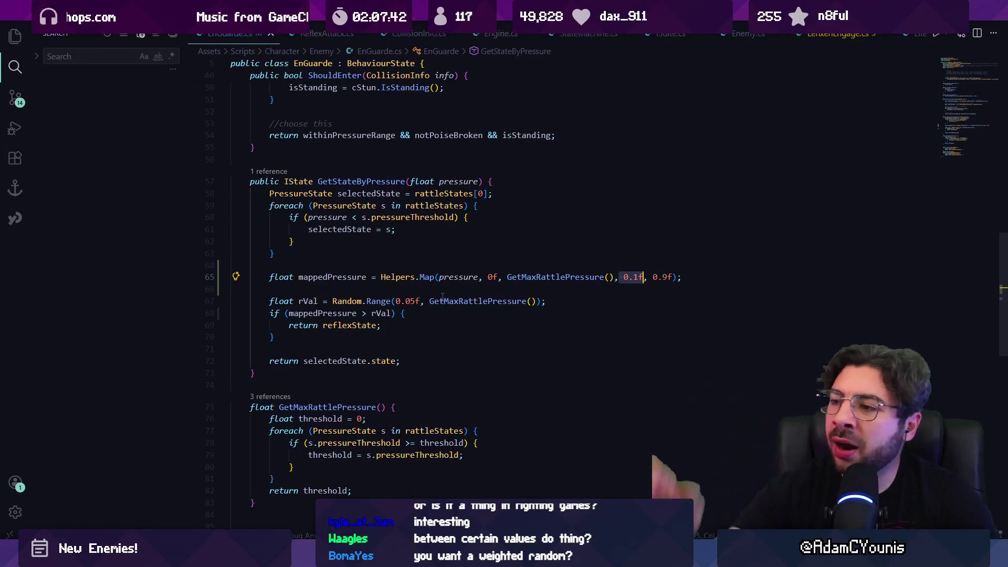
- Try 1 as the Map input maximum, then restore GetMaxRattlePressure() and save
key("Left")
key("Left")
key("ctrl+shift+Left")
key("ctrl+shift+Left")
key("ctrl+shift+Left")
key("ctrl+shift+Right")
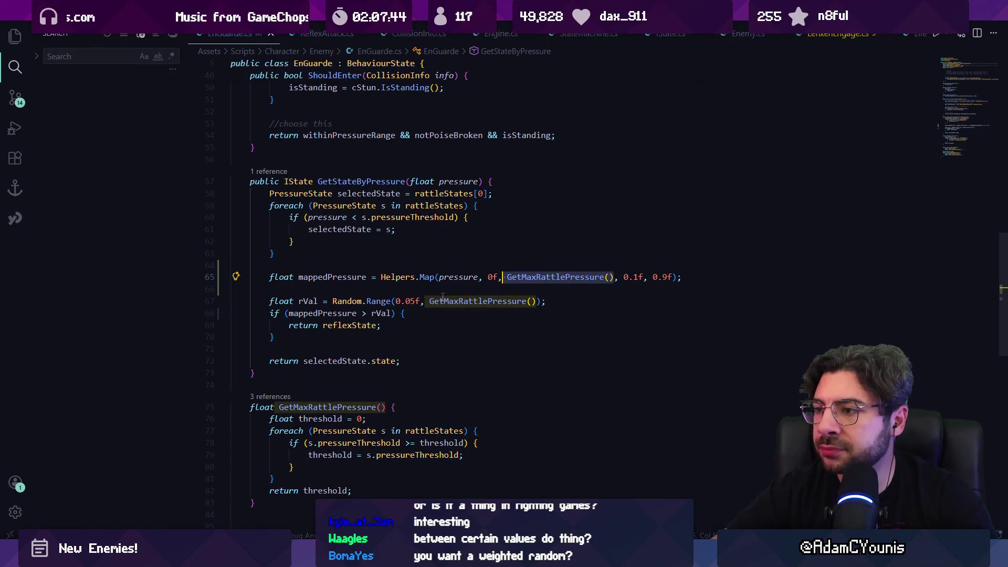
type("1")
key("ctrl+s")
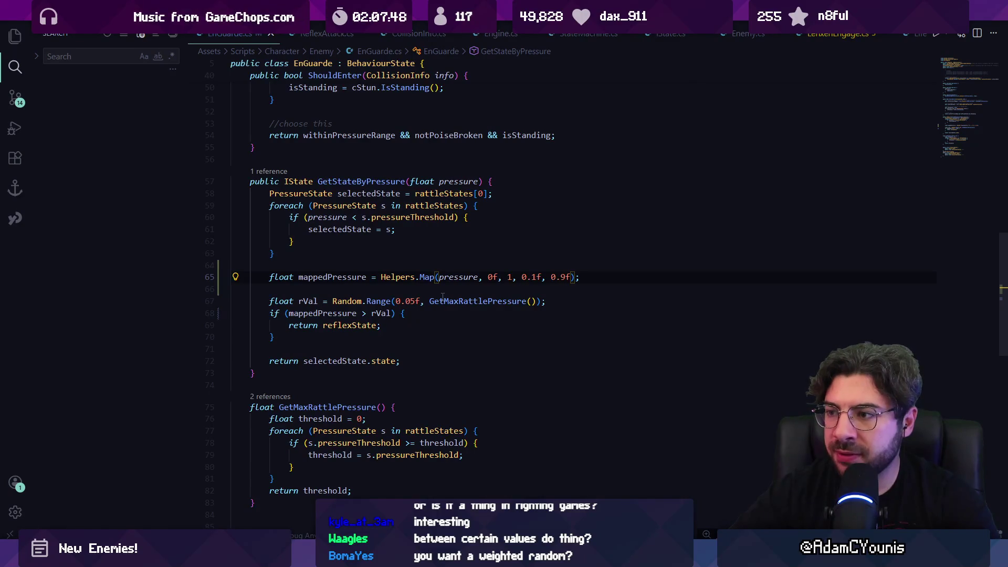
key("ctrl+z")
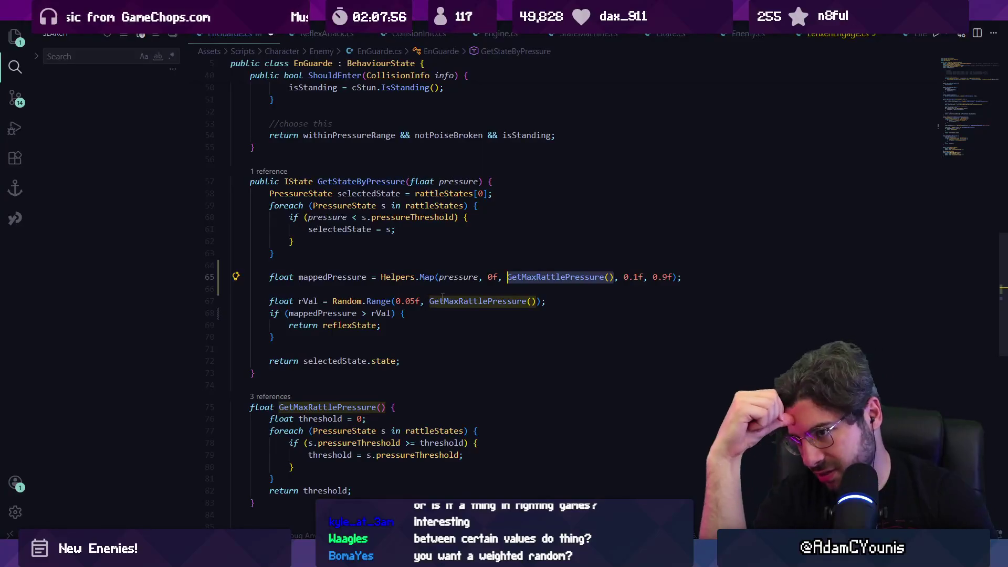
key("ctrl+s")
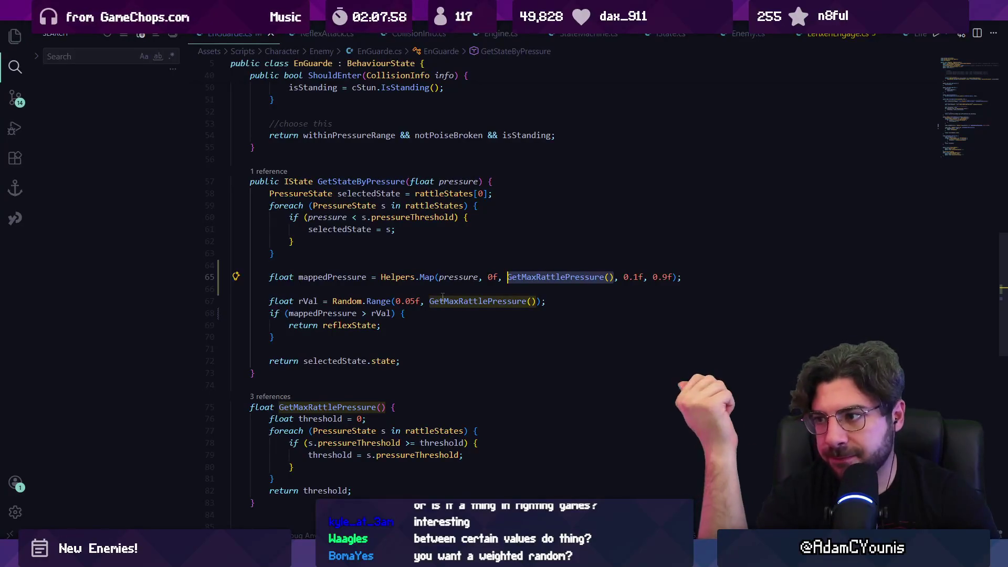
key("End")
key("Left")
key("Left")
key("ctrl+Left")
key("ctrl+Left")
key("ctrl+Left")
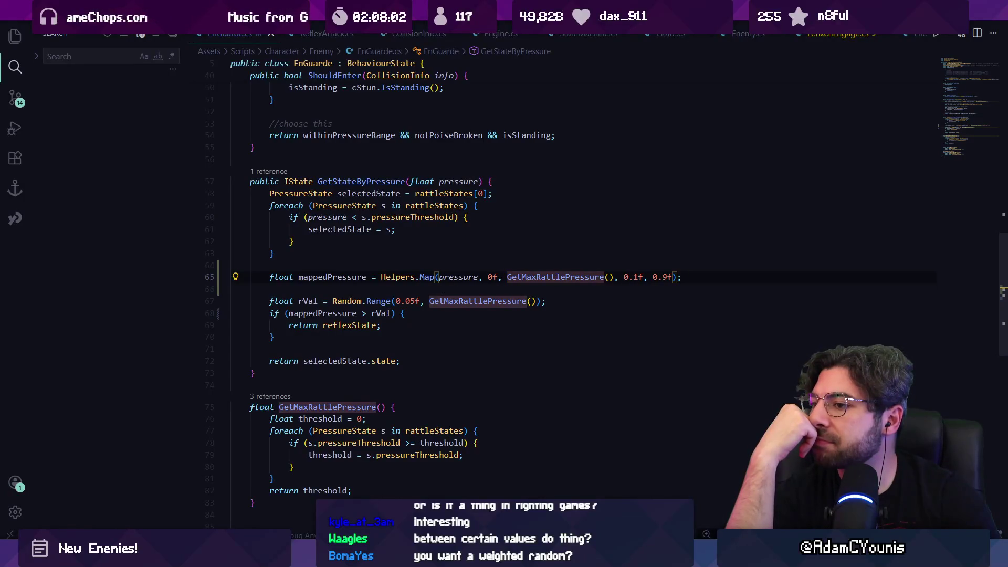
key("ctrl+l")
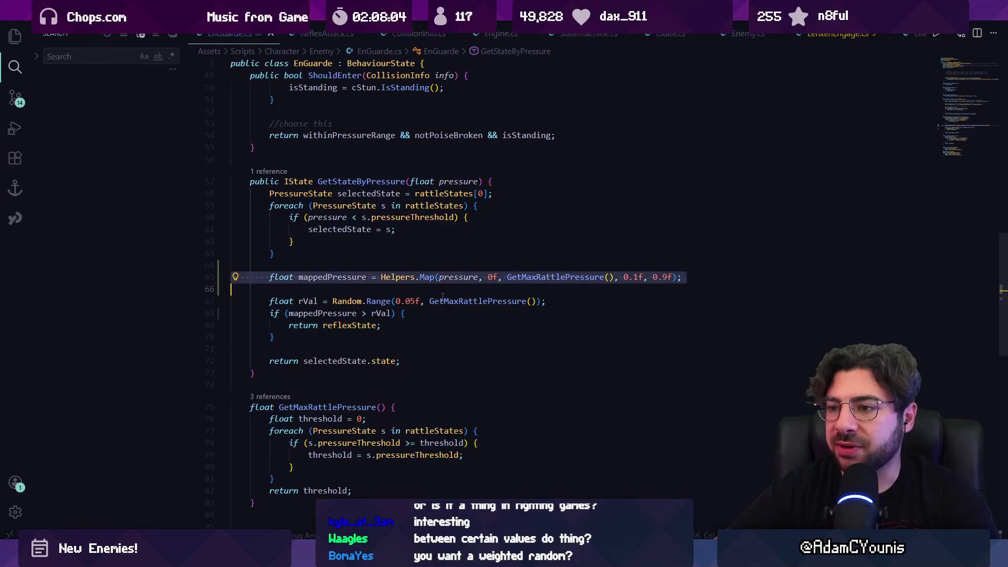
- Remove the mappedPressure line, change the condition back to 'pressure > rVal', and save
key("ctrl+x")
key("Down")
key("Down")
key("ctrl+Right")
key("ctrl+Right")
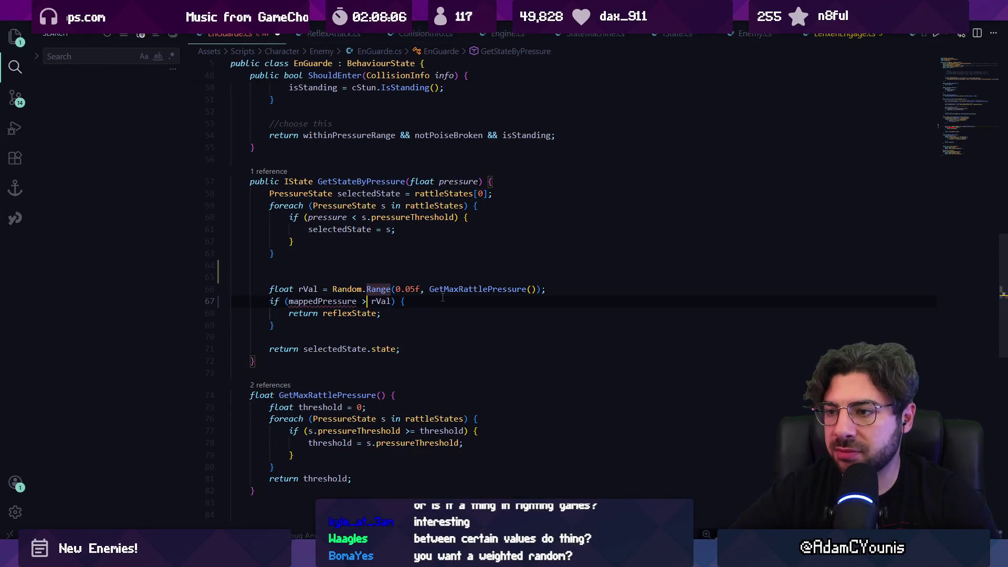
key("ctrl+Delete")
type("pressure")
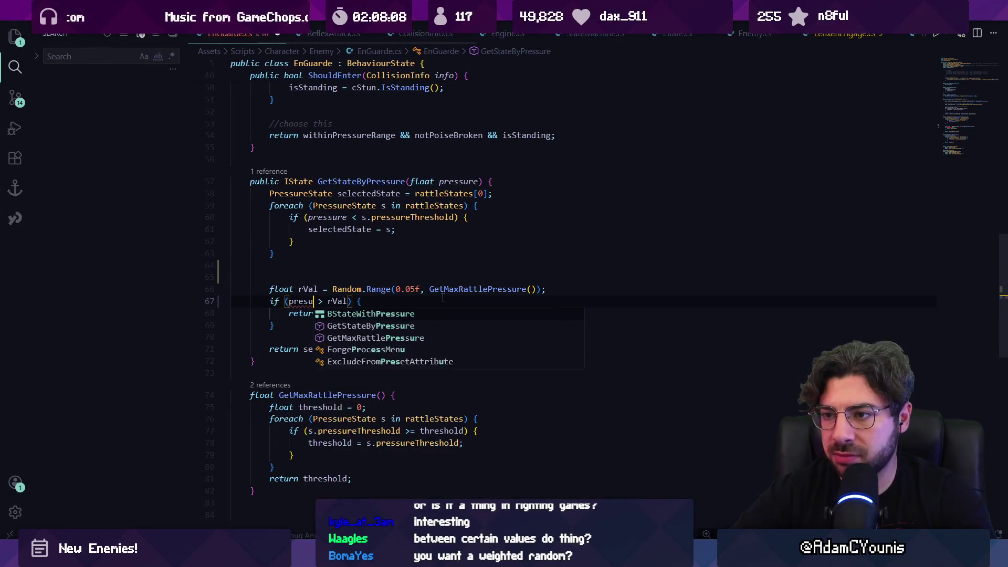
key("ctrl+s")
key("Escape")
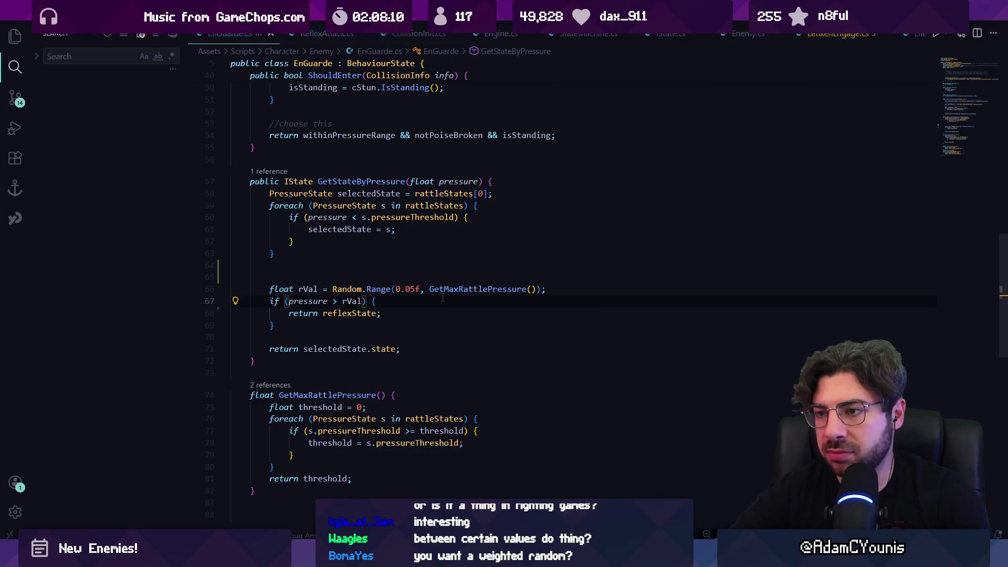
- Check where rVal is used, then bring up the hand-drawn pressure-range diagram
key("ctrl+a")
left_click(442, 298)
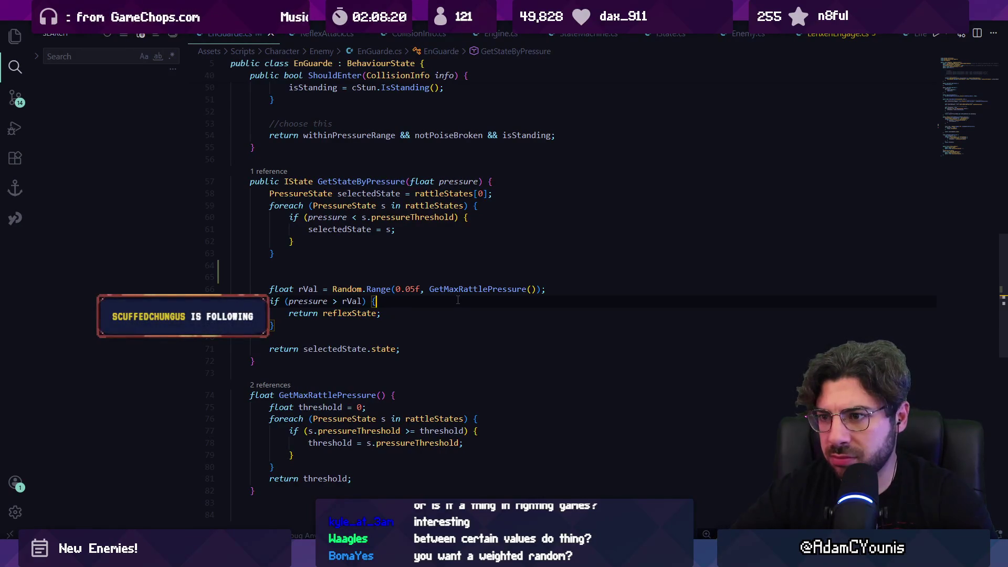
left_click(362, 302)
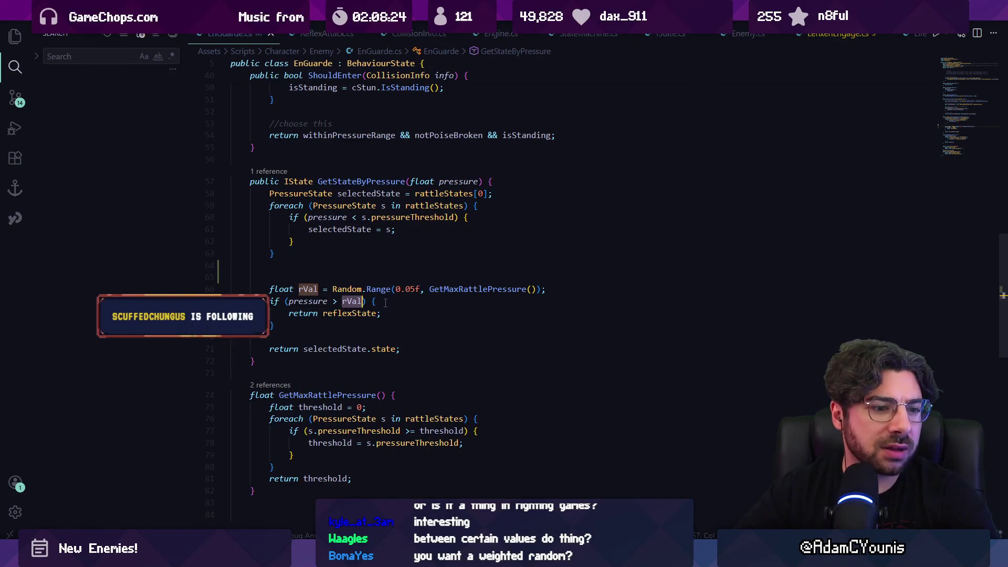
key("alt+Tab")
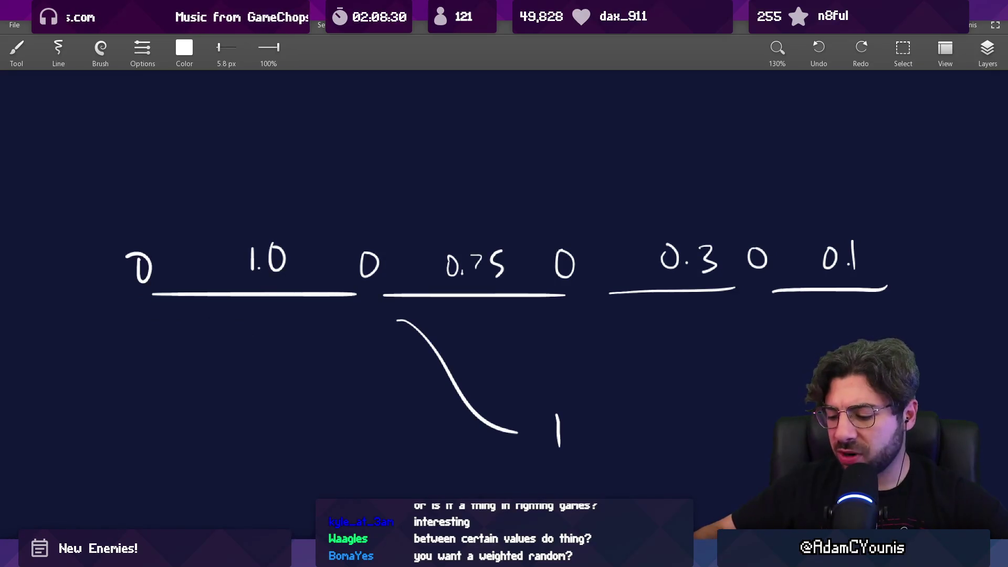
- Clear the old diagram and sketch a long rectangular pressure bar with a divider and Max label, undoing stray strokes
left_click_drag(397, 417, 476, 125)
key("Delete")
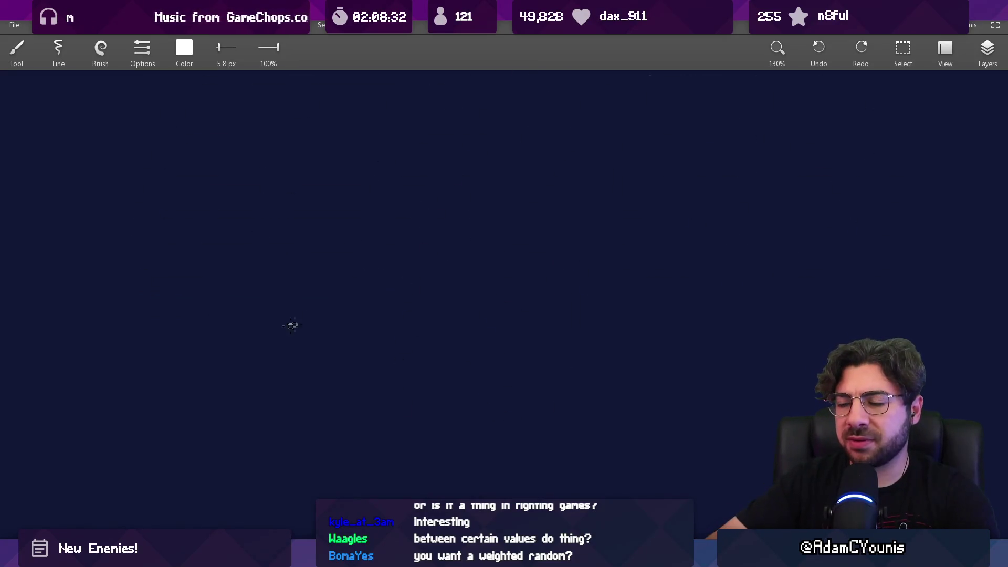
mouse_move(239, 336)
left_mouse_down()
mouse_move(239, 270)
mouse_move(823, 284)
mouse_move(829, 336)
left_mouse_up()
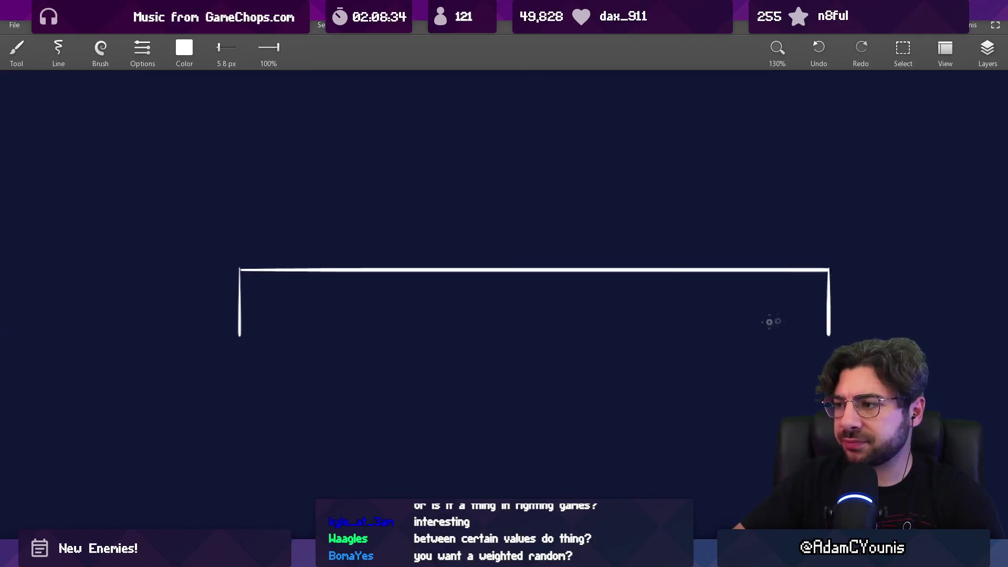
left_click_drag(242, 339, 830, 339)
left_click_drag(604, 272, 605, 337)
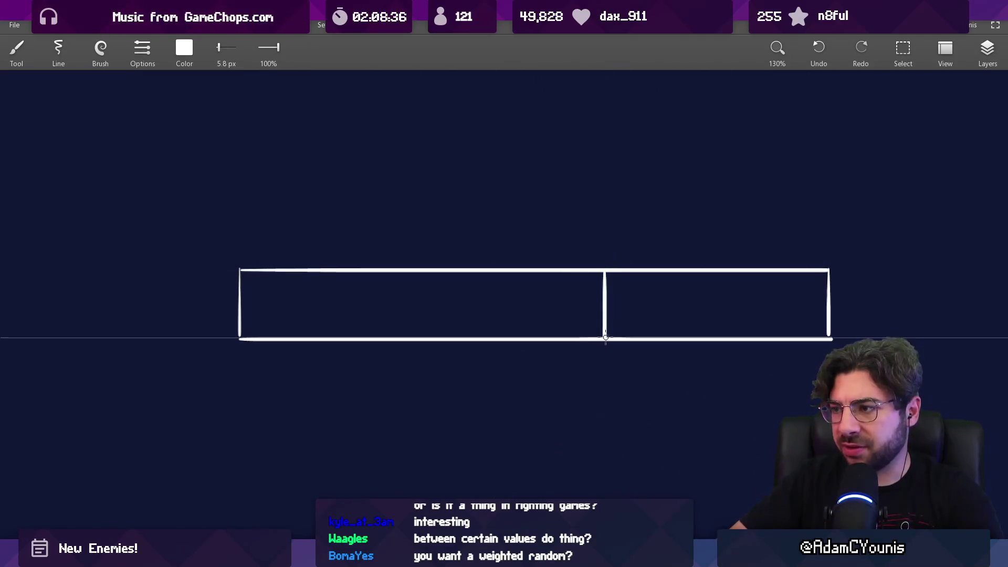
left_click_drag(586, 243, 605, 240)
left_click_drag(614, 230, 611, 241)
mouse_move(589, 310)
left_mouse_down()
mouse_move(616, 287)
mouse_move(777, 309)
left_mouse_up()
key("ctrl+z")
key("ctrl+z")
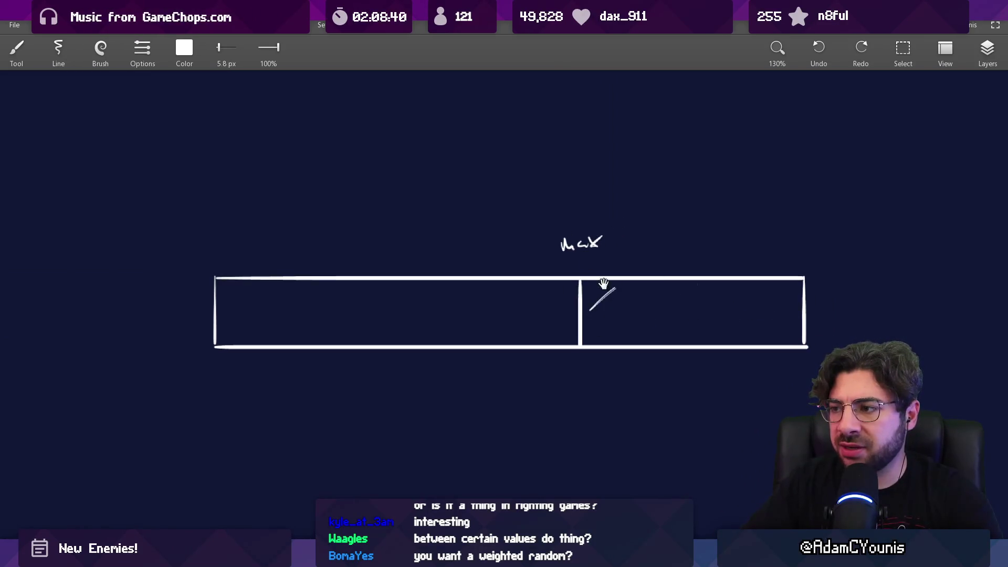
key("ctrl+z")
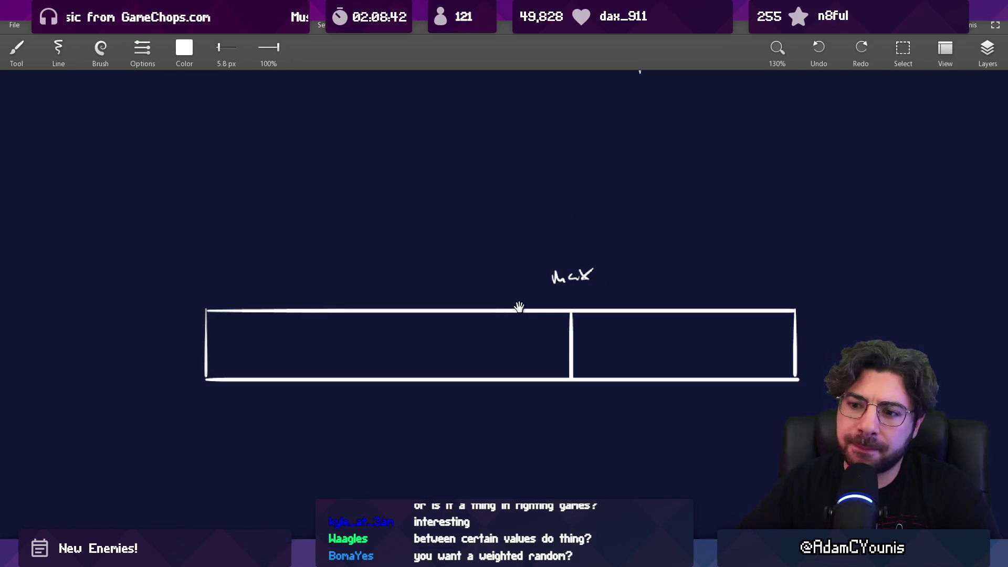
- Undo the left scribble and divider, recenter the bar, and write Max at its right end
mouse_move(447, 558)
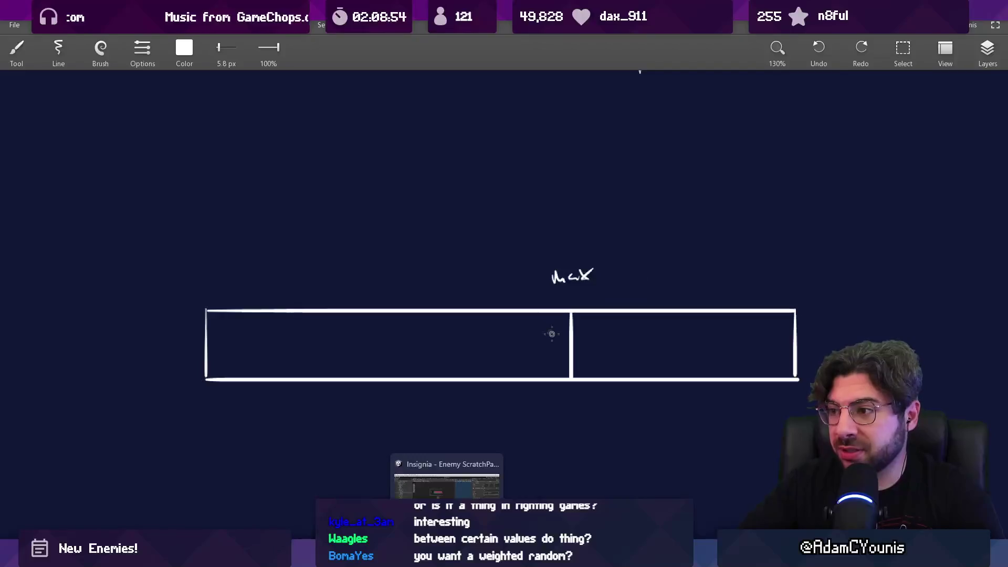
mouse_move(214, 338)
left_mouse_down()
mouse_move(321, 315)
mouse_move(492, 395)
left_mouse_up()
key("ctrl+z")
key("ctrl+z")
key("ctrl+z")
left_click_drag(590, 311, 493, 302)
left_click_drag(686, 259, 730, 259)
scroll(534, 373, "up", 2)
scroll(515, 354, "right", 2)
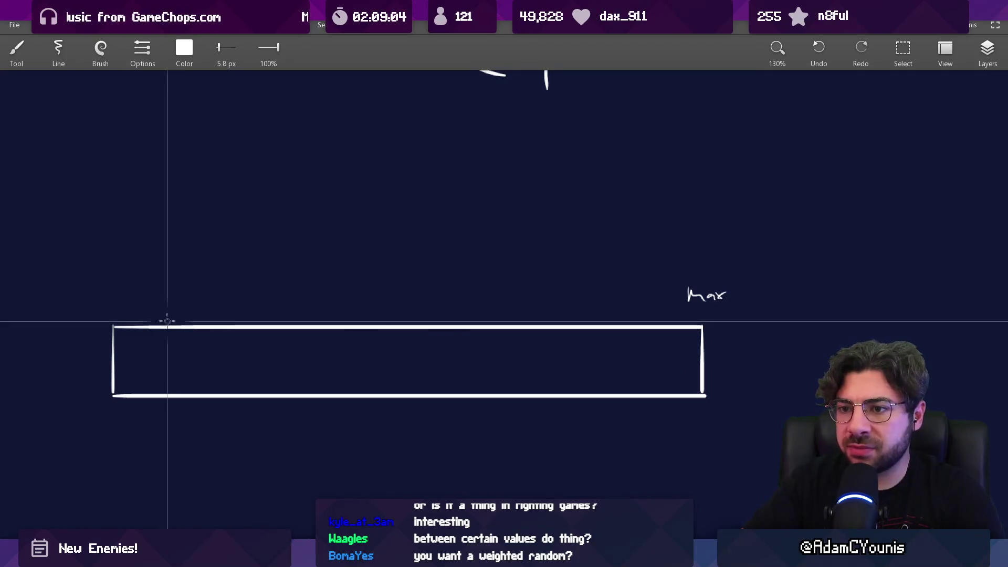
- Mark a 0 tick near the bar's left end and scribble in the region before it
left_click_drag(183, 326, 183, 309)
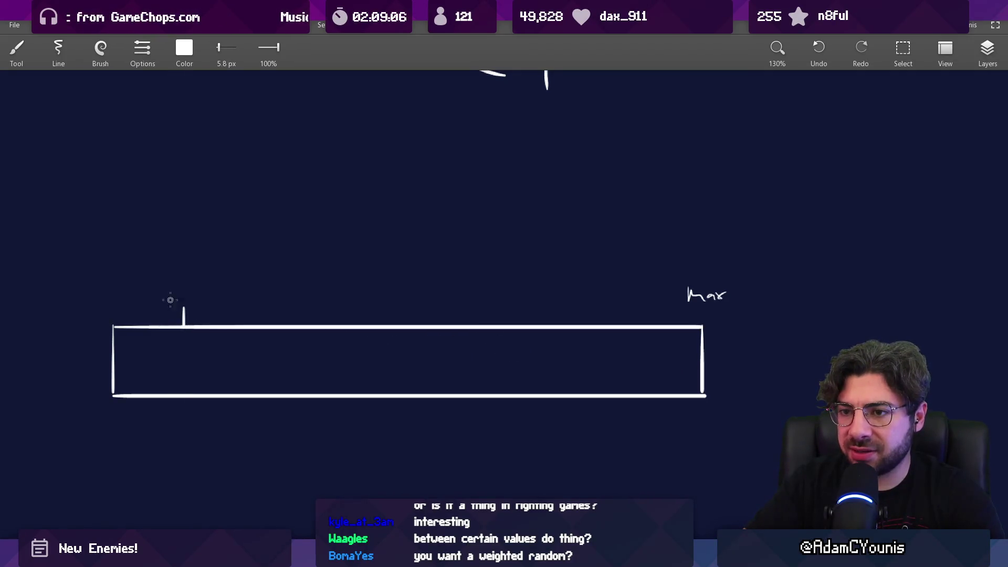
left_click_drag(122, 333, 150, 330)
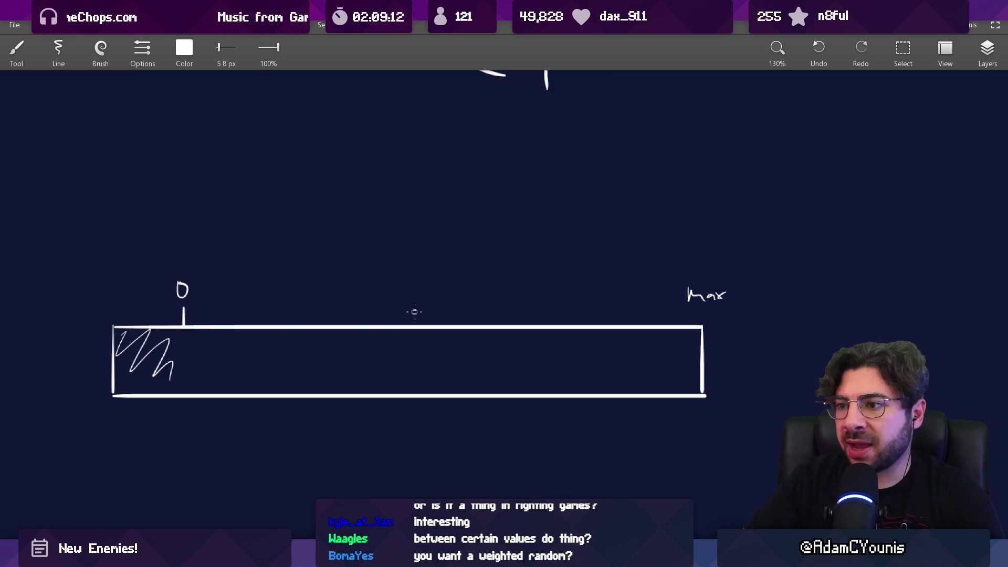
left_click_drag(437, 316, 439, 339)
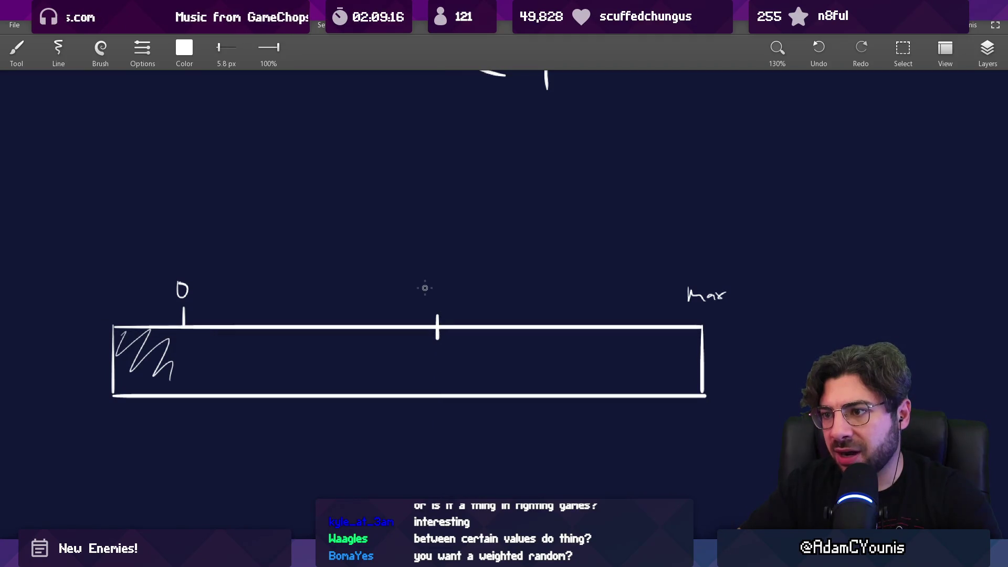
key("ctrl+z")
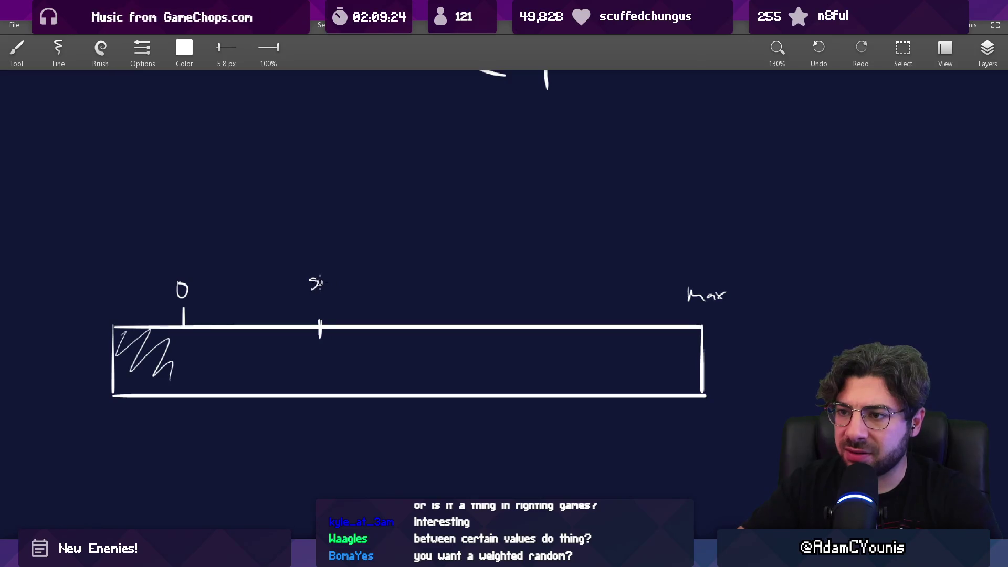
scroll(398, 278, "down", 5)
scroll(398, 279, "down", 2)
- Add float probability = reflexProbabilityCurve.Evaluate(mappedPressure); below the rVal line
left_click(388, 299)
key("Tab")
key("Tab")
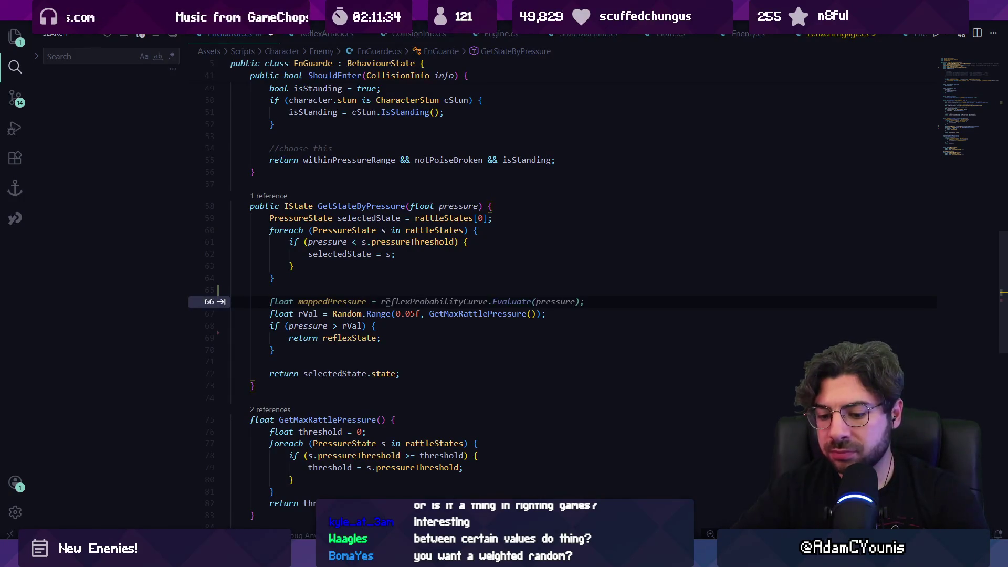
type("float probability =")
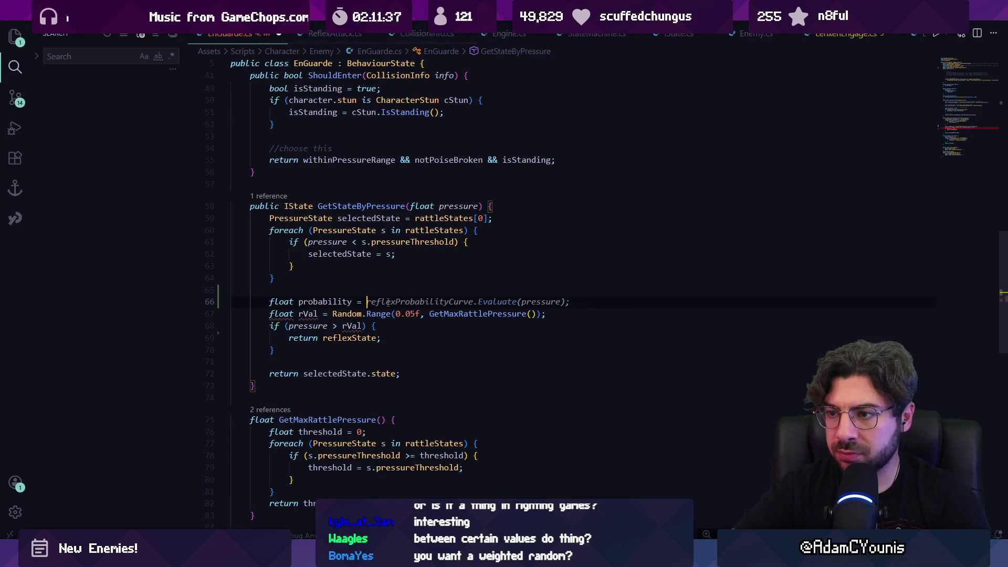
key("Tab")
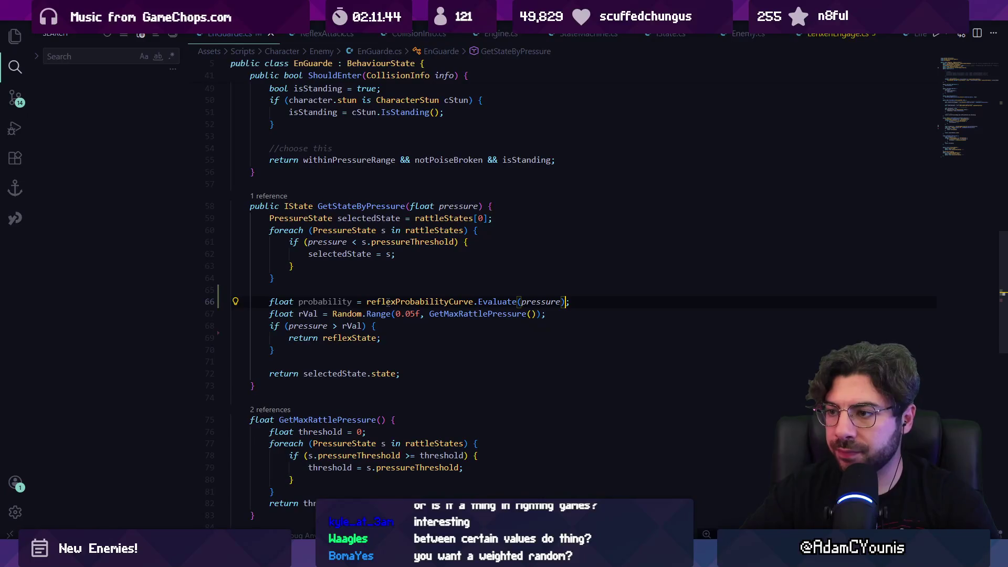
key("alt+Down")
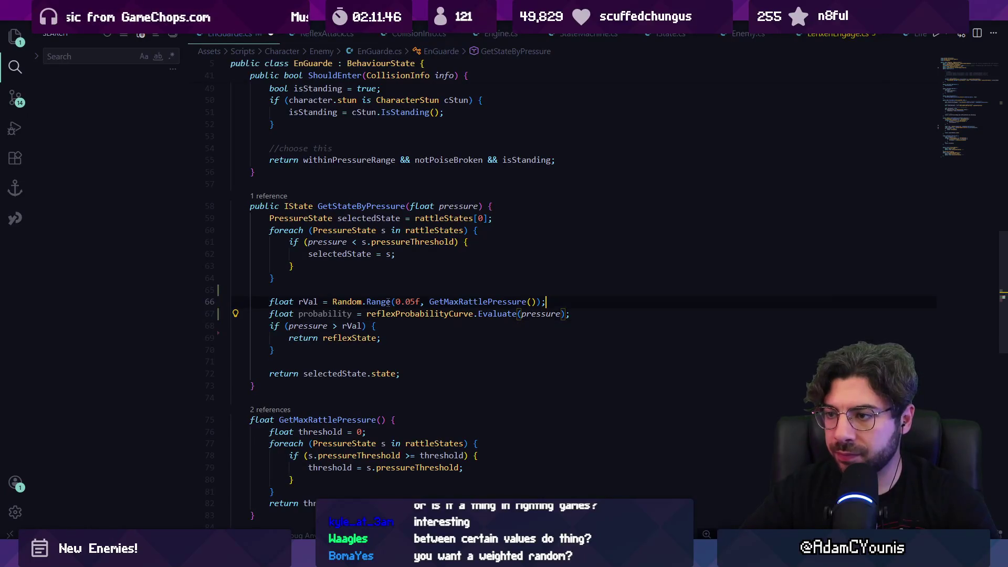
double_click(541, 314)
type("mappedP")
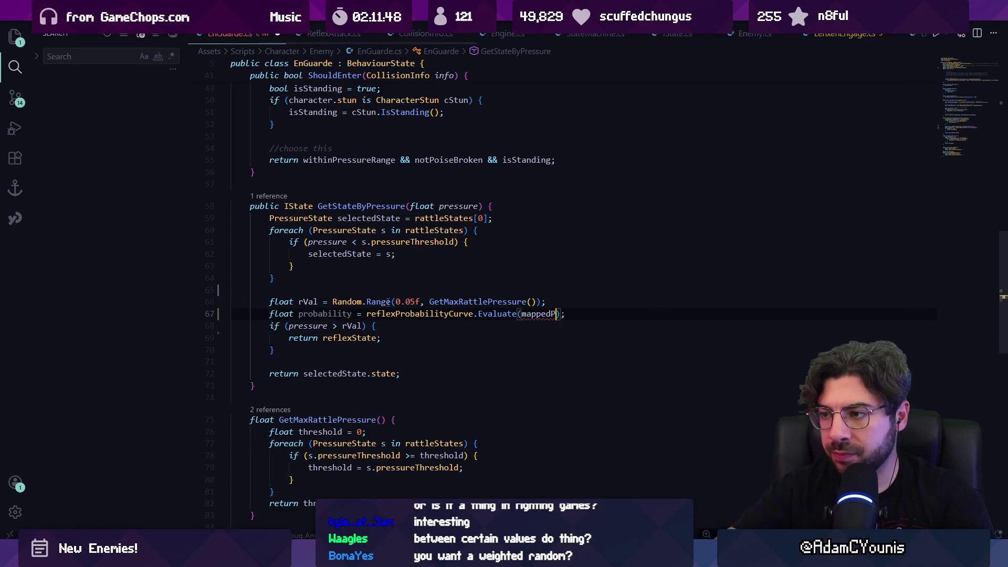
key("Tab")
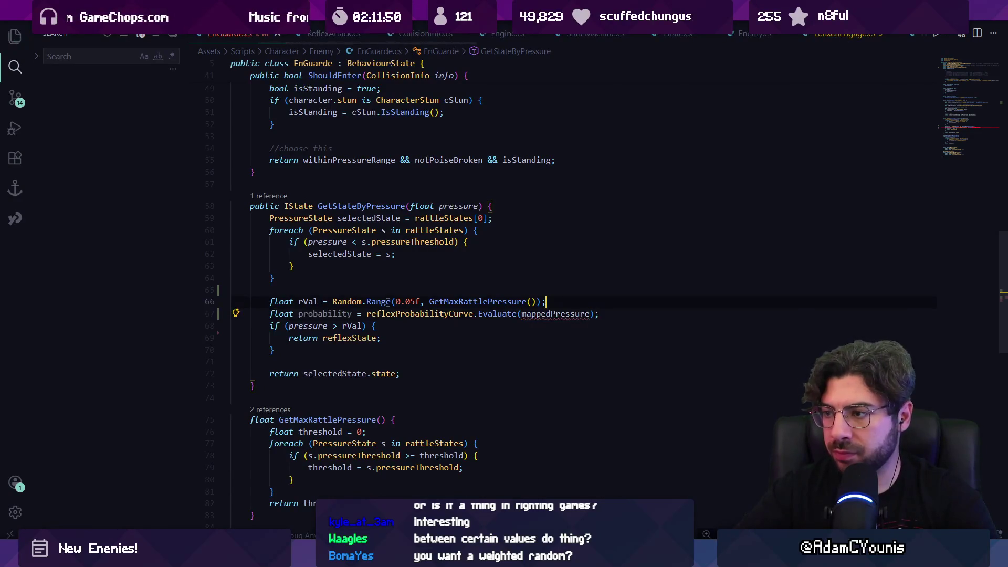
- Add float mappedPressure = Helpers.Map(pressure, 0, GetMaxRattlePressure(), 0, 1); above it and save
key("ctrl+shift+Return")
type("float mappedPr")
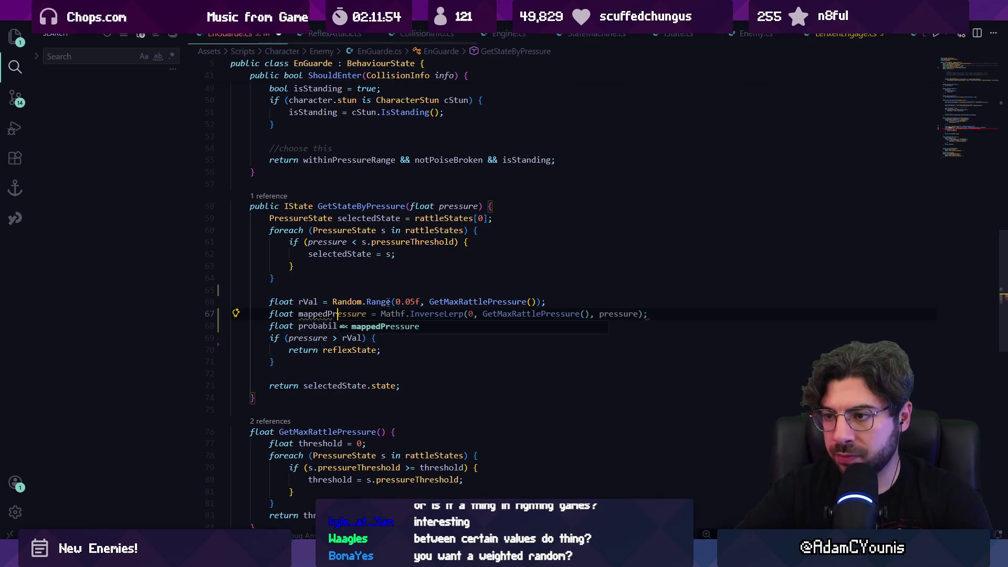
key("Tab")
type("= Helkper")
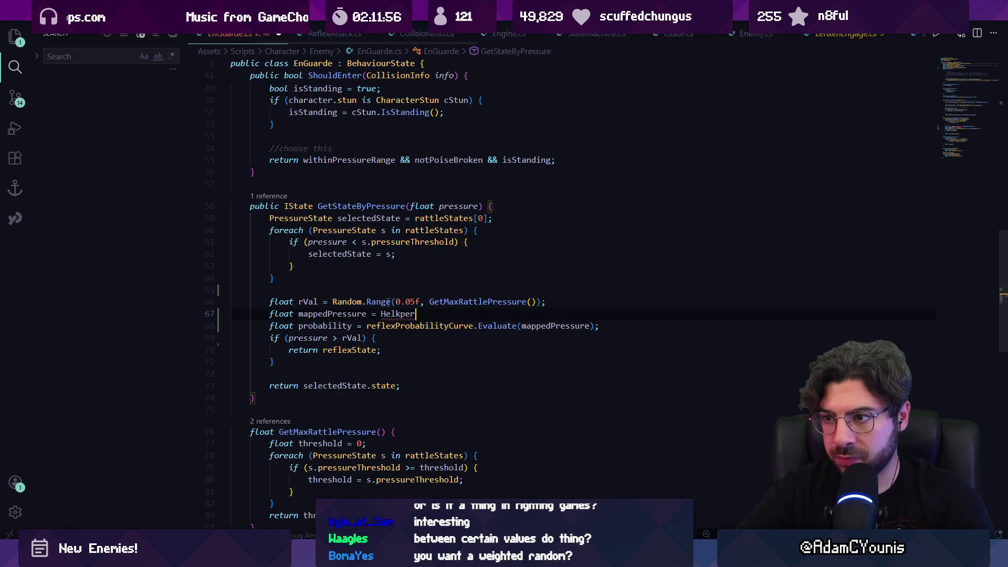
key("BackSpace")
type("pers.Map")
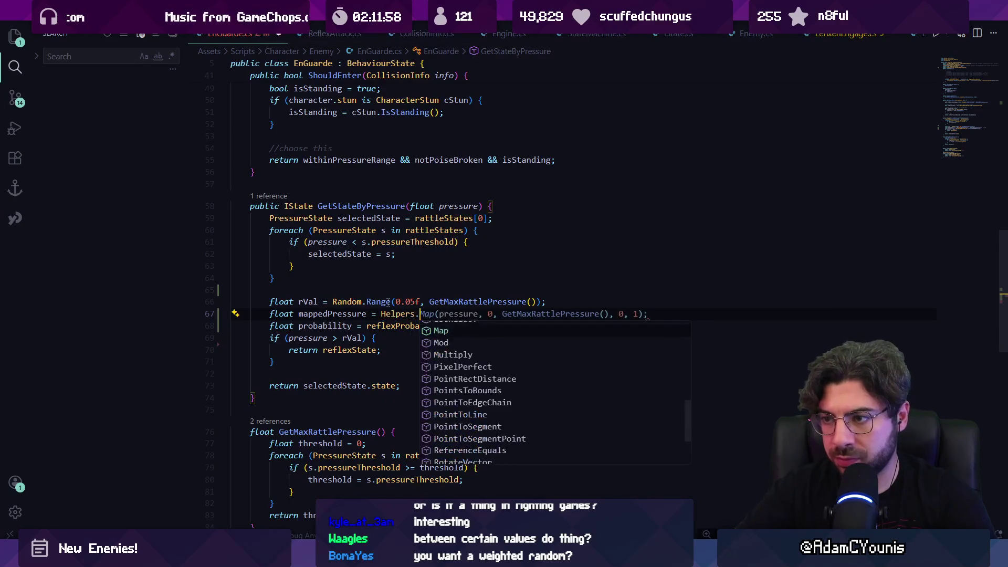
key("Tab")
key("ctrl+s")
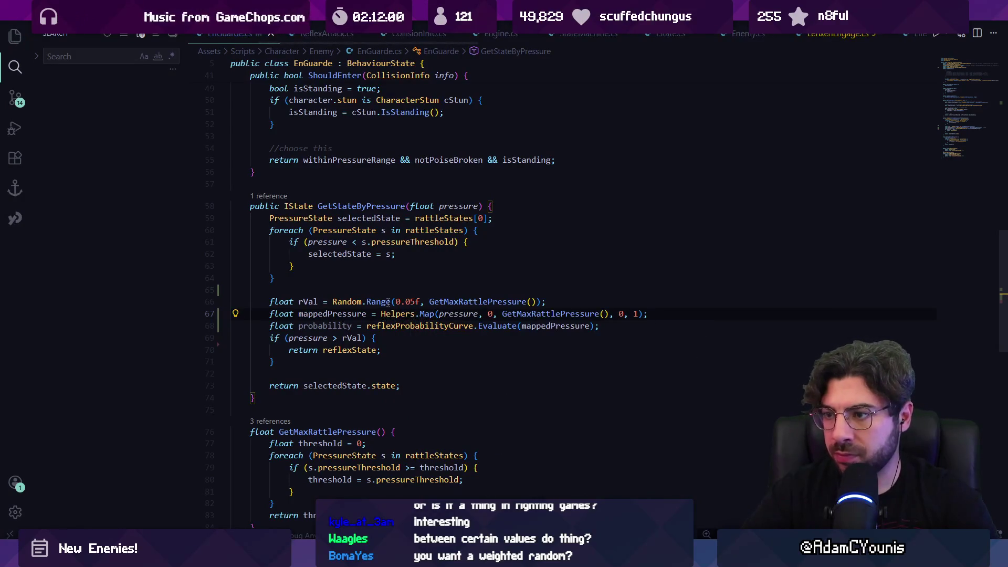
- Insert a blank line above mappedPressure and select pressure in the if condition
left_click(231, 314)
key("Return")
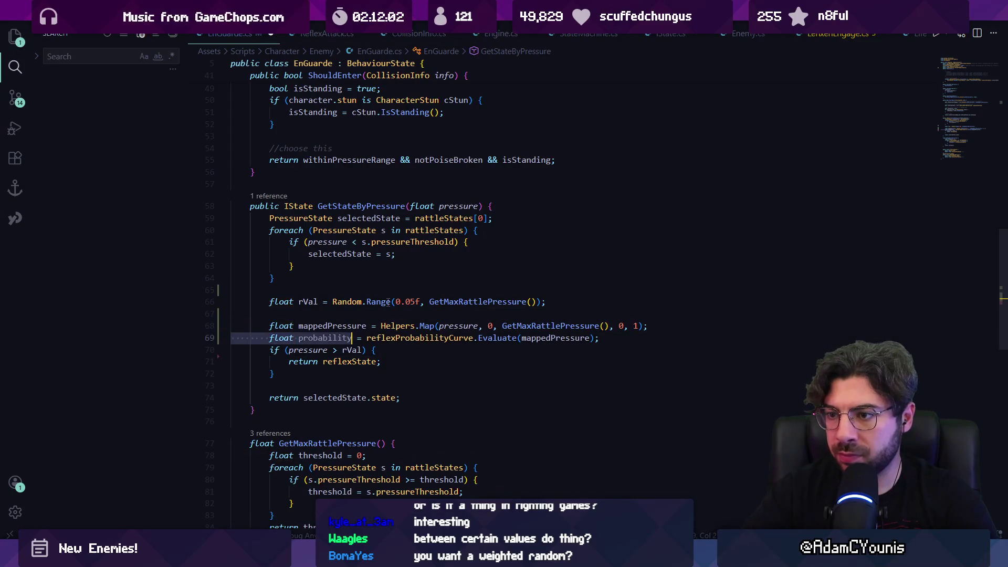
left_click(289, 350)
key("ctrl+shift+Right")
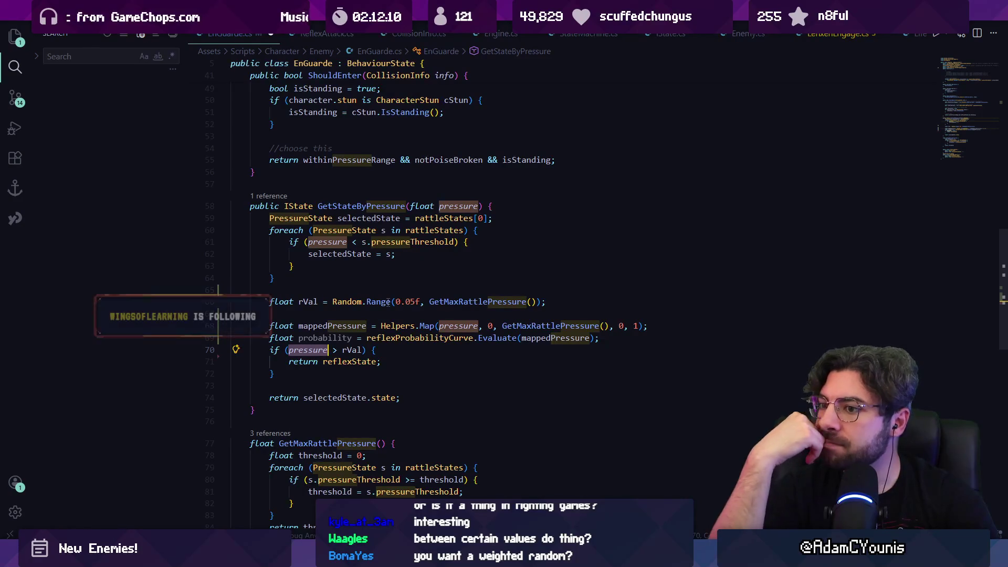
- Rewrite the condition as if (rVal < probability)
key("BackSpace")
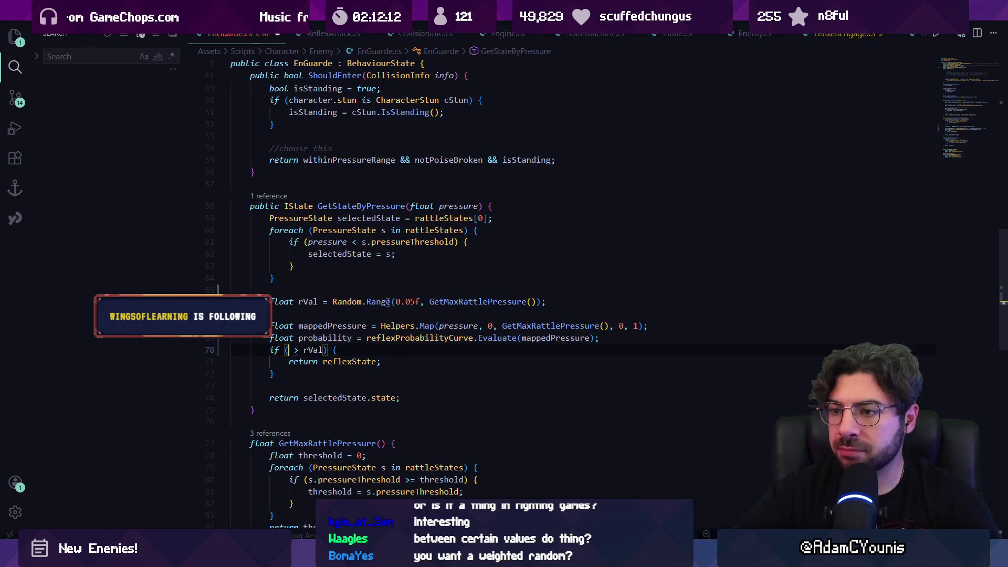
key("Delete")
key("Delete")
key("ctrl+Right")
type("?")
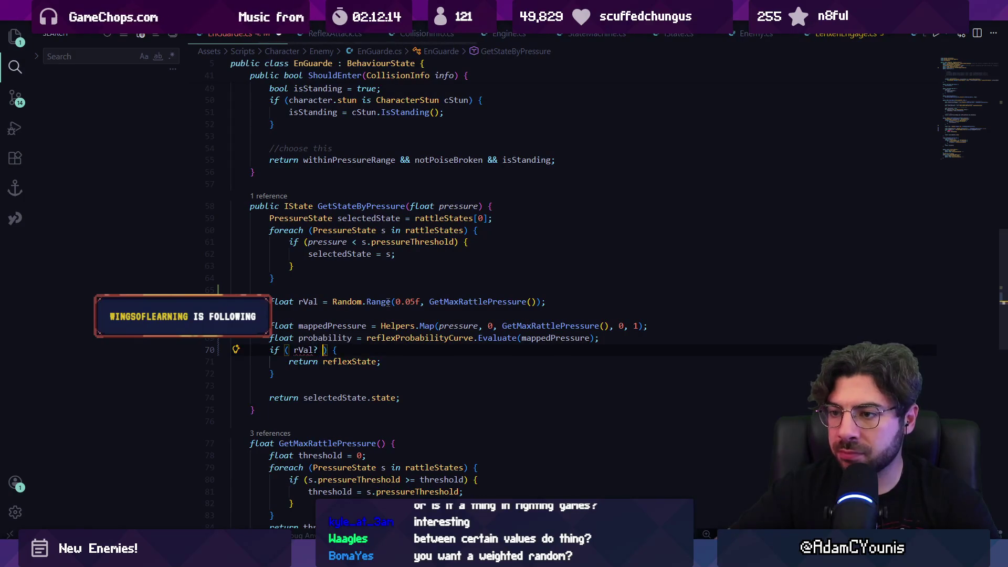
key("BackSpace")
type("> probability")
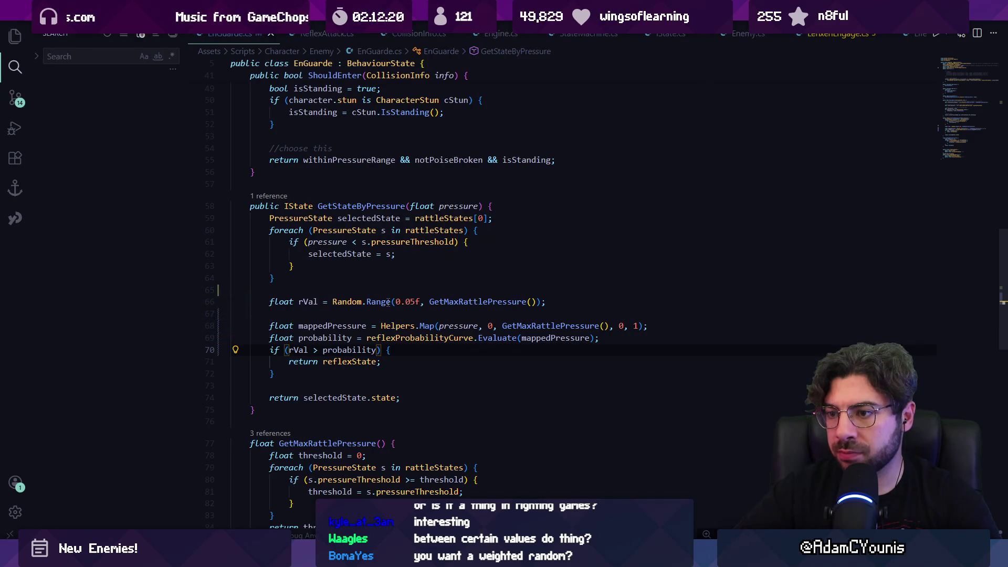
key("ctrl+shift+Left")
key("ctrl+shift+Left")
type("< probability")
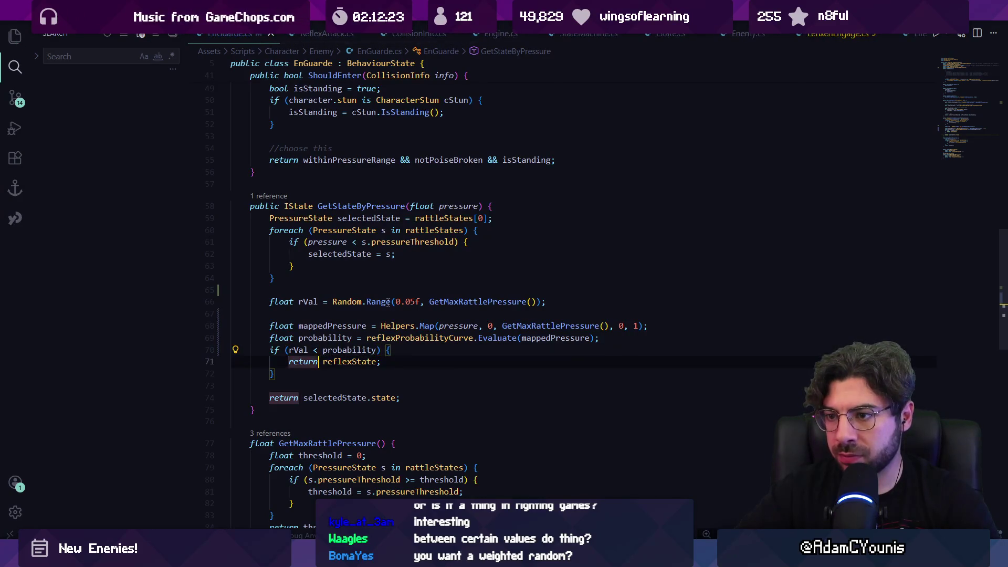
- Tidy the spacing above the if statement and switch to the Unity editor
left_click(231, 373)
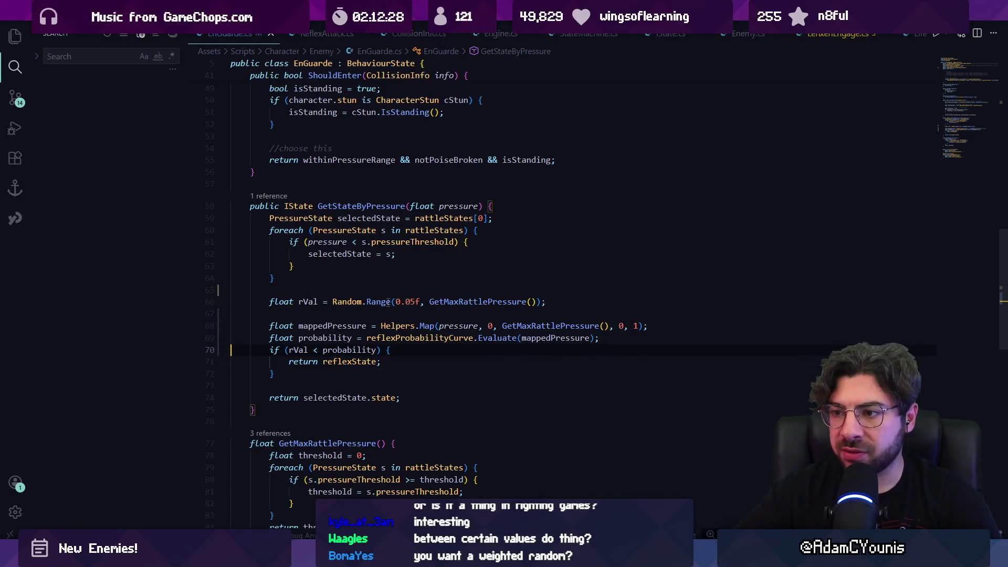
key("Return")
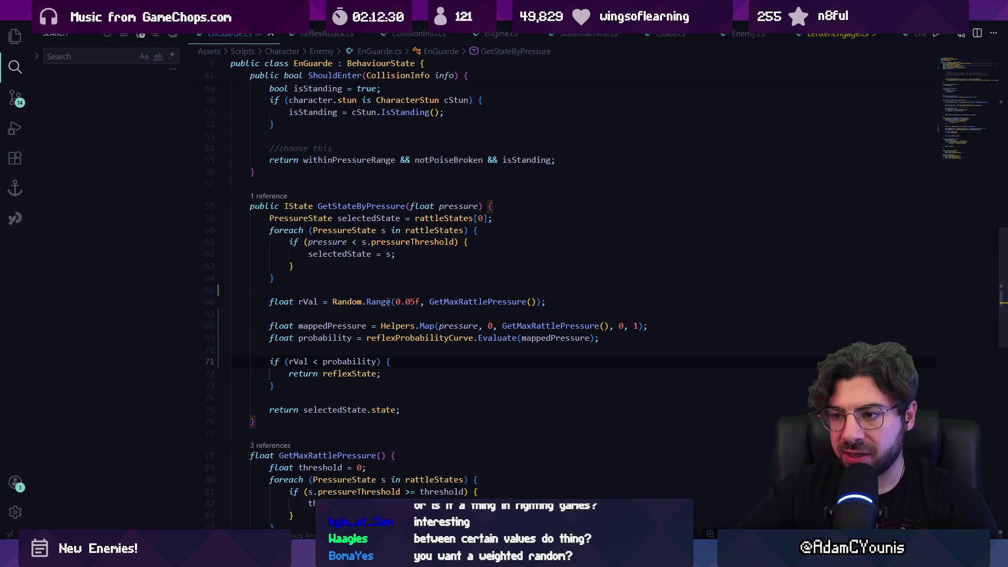
key("BackSpace")
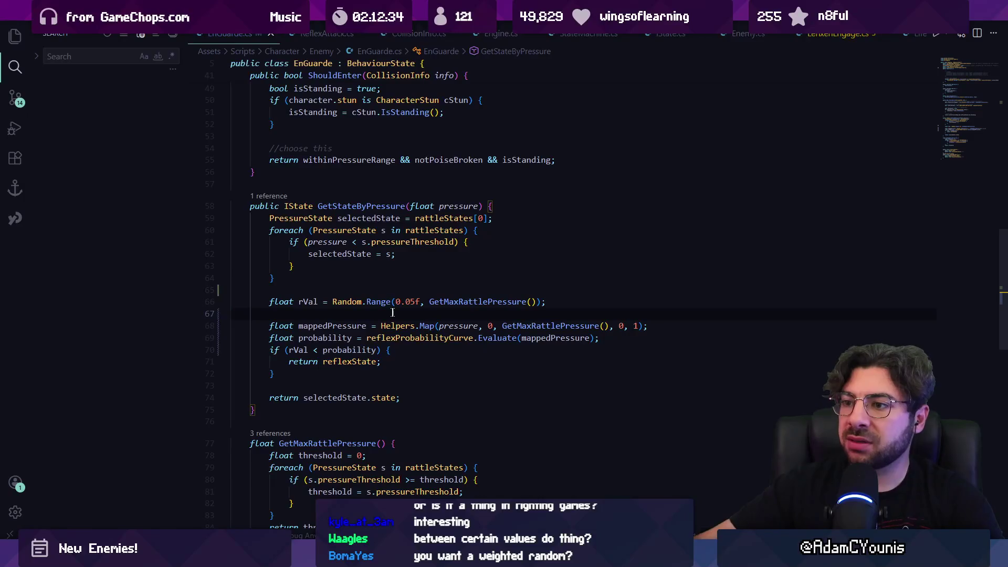
key("alt+Tab")
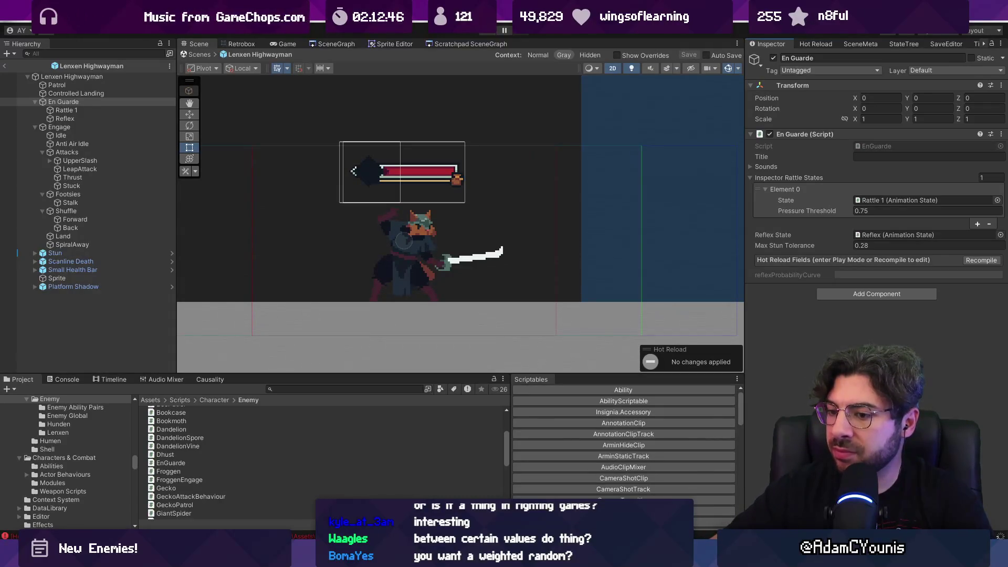
- Recompile the EnGuarde script and open the empty Reflex Probability Curve in the Curve editor
mouse_move(469, 558)
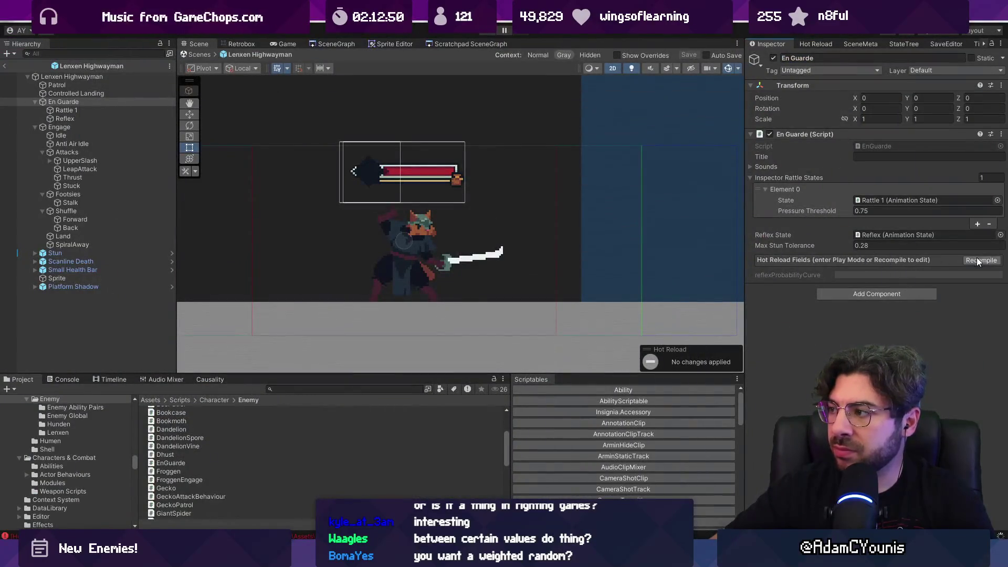
left_click(979, 260)
left_click_drag(427, 250, 404, 263)
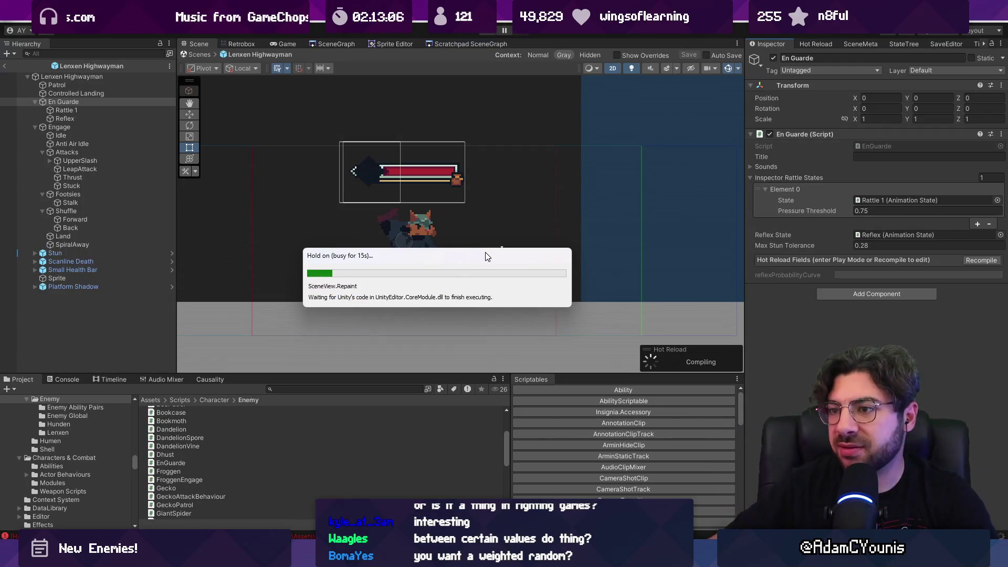
left_click(866, 256)
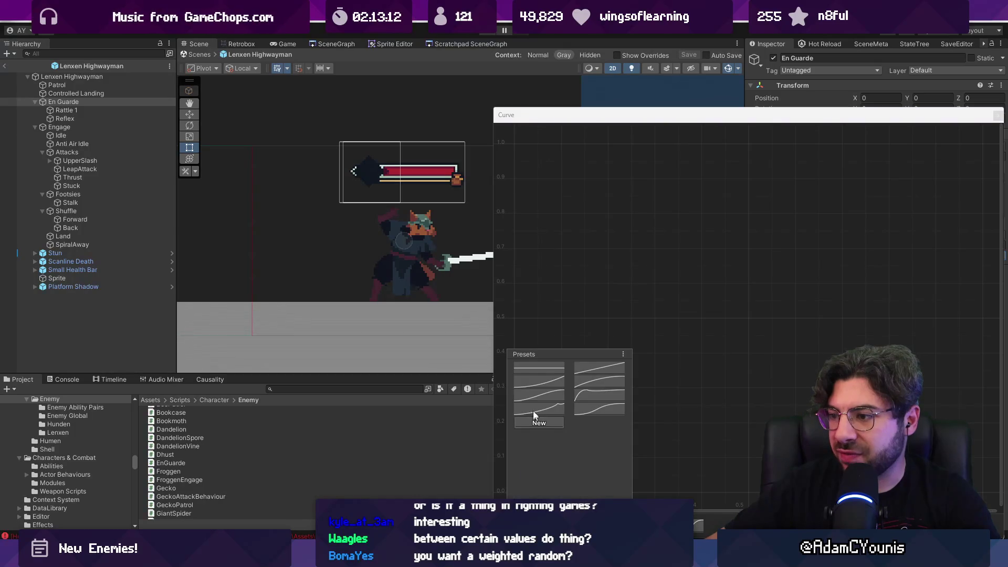
- Apply the S-curve preset, set start key ~0.3 and end key ~0.8, steepen the start tangent
left_click(534, 395)
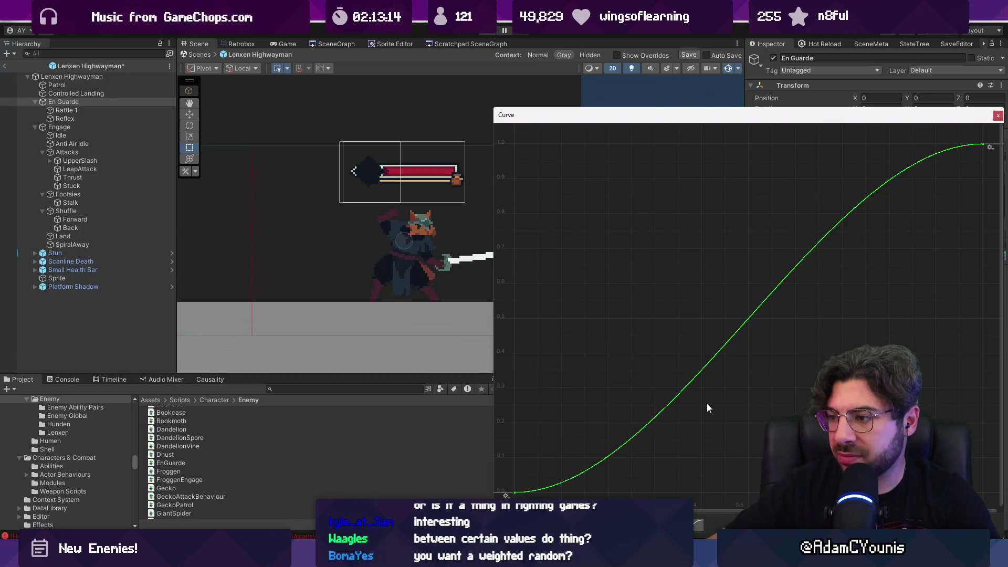
mouse_move(516, 493)
left_mouse_down()
mouse_move(525, 385)
mouse_move(516, 421)
left_mouse_up()
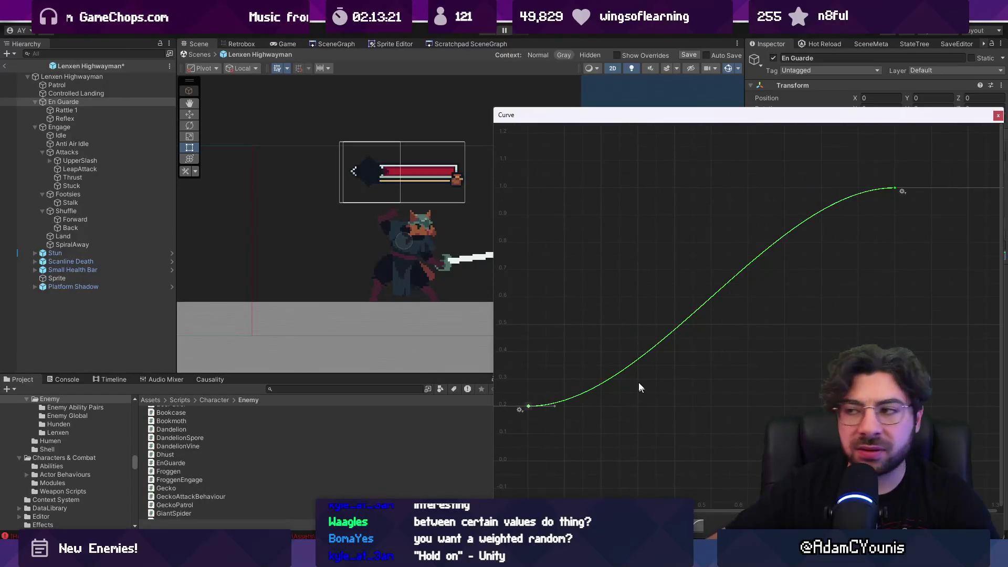
left_click(894, 187)
left_click_drag(895, 188, 894, 245)
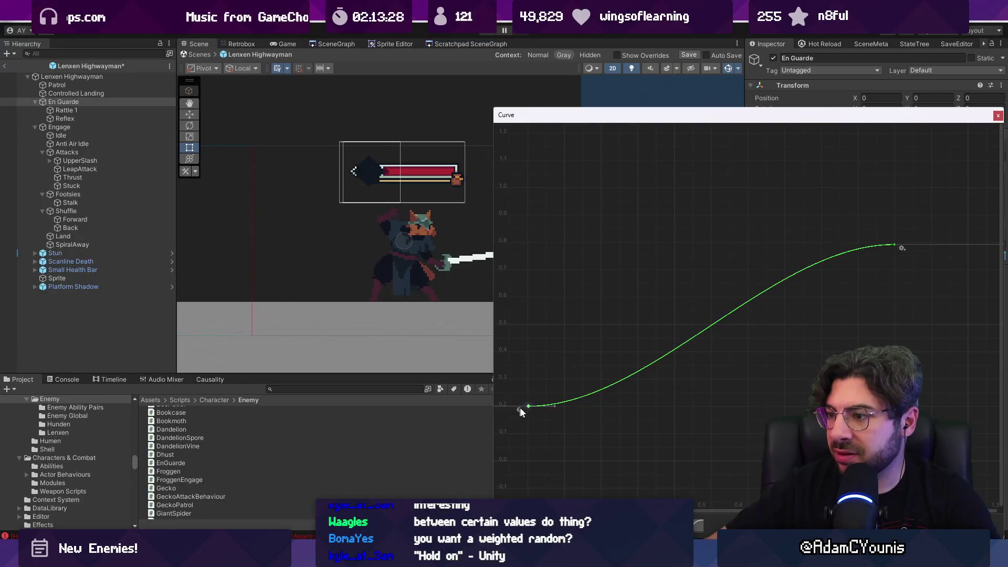
left_click_drag(552, 406, 548, 386)
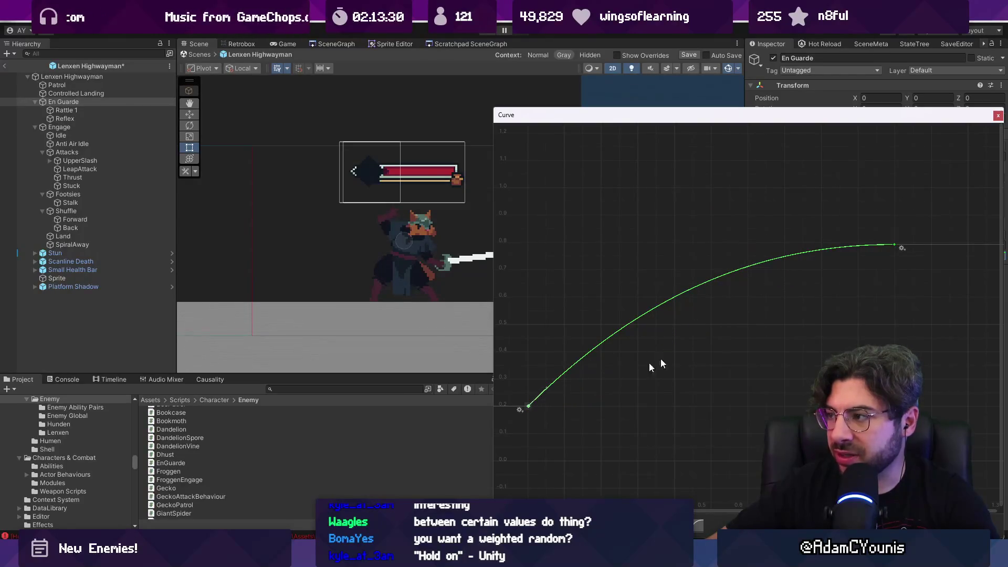
scroll(745, 330, "down", 2)
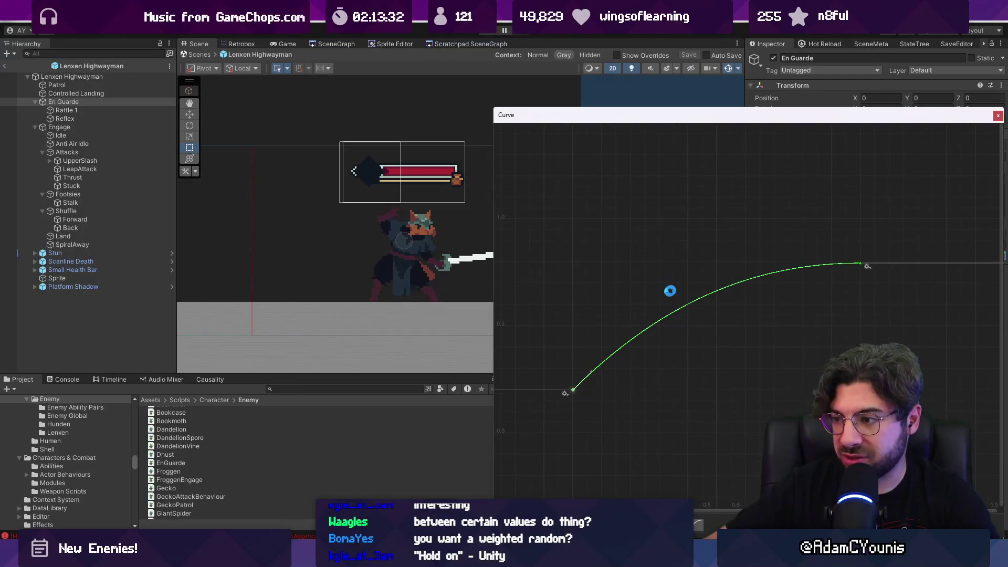
scroll(842, 256, "down", 2)
scroll(837, 260, "down", 2)
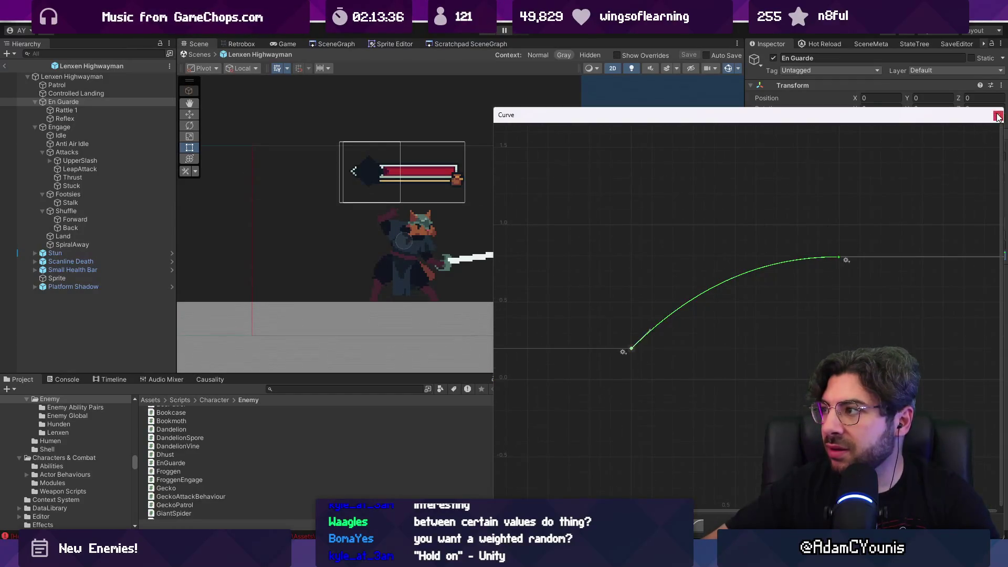
left_click(810, 109)
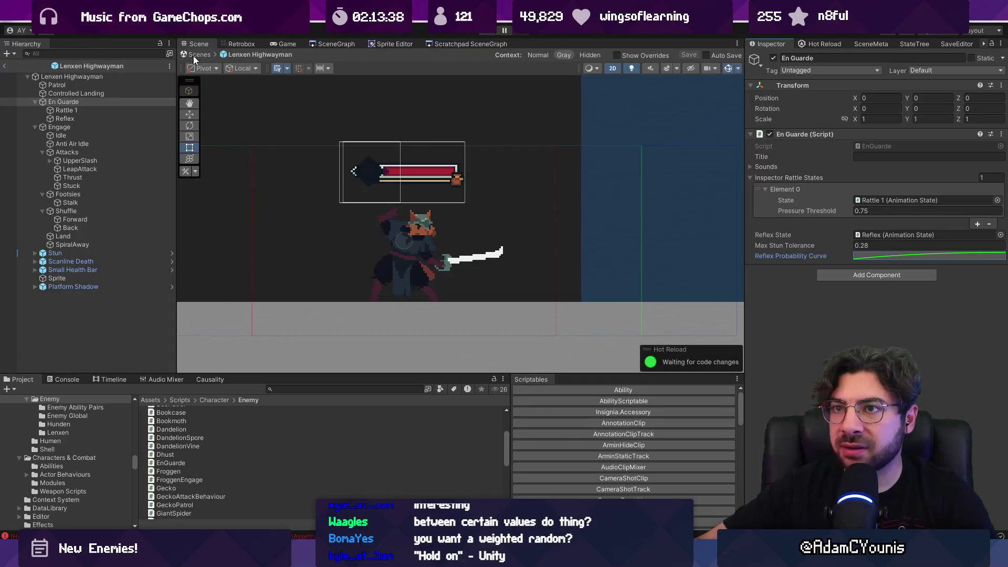
- Exit the Lenxen Highwayman prefab, play-test against the fox swordsman, then return to VS Code
left_click(200, 54)
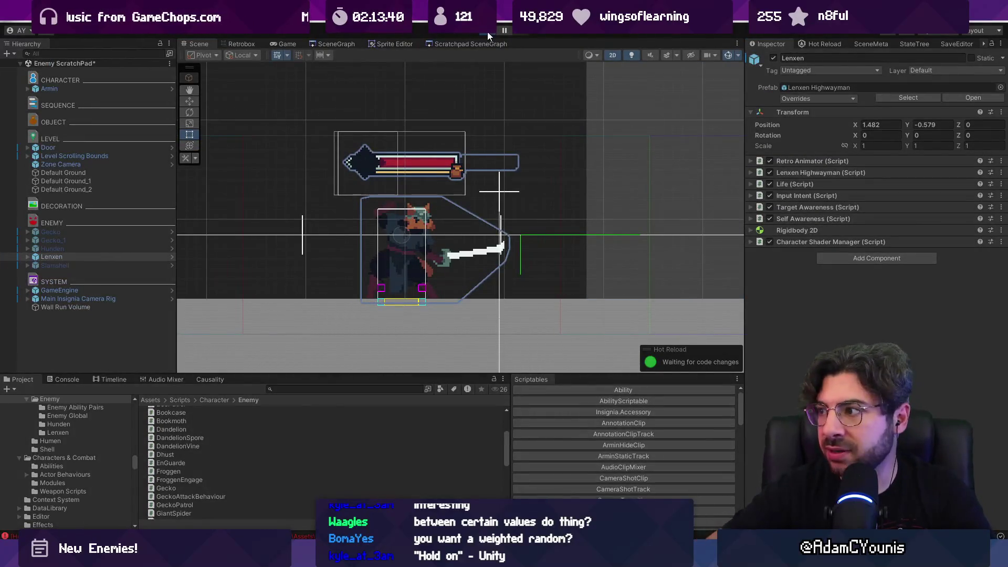
left_click(488, 32)
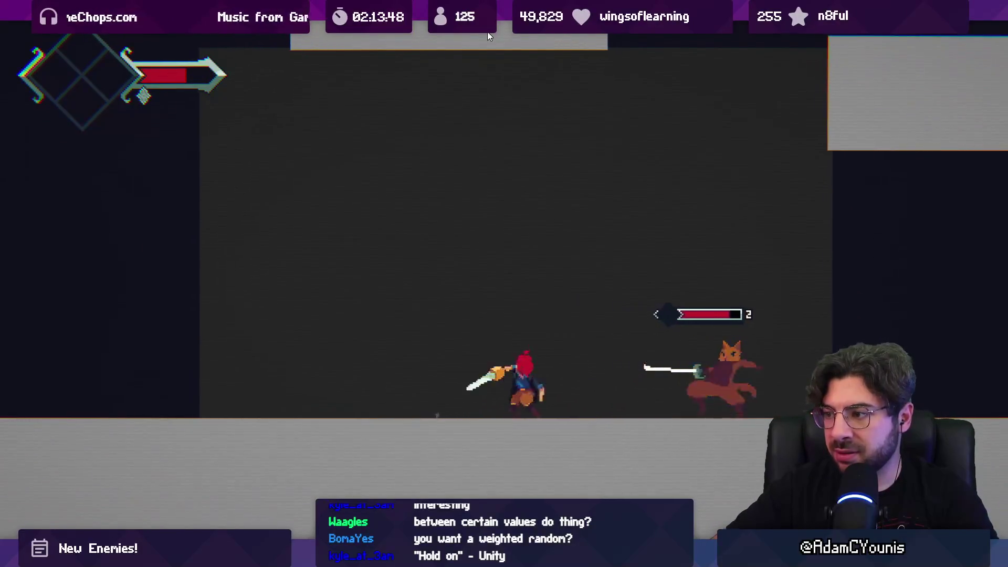
key("shift+space")
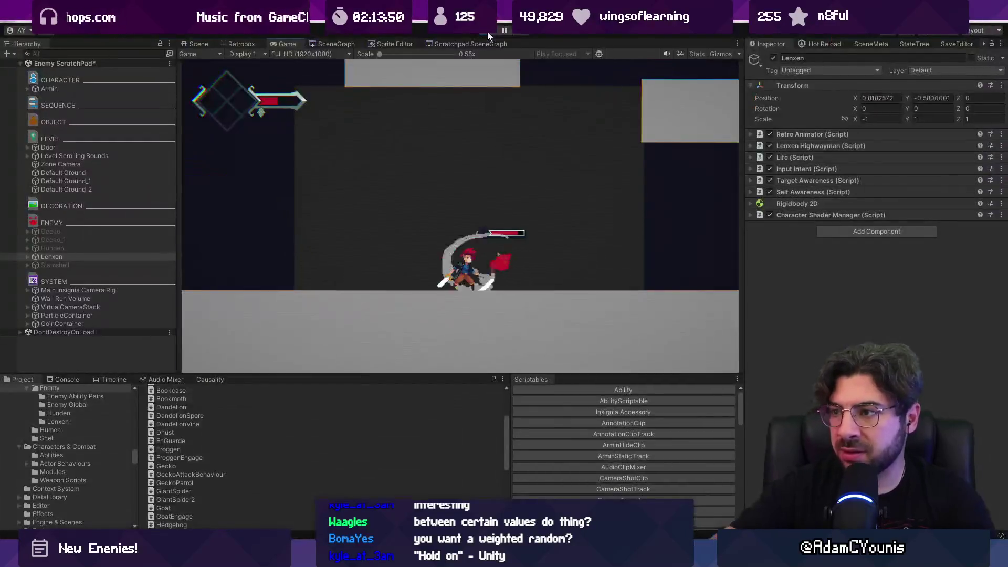
key("alt+Tab")
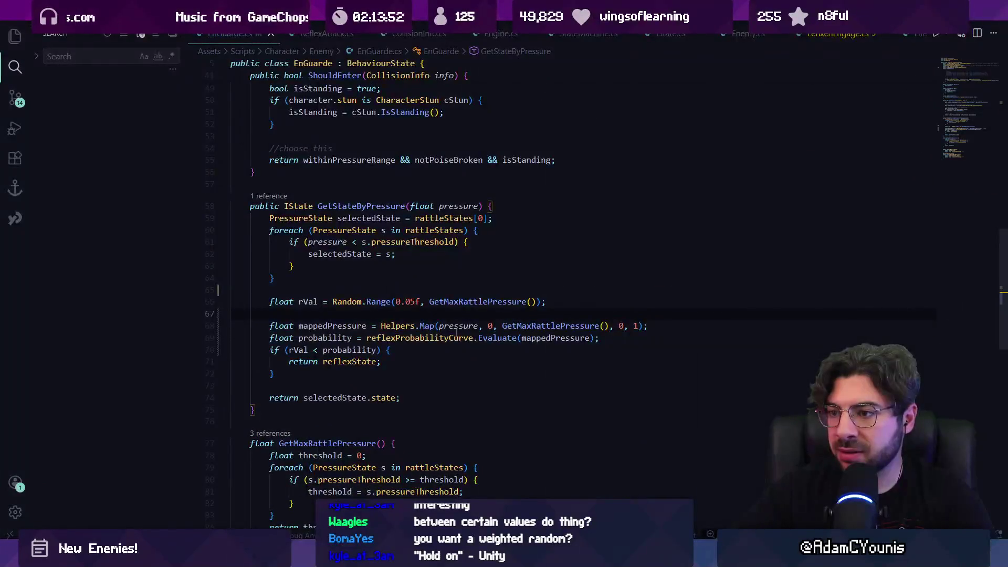
- Open LenxenHighwayman.cs via Ctrl+P 'lenx' and put the caret on the engage.leapAway line
left_click(431, 353)
key("ctrl+p")
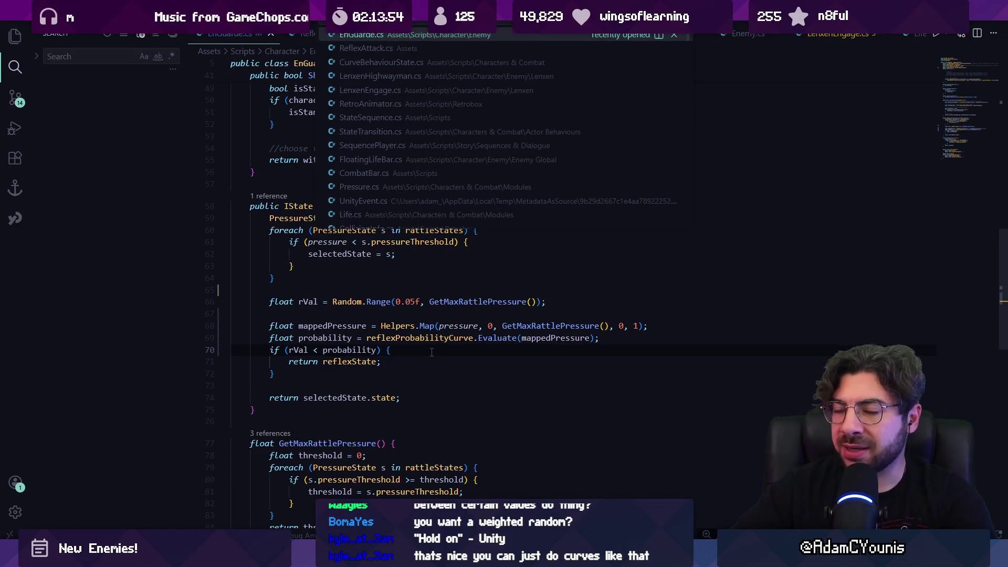
key("Escape")
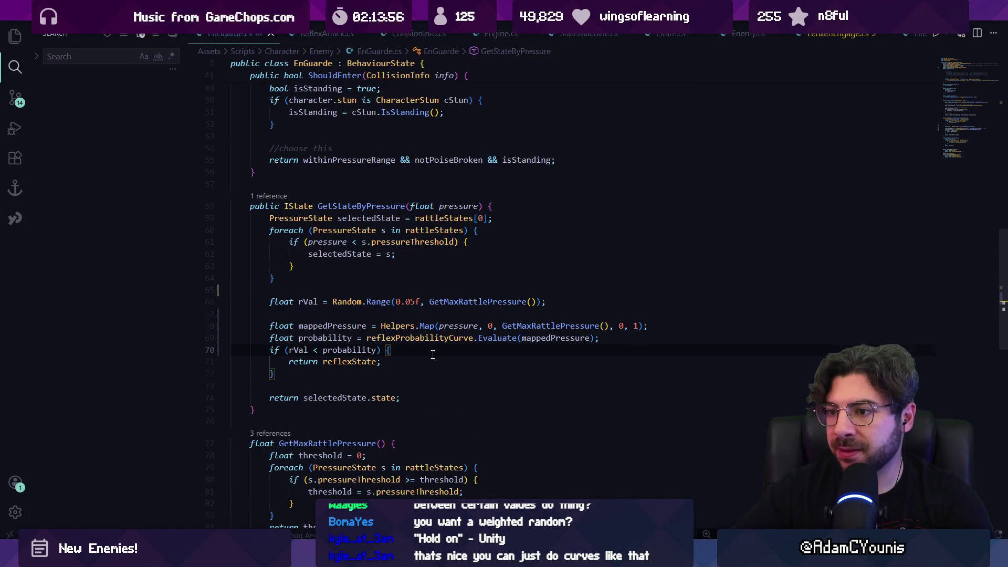
scroll(433, 354, "down", 5)
scroll(432, 355, "up", 3)
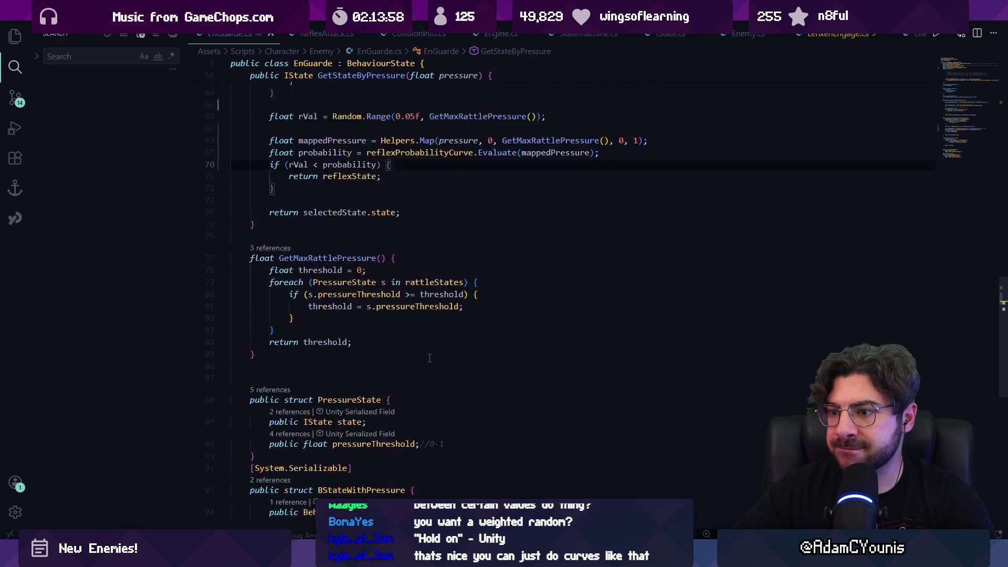
scroll(432, 356, "down", 1)
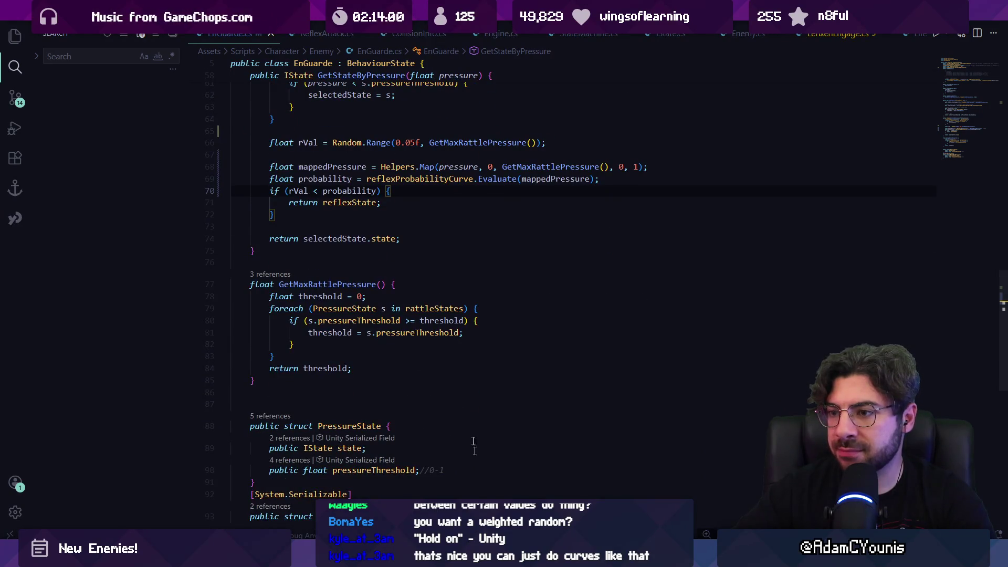
mouse_move(470, 556)
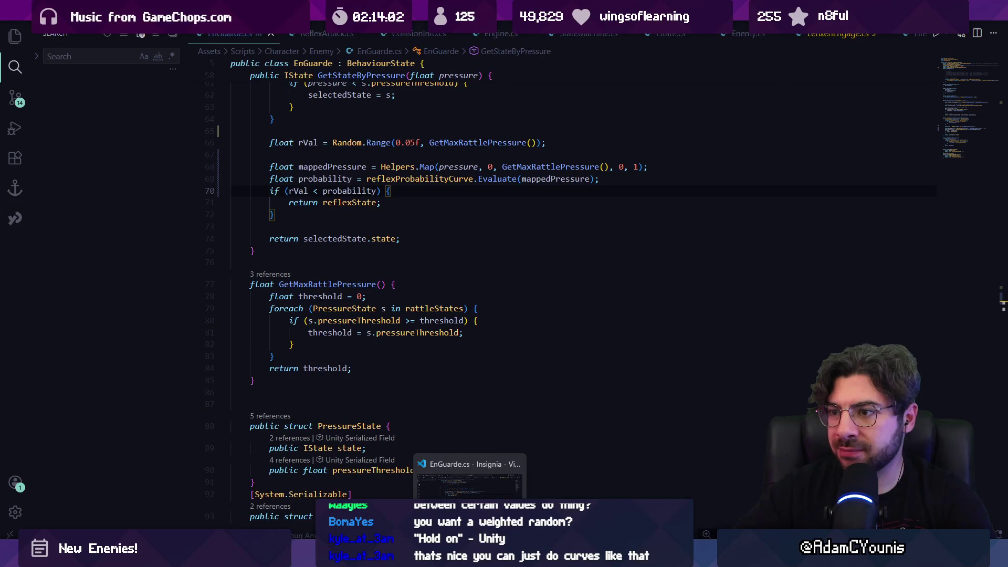
key("ctrl+p")
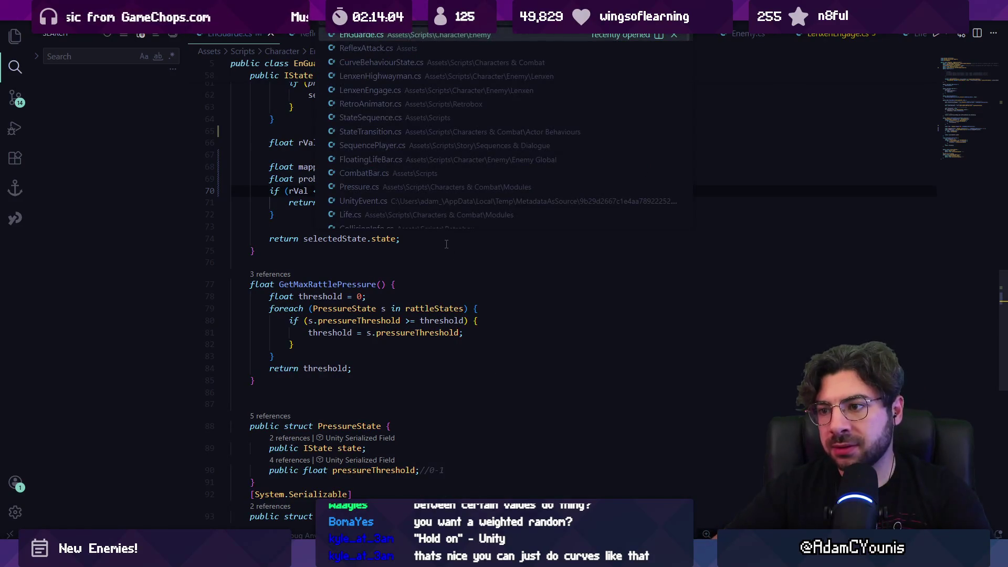
type("lenx")
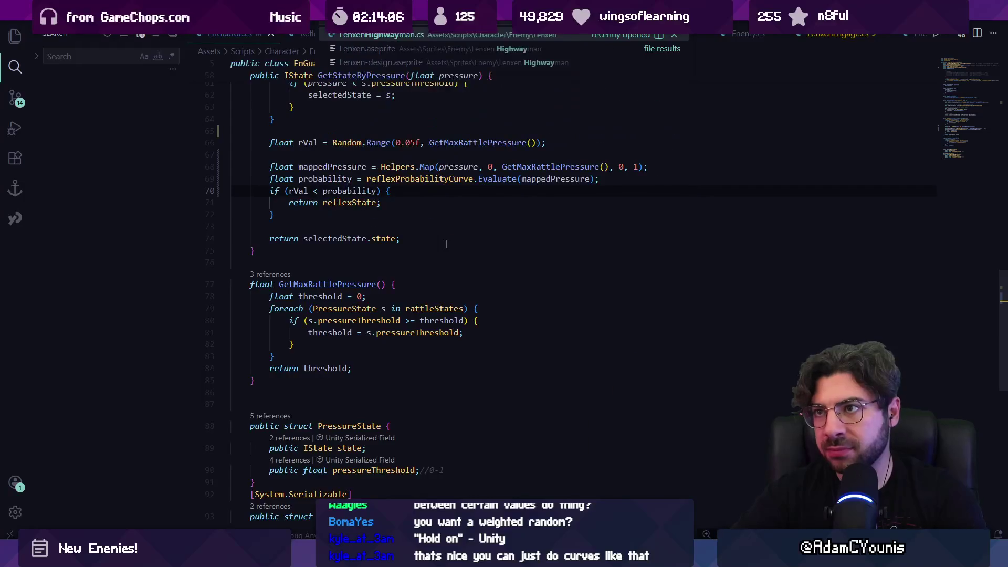
key("Return")
left_click(364, 267)
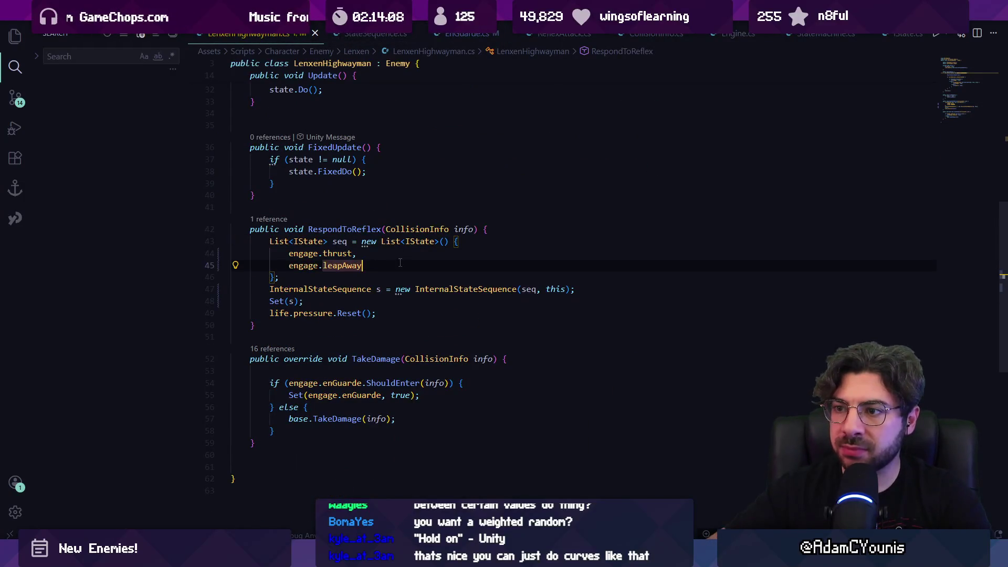
- Delete the engage.leapAway line and the thrust-sequence lines from RespondToReflex
key("shift+Home")
key("shift+Home")
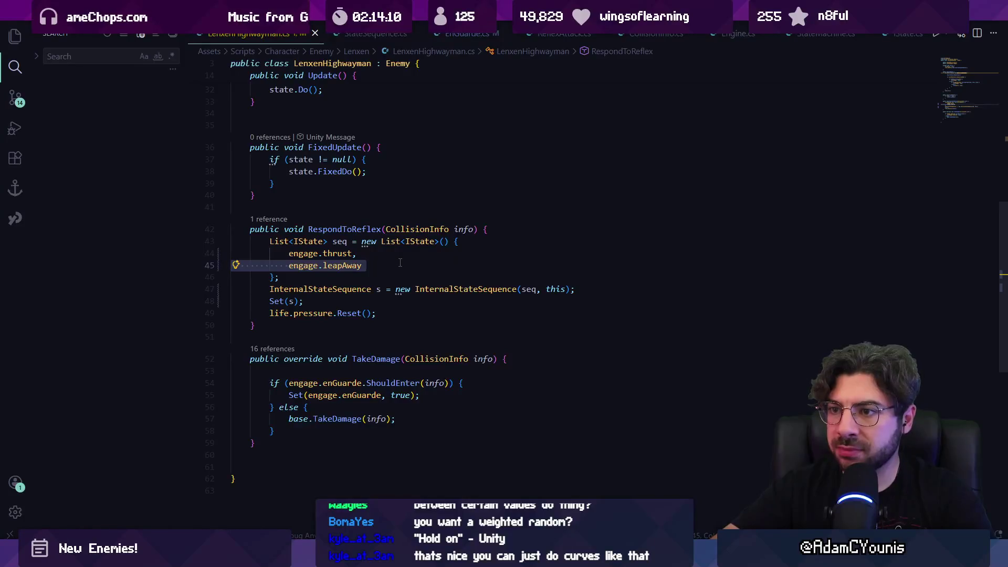
key("Delete")
key("Delete")
key("Down")
key("End")
key("shift+Up")
key("shift+Up")
key("shift+Up")
key("shift+Home")
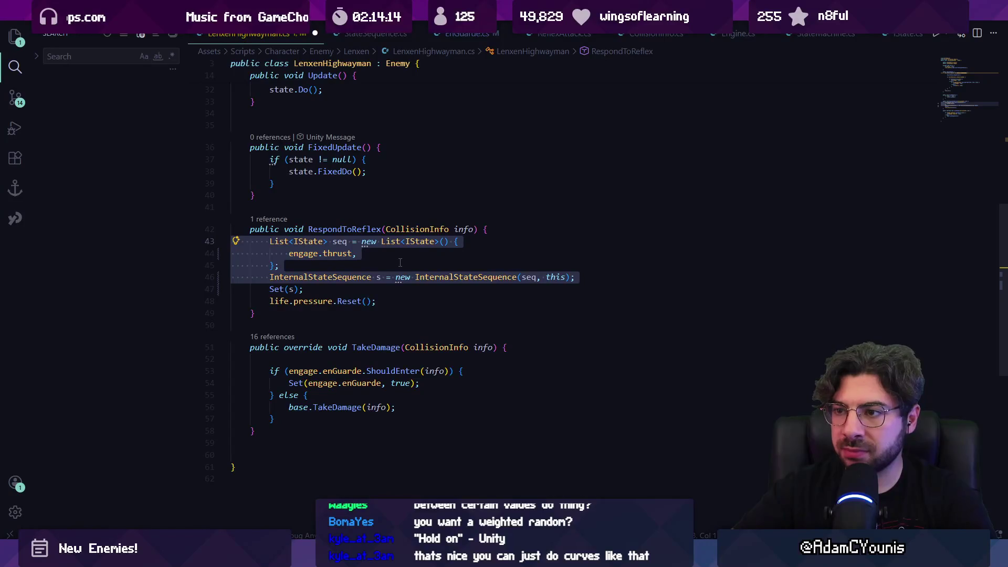
key("Delete")
key("Delete")
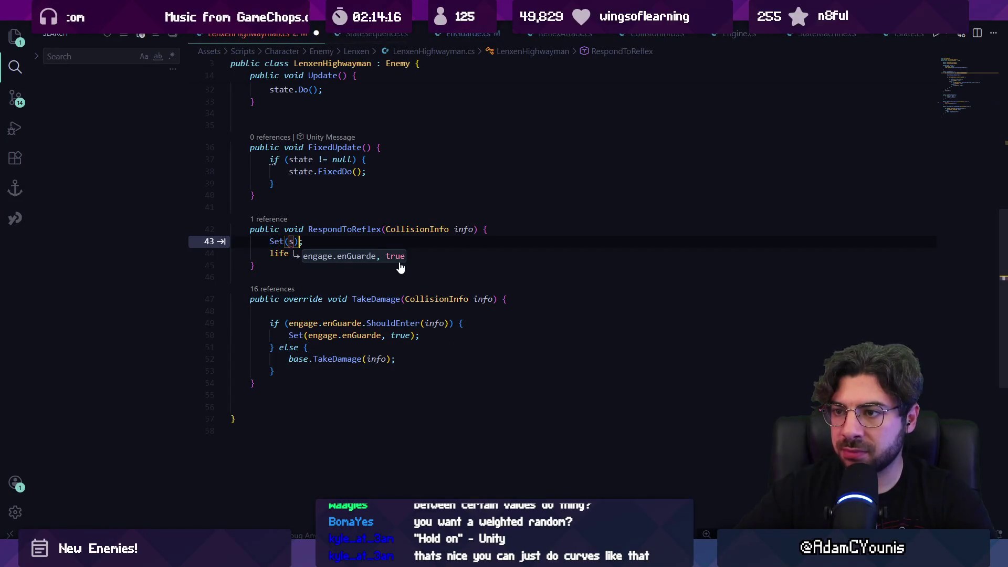
- Write Set(engage.thrust, true);, save LenxenHighwayman.cs, and start a Unity play-test
key("Tab")
key("ctrl+Left")
key("ctrl+shift+Left")
type("t")
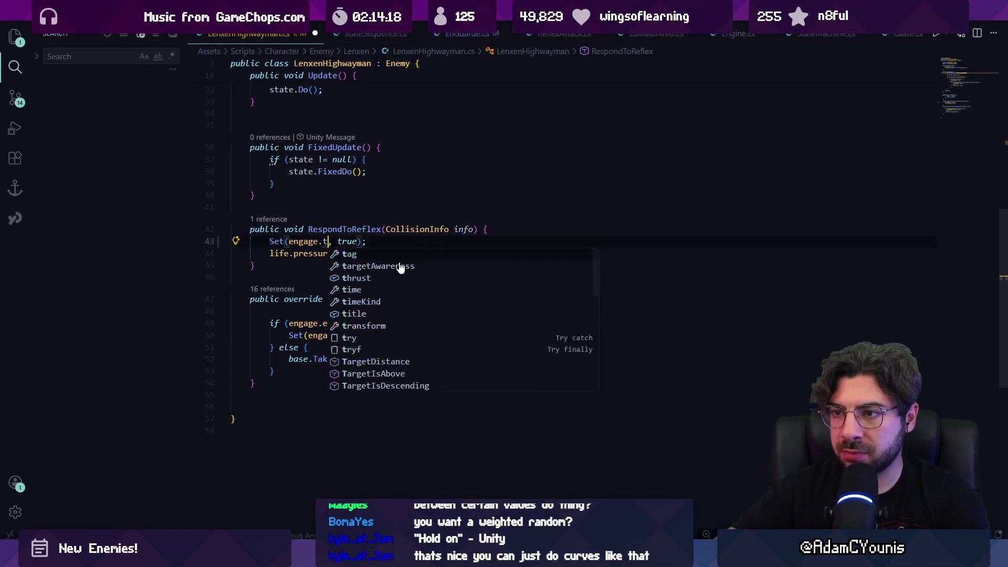
type("hrust")
key("ctrl+s")
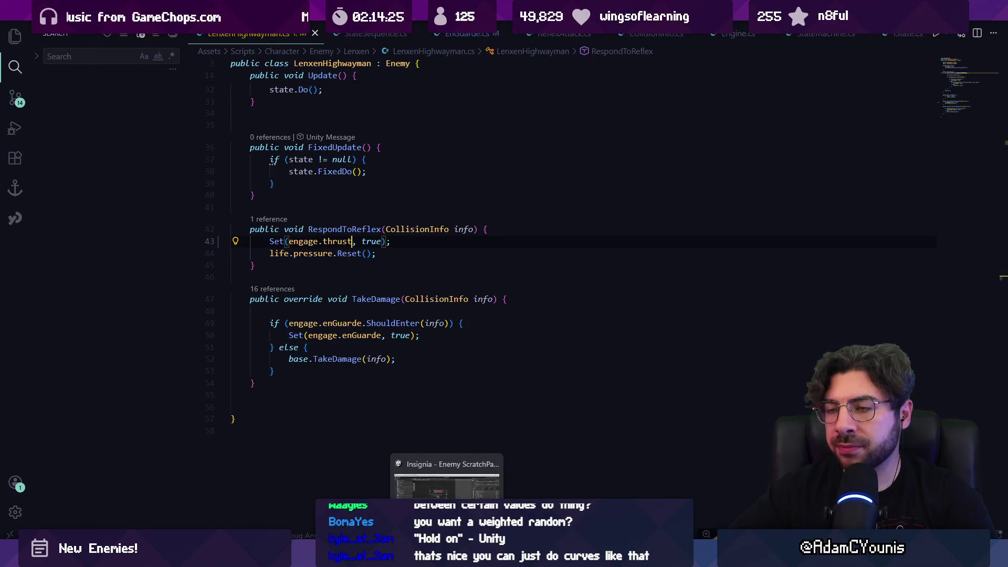
left_click(447, 481)
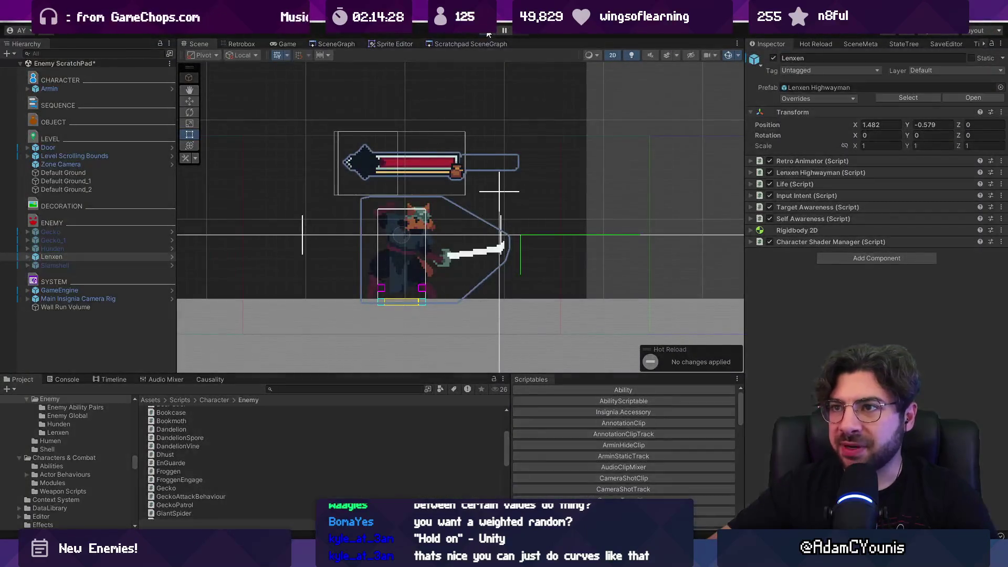
left_click(488, 33)
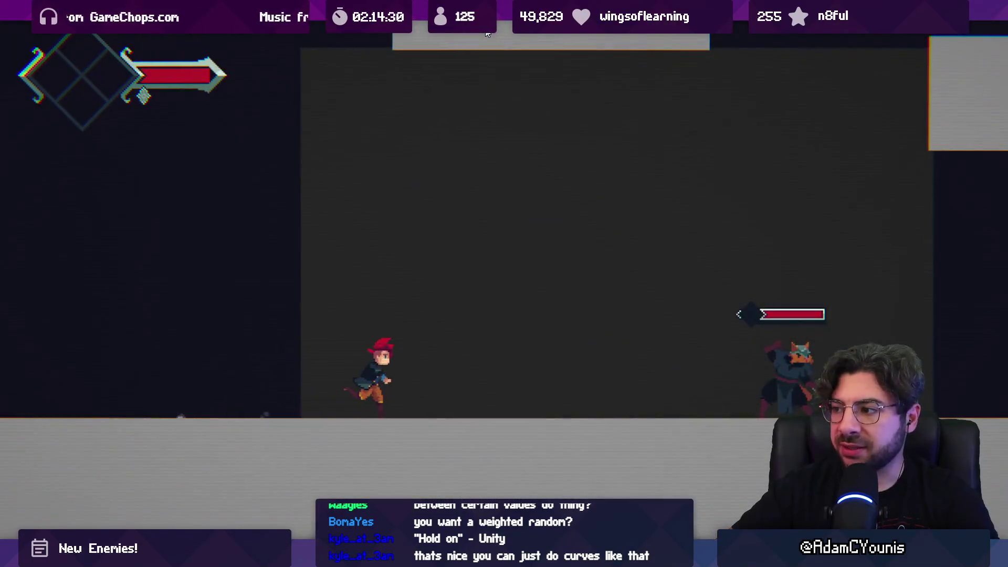
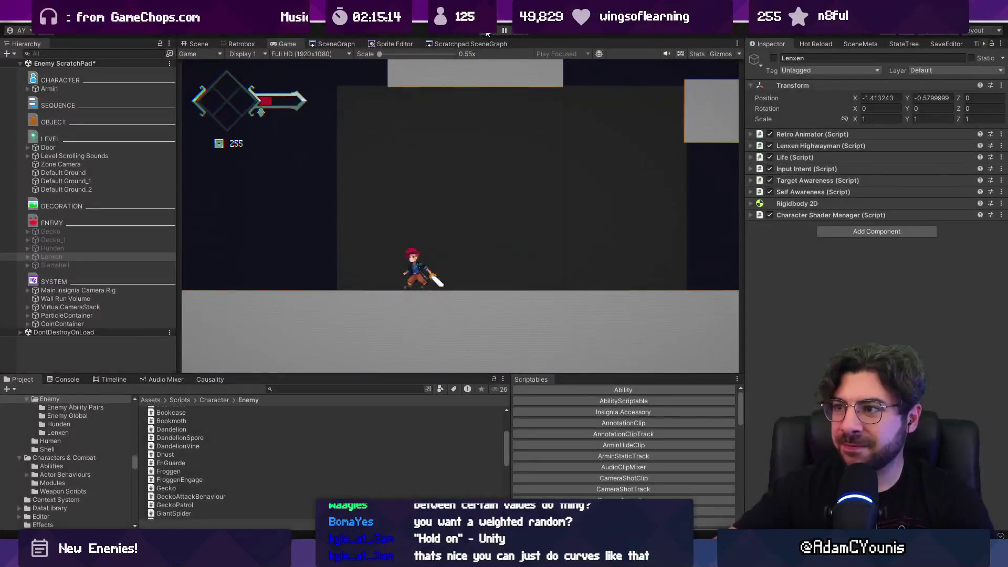
- End the Lenxen play test and bring up LenxenHighwayman.cs in VS Code
key("ctrl+p")
key("alt+Tab")
key("alt+Tab")
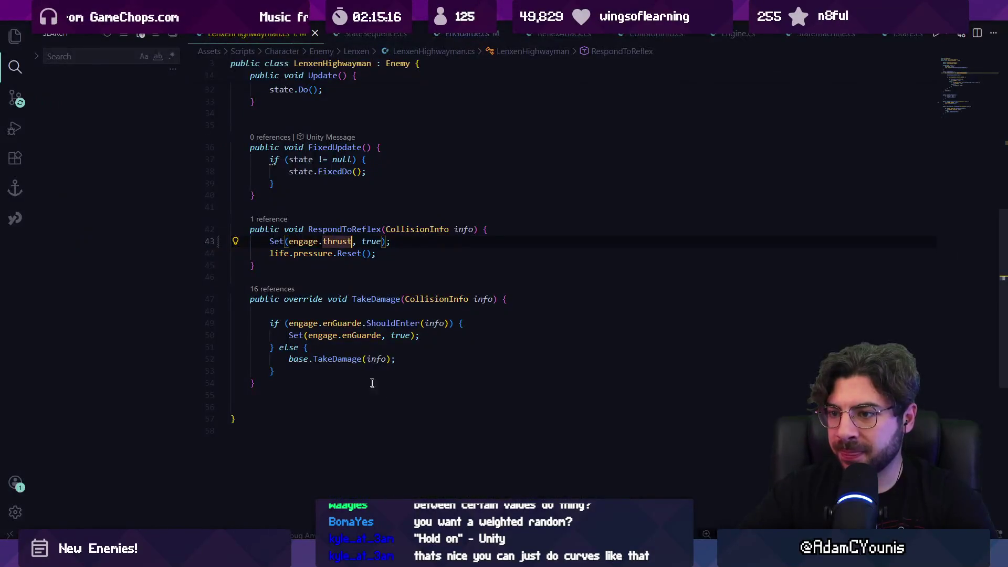
- Delete the life.pressure.Reset() line from RespondToReflex
left_click(377, 255)
scroll(377, 309, "up", 2)
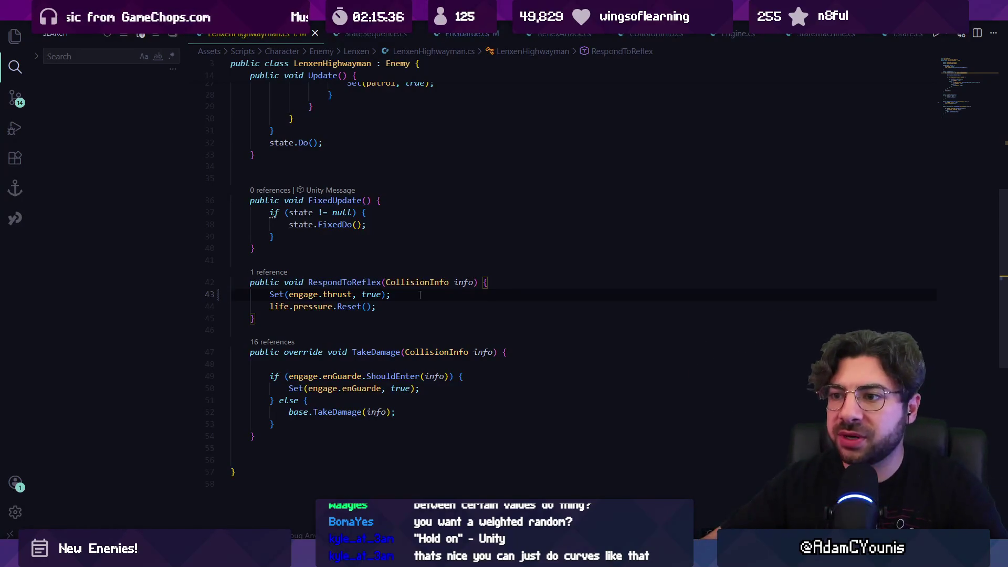
key("Down")
key("Down")
key("shift+Down")
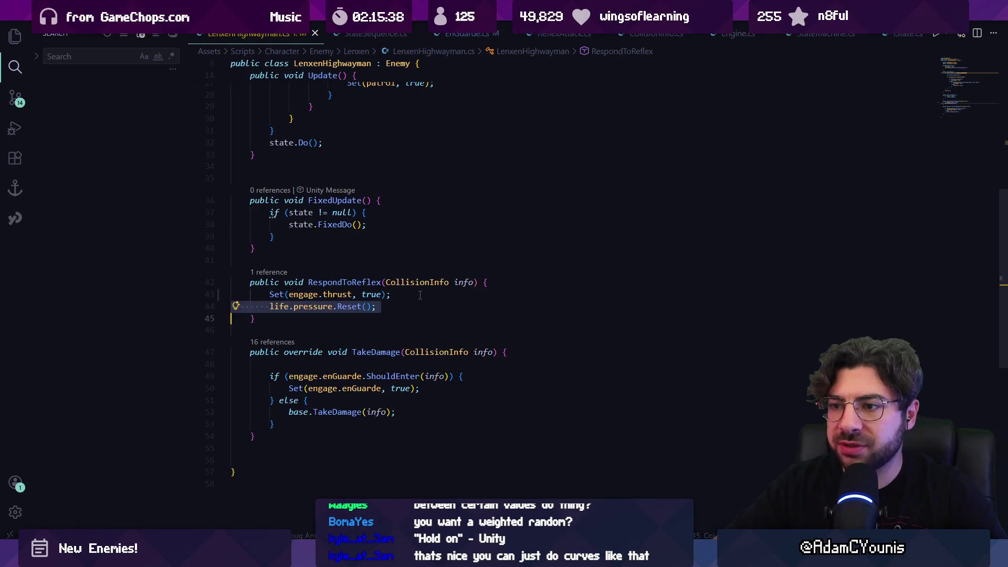
key("BackSpace")
key("ctrl+p")
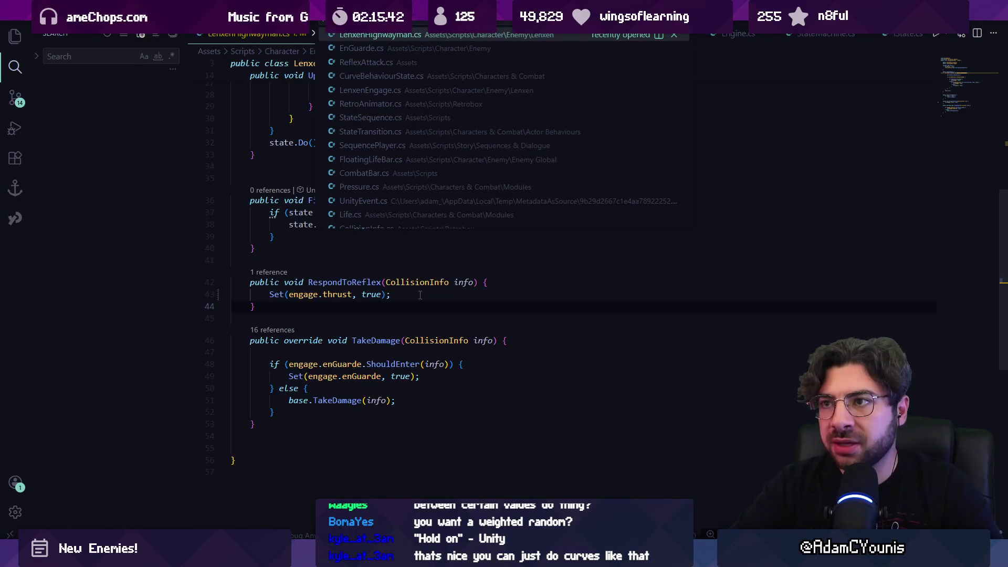
key("Escape")
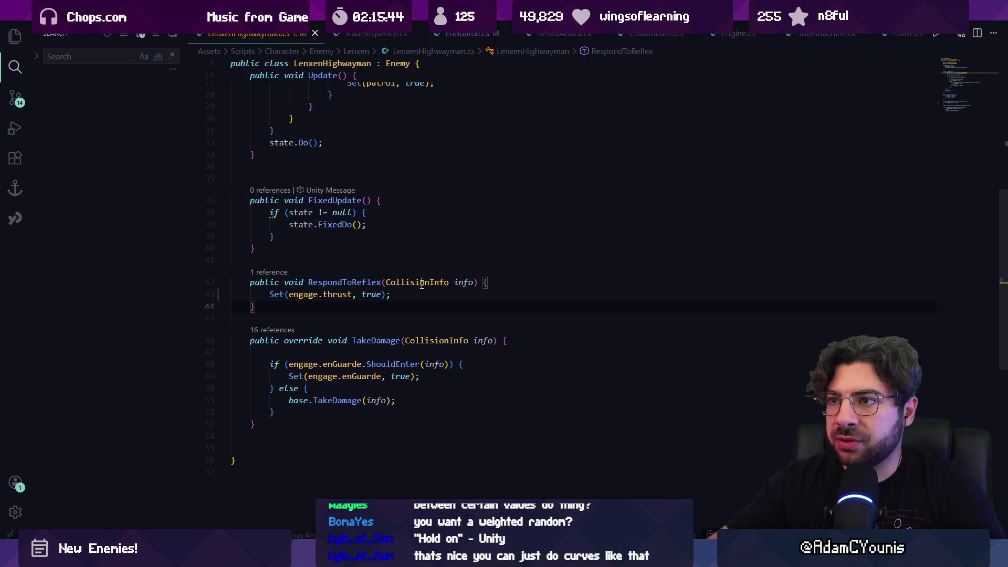
- In Start, add life.onOutplayConfirm.AddListener(RespondToReflex) using autocomplete
scroll(421, 284, "up", 8)
left_click(512, 212)
key("Return")
type("life.onOut")
key("Tab")
type(".")
key("Tab")
key("ctrl+Left")
key("ctrl+Left")
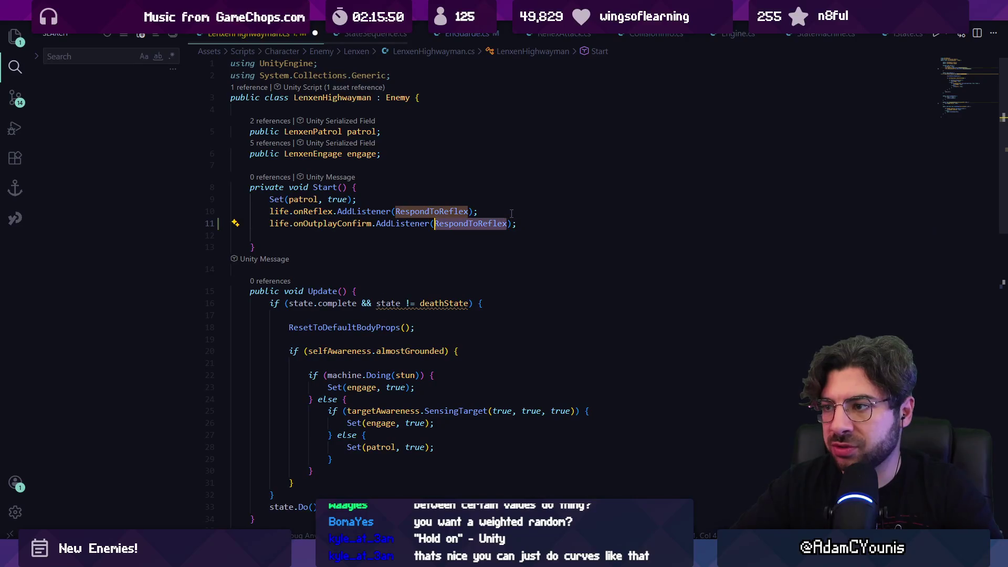
- Point the onOutplayConfirm listener at RespondToOutplay instead of RespondToReflex
type("RespondToOutplay")
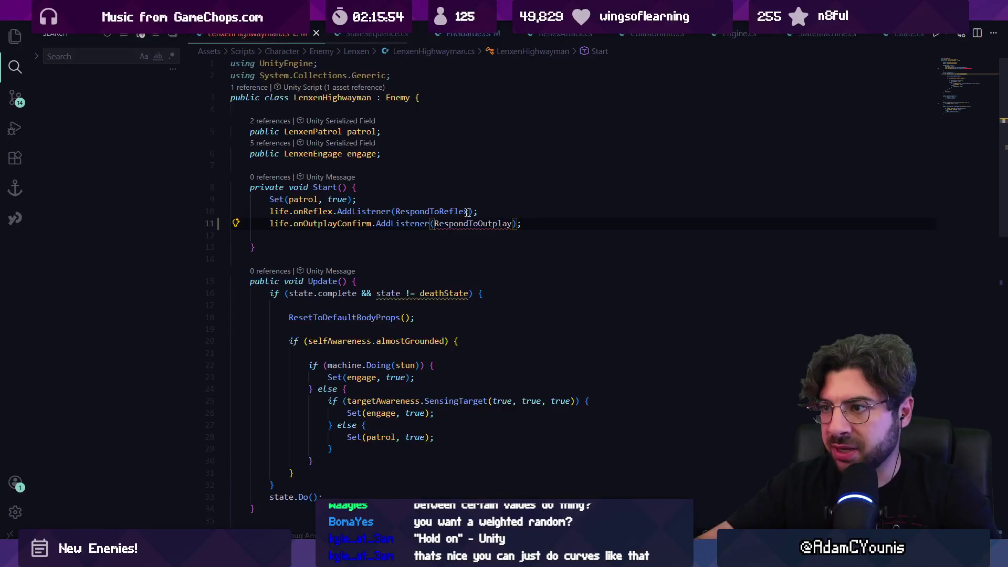
scroll(399, 317, "down", 10)
scroll(317, 332, "up", 3)
- Add a RespondToOutplay(CollisionInfo info) method below TakeDamage that calls life.pressure.Reset()
key("Return")
key("Return")
type("public void")
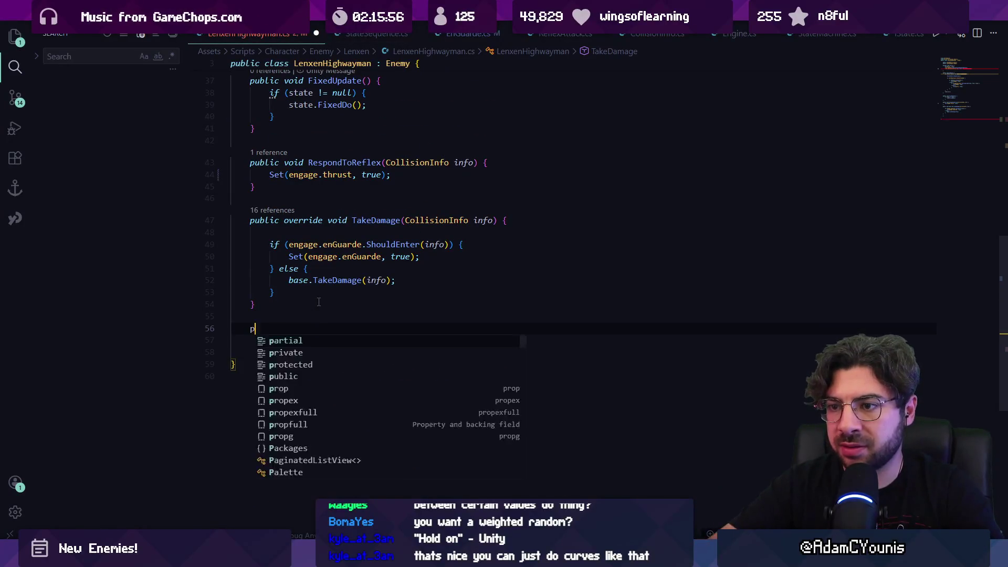
key("Tab")
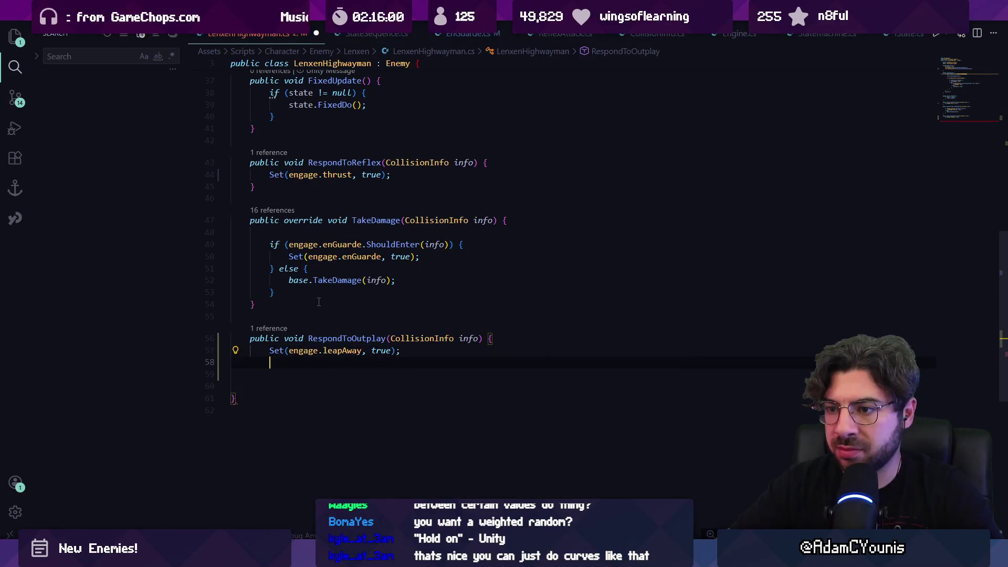
key("shift+Up")
key("BackSpace")
key("Tab")
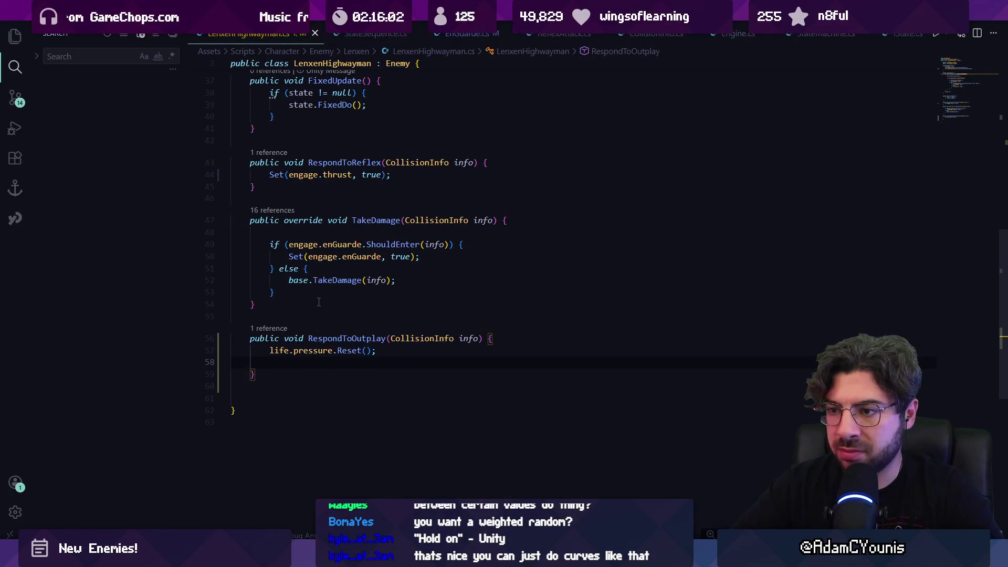
key("Delete")
key("Delete")
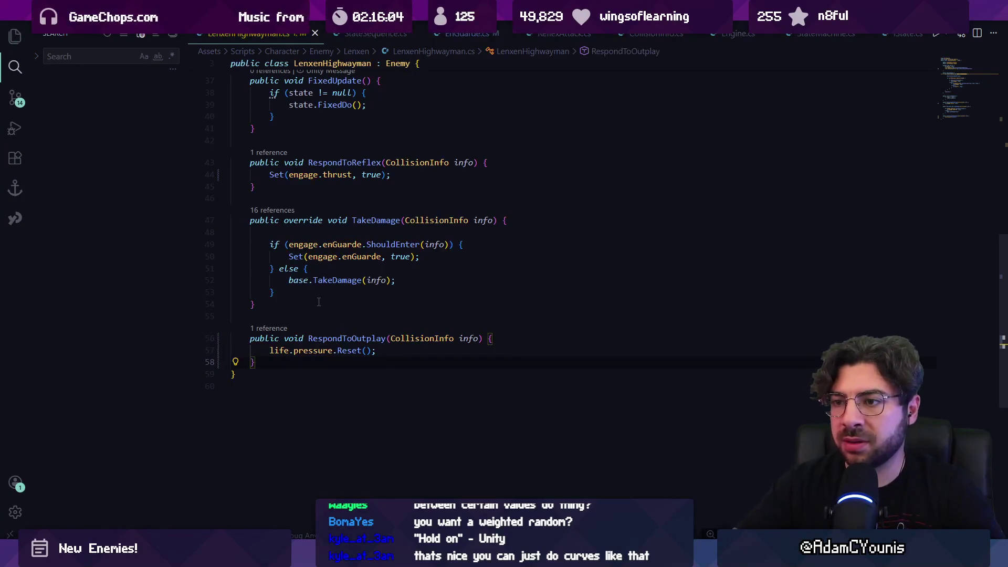
left_click(353, 282)
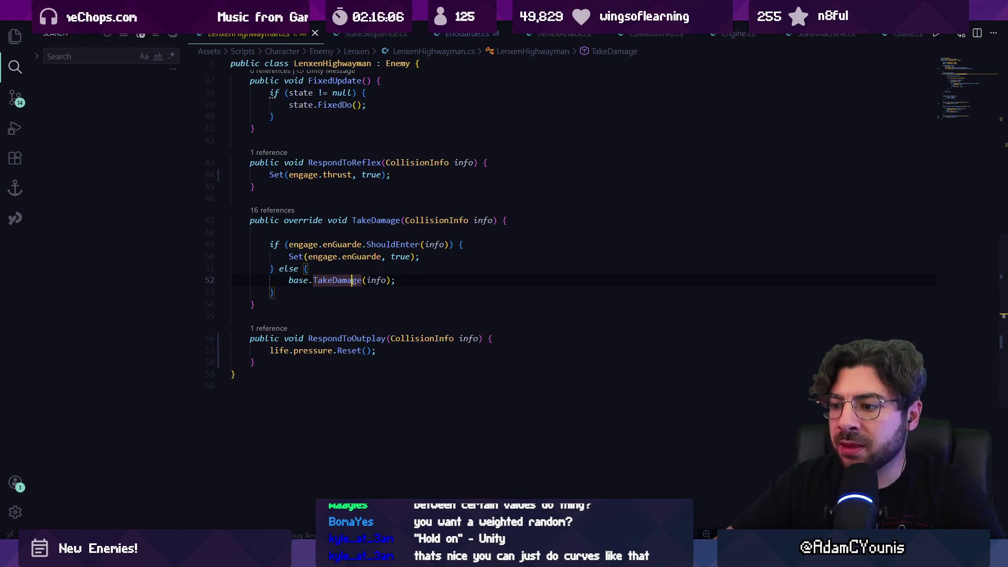
key("alt+Tab")
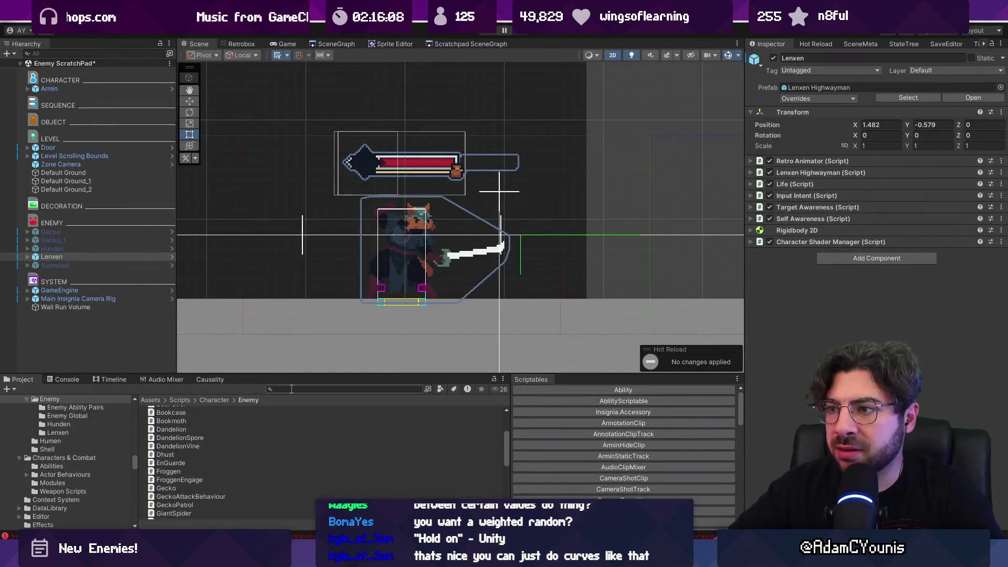
- Glance over the Lenxen object in Unity, then go back to LenxenHighwayman.cs
scroll(419, 443, "up", 3)
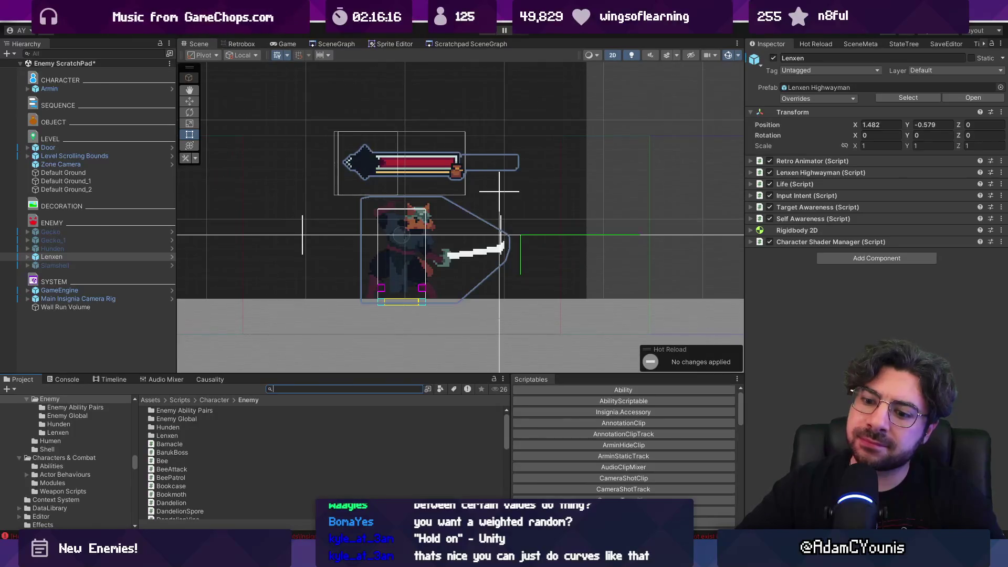
key("alt+Tab")
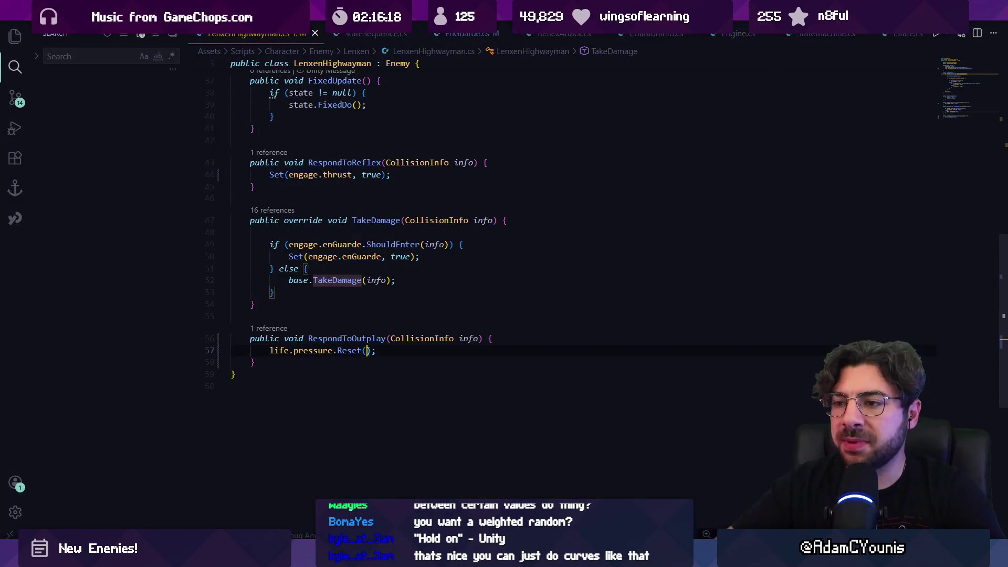
- In Start, replace life.onOutplayConfirm with animator.boxManager.onHitConfirm
left_click(379, 351)
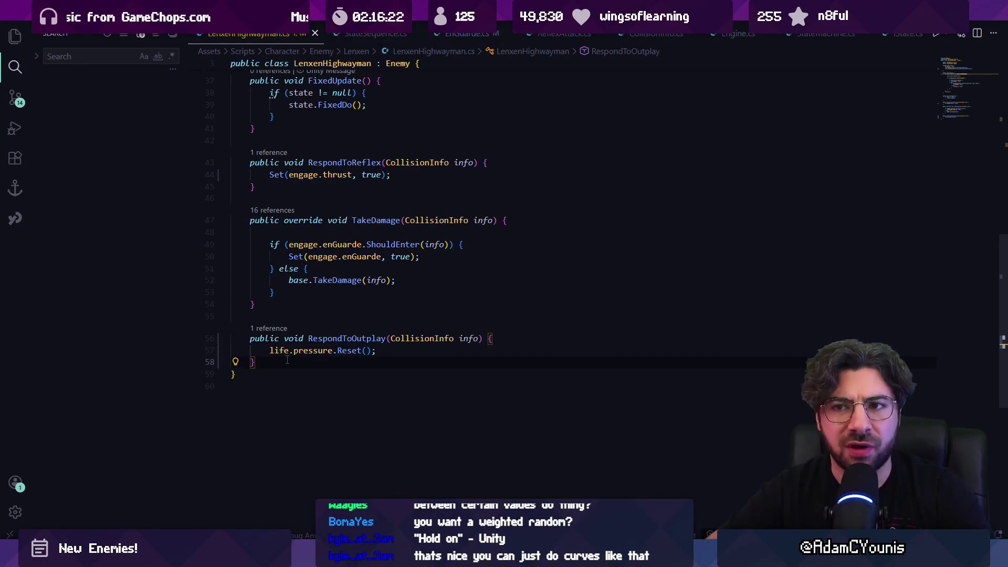
scroll(287, 360, "up", 10)
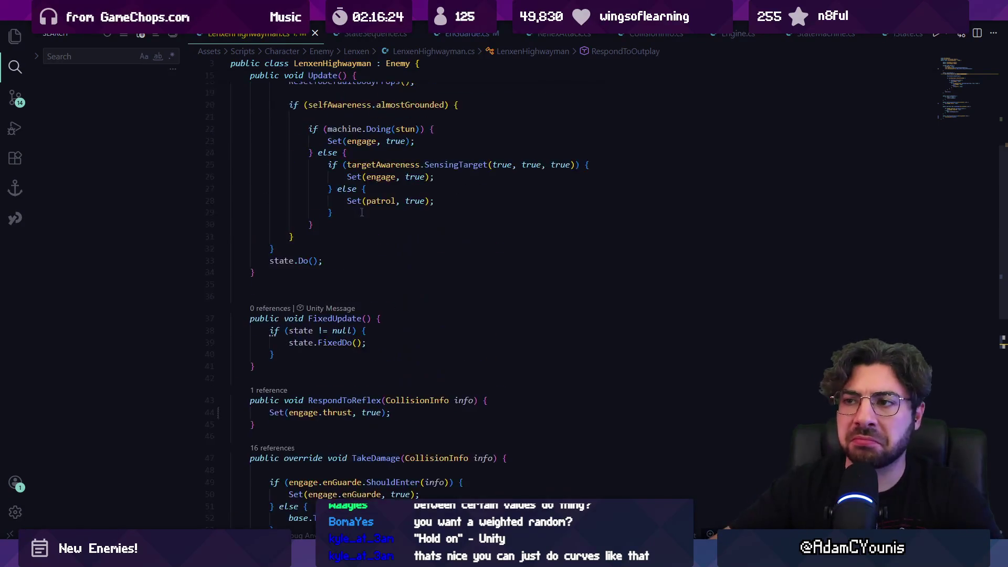
left_click(432, 226)
double_click(342, 225)
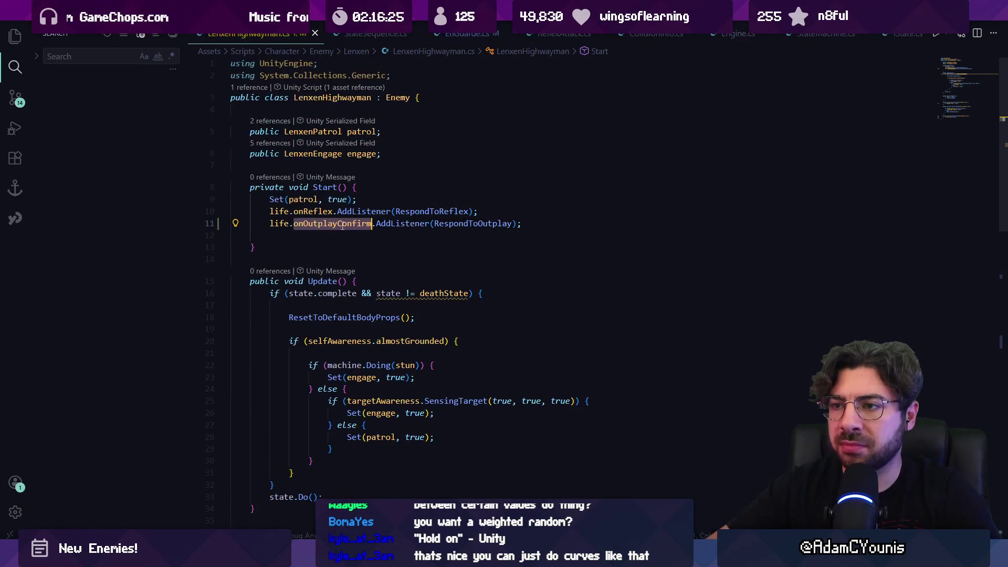
type("onhi")
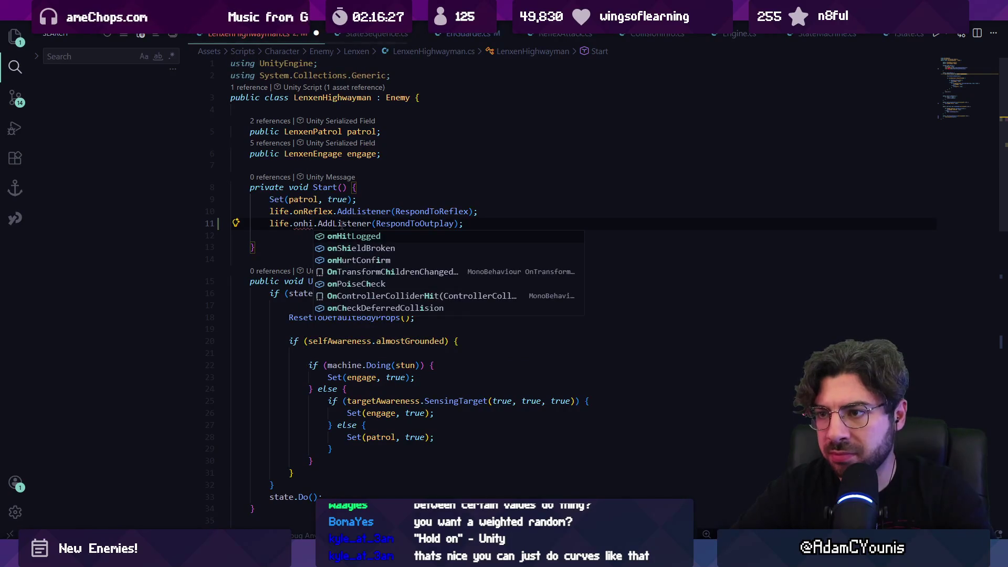
key("BackSpace")
key("BackSpace")
key("BackSpace")
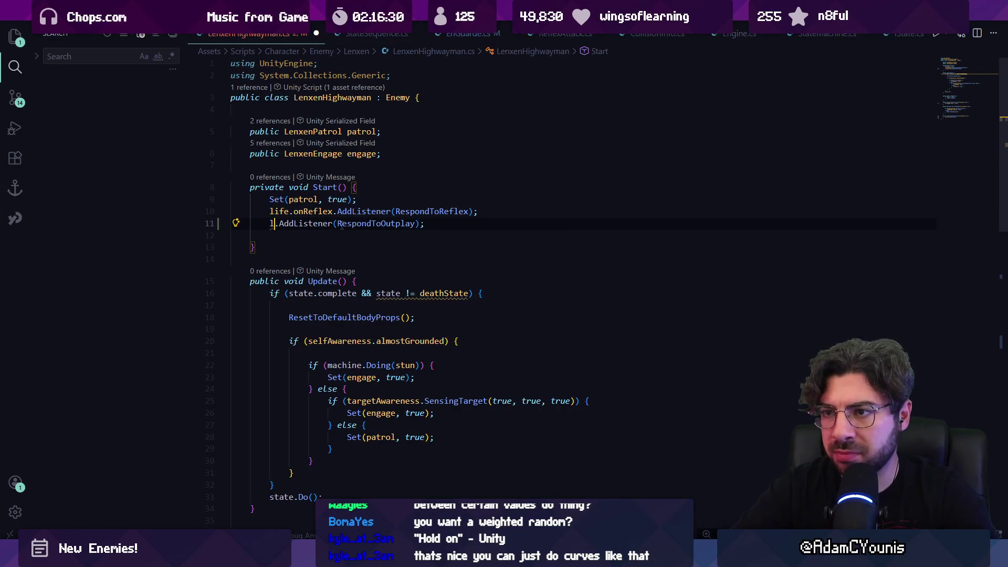
type("ani")
key("Tab")
type(".bo")
key("Tab")
type(".onh")
key("Tab")
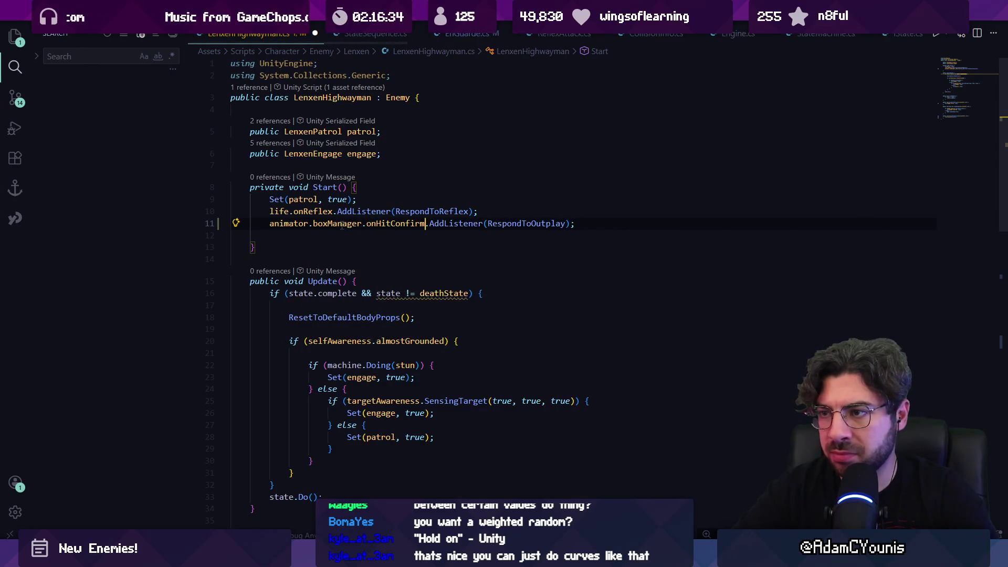
- Rename the RespondToOutplay handler to RespondToHitConfirm everywhere with F2
double_click(507, 223)
key("ctrl+shift+p")
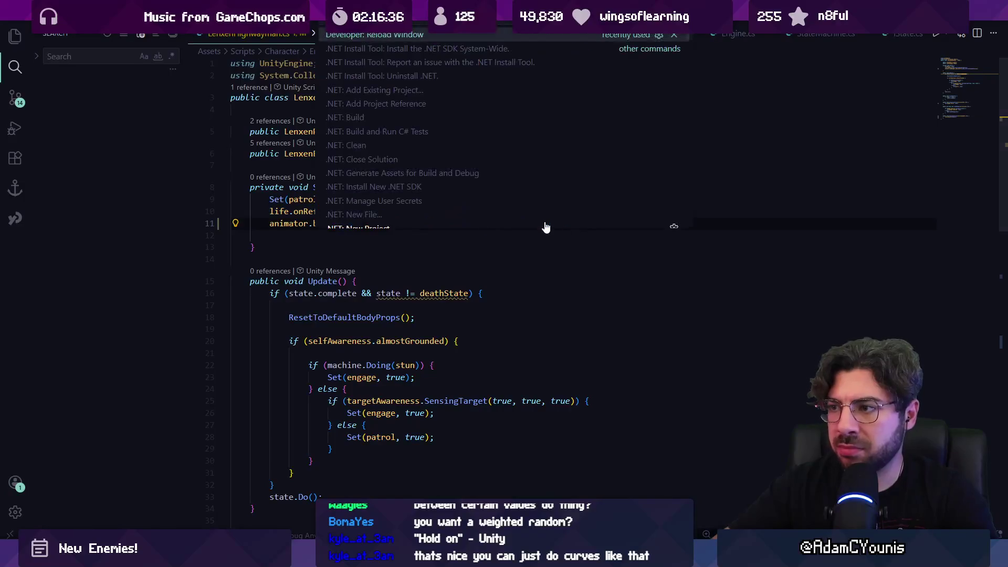
key("Escape")
key("F2")
type("RespondToHitConfirm")
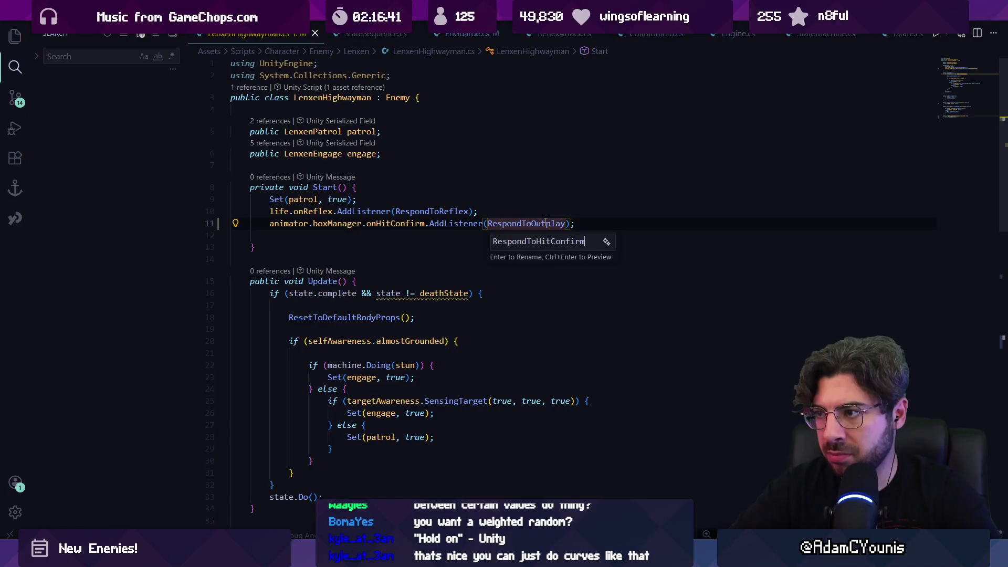
key("Return")
scroll(546, 223, "down", 13)
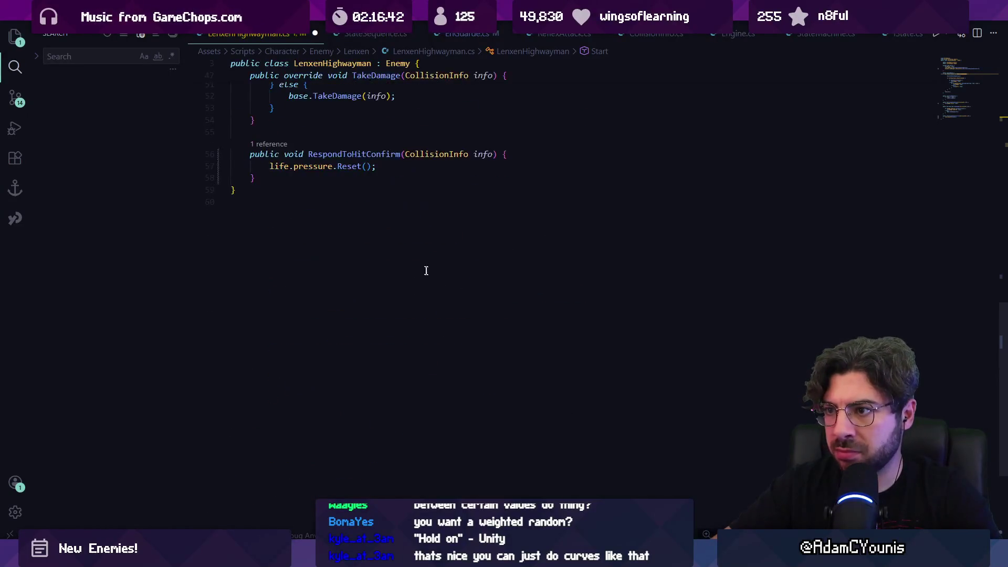
- Replace the handler's Reset call with life.pressure.Apply(-info.damage)
left_click(428, 305)
key("ctrl+shift+Left")
key("ctrl+shift+Left")
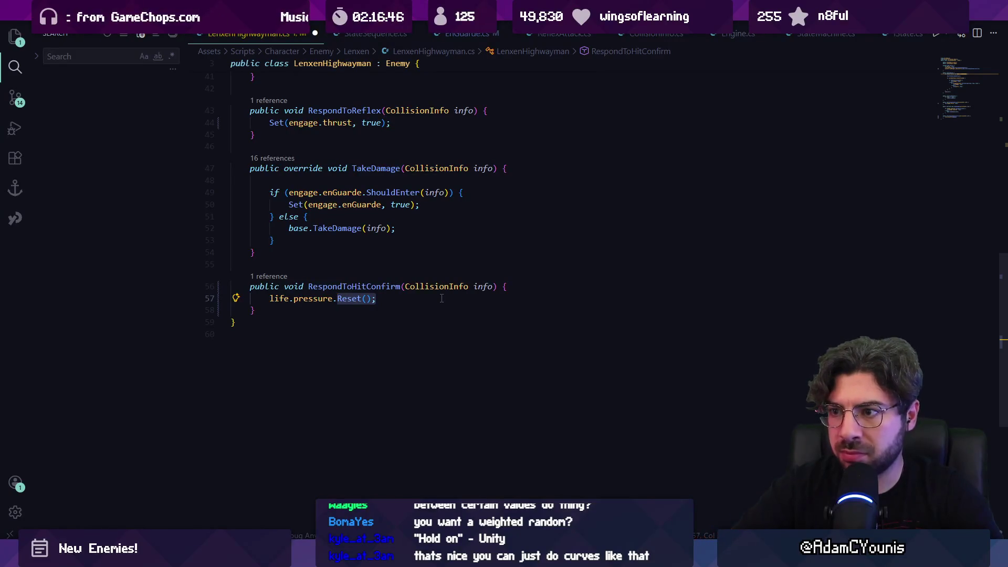
type(".")
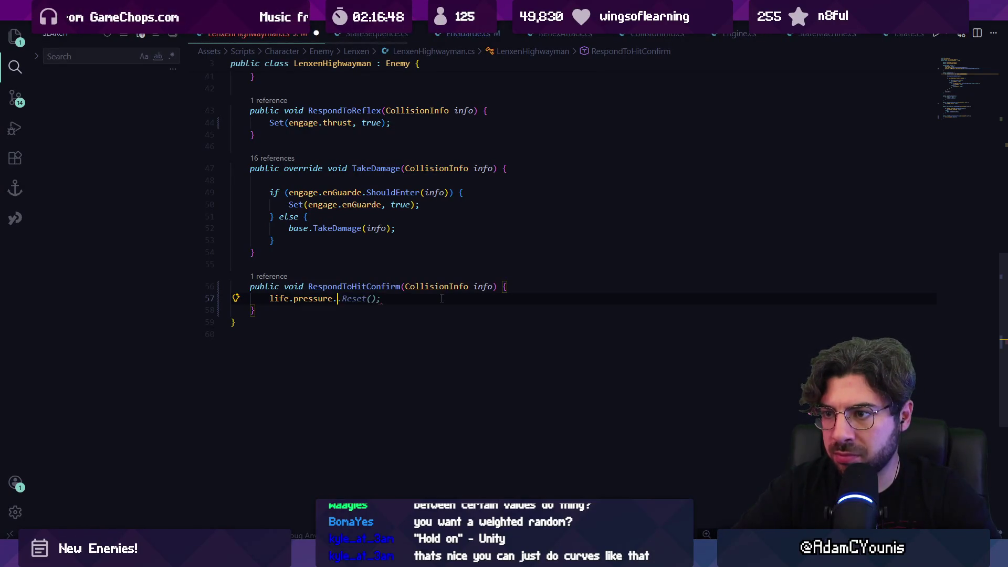
type("Apply")
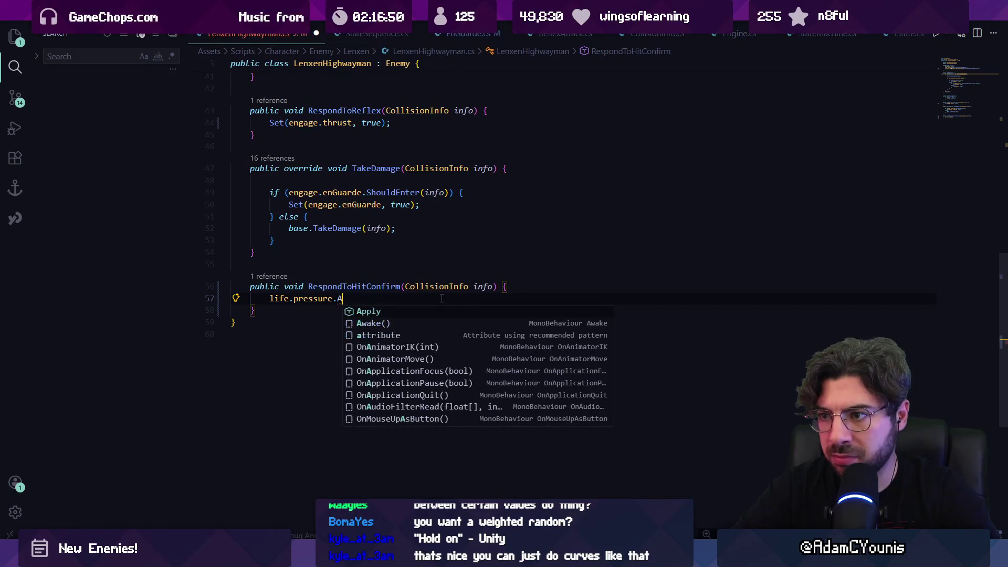
key("Escape")
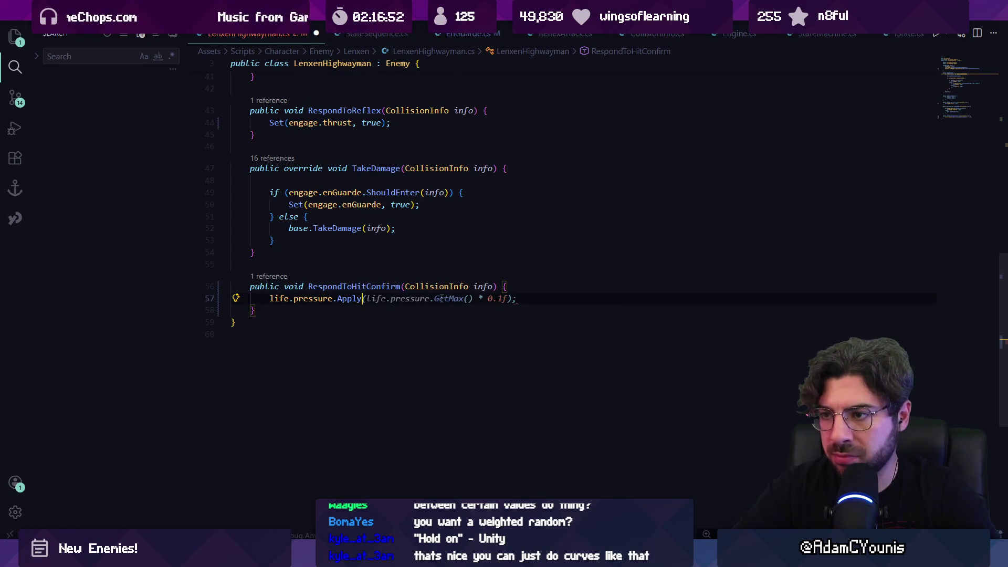
type("(in")
type("f")
type("o.poi")
key("BackSpace")
key("BackSpace")
key("BackSpace")
type("dama")
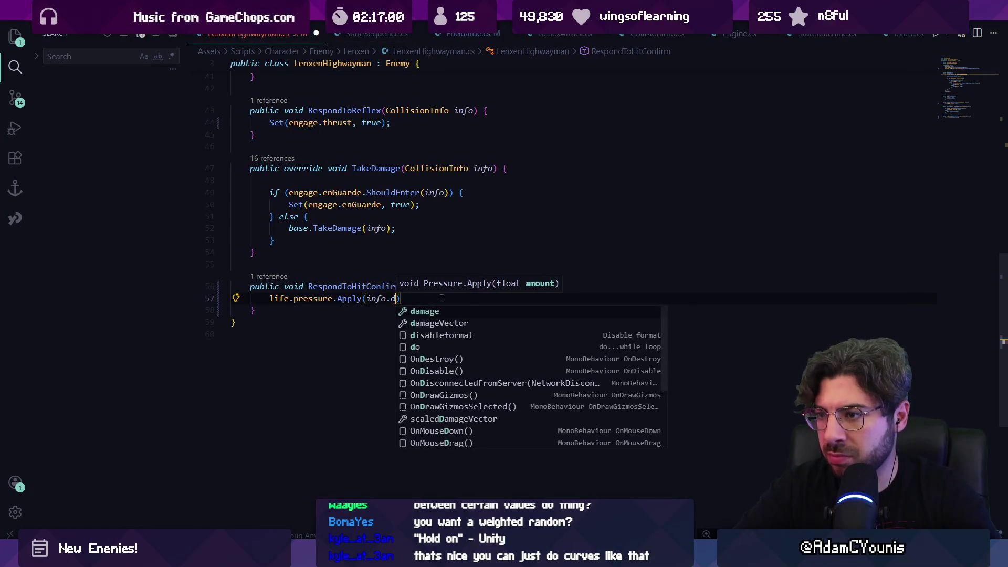
key("BackSpace")
key("BackSpace")
key("BackSpace")
type("poiseda")
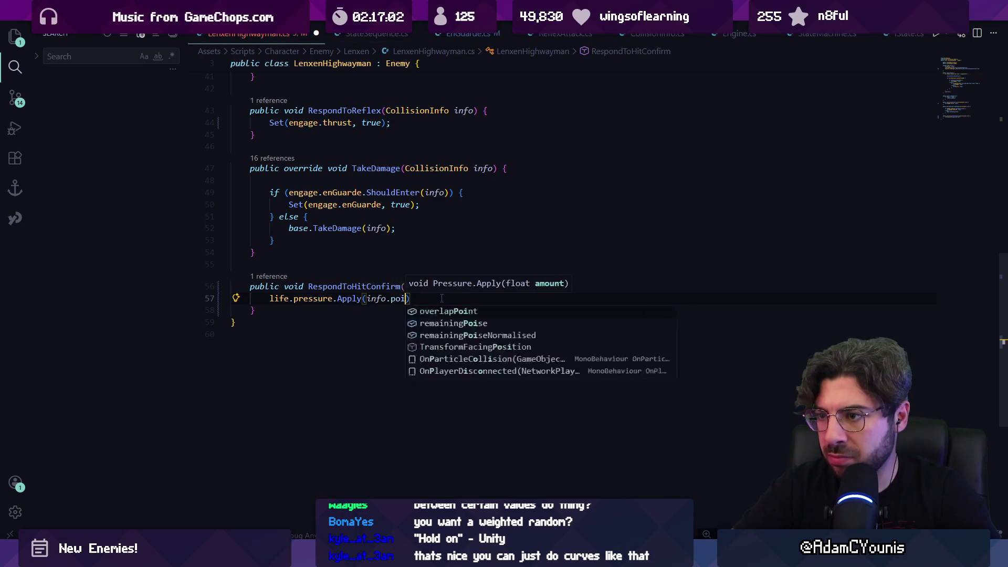
key("BackSpace")
key("BackSpace")
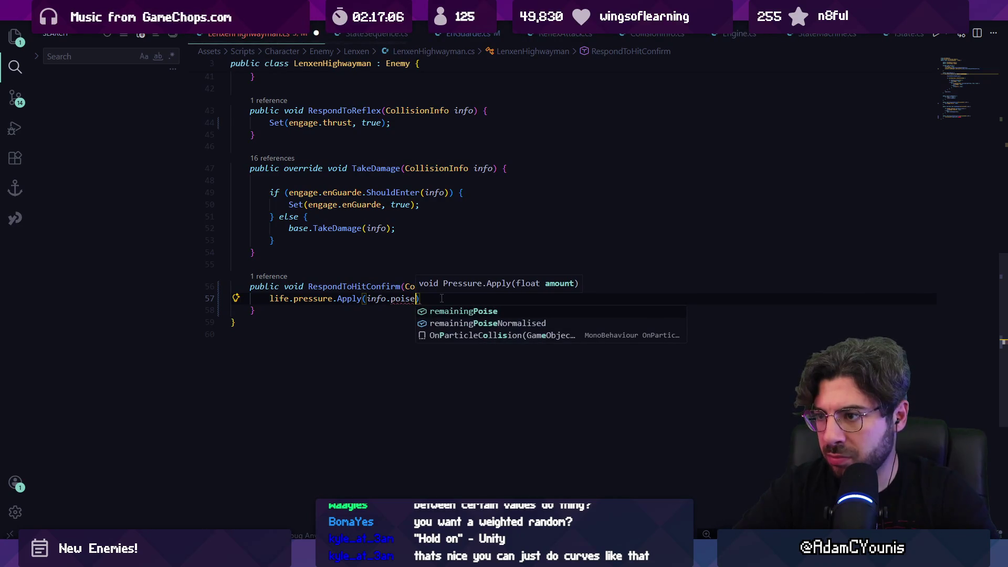
key("BackSpace")
key("BackSpace")
key("BackSpace")
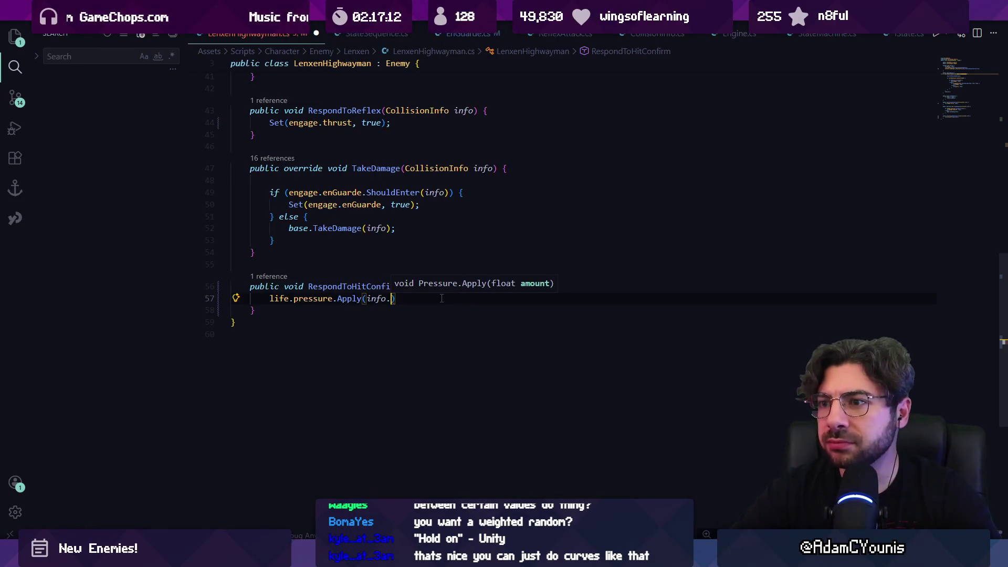
type("damage")
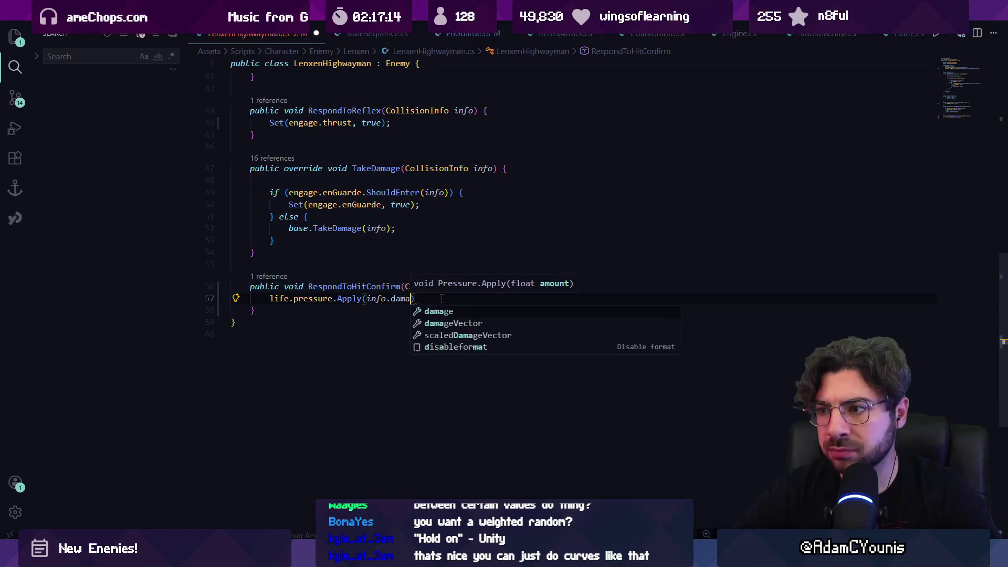
key("ctrl+Left")
key("ctrl+Left")
key("ctrl+Left")
type("-")
- Change the Apply argument to -life.pressure.GetMax() * 0.2f and save the script
key("End")
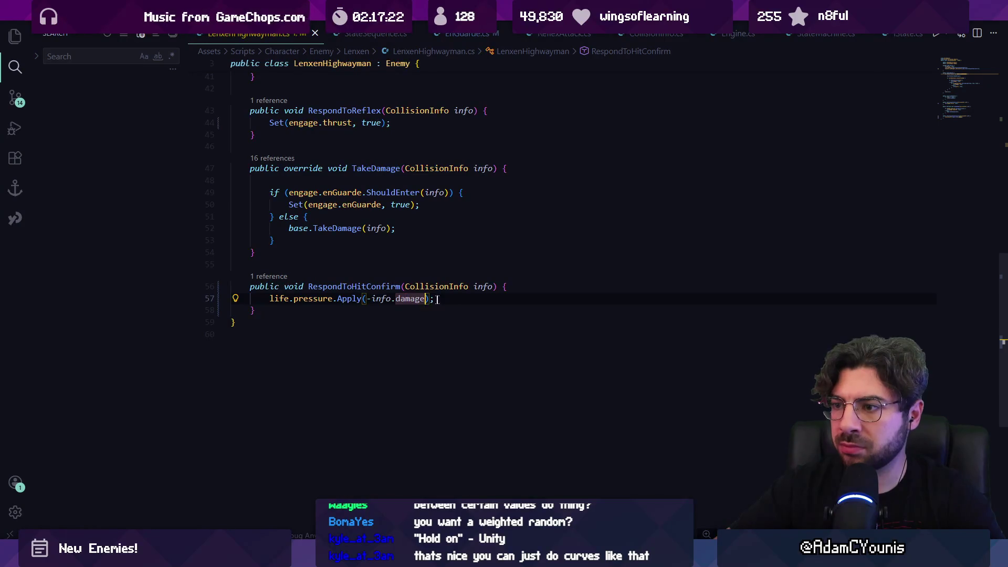
key("shift+alt+Right")
key("shift+alt+Right")
key("shift+alt+Right")
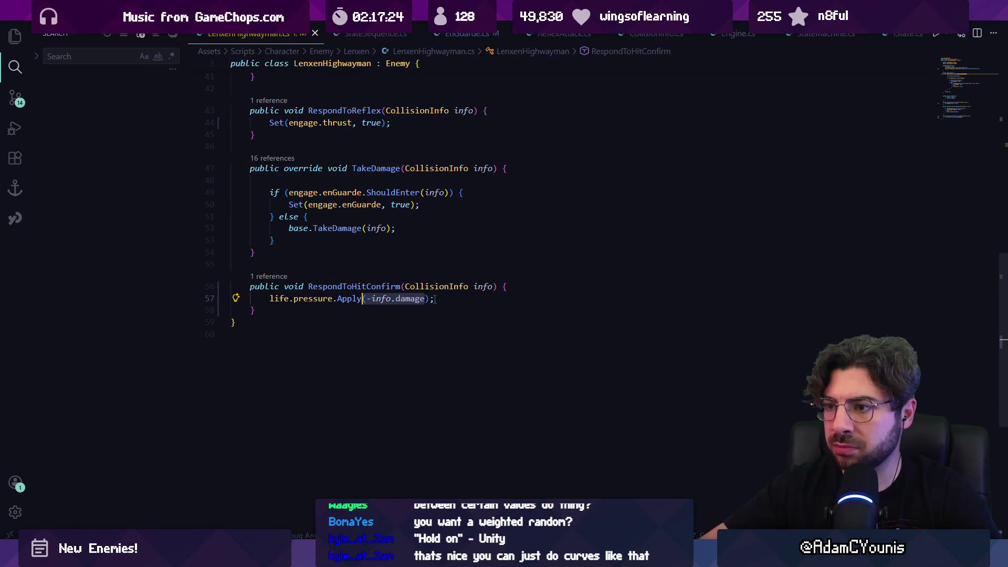
key("BackSpace")
type("life.pressure.m")
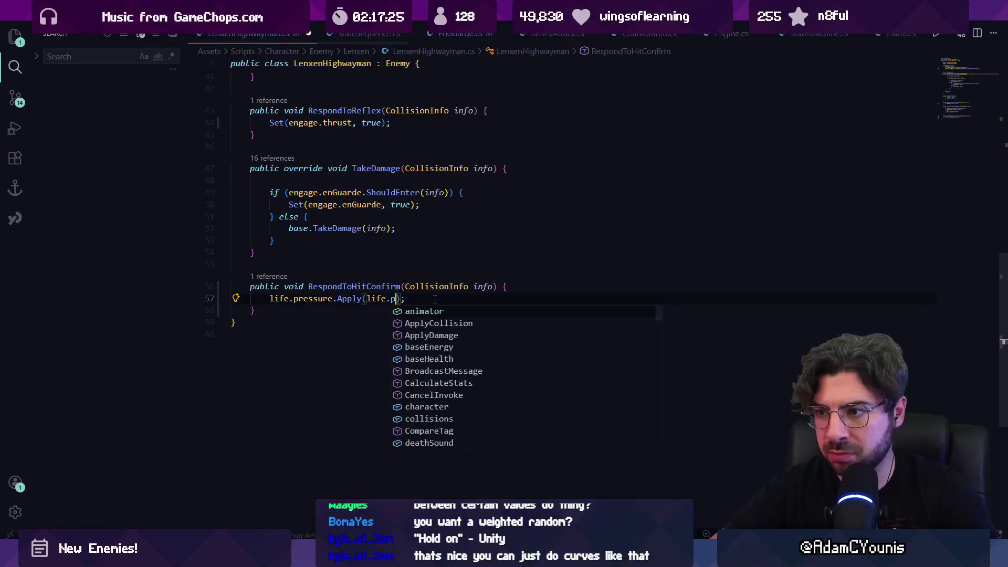
key("Tab")
type("() * 0.1f")
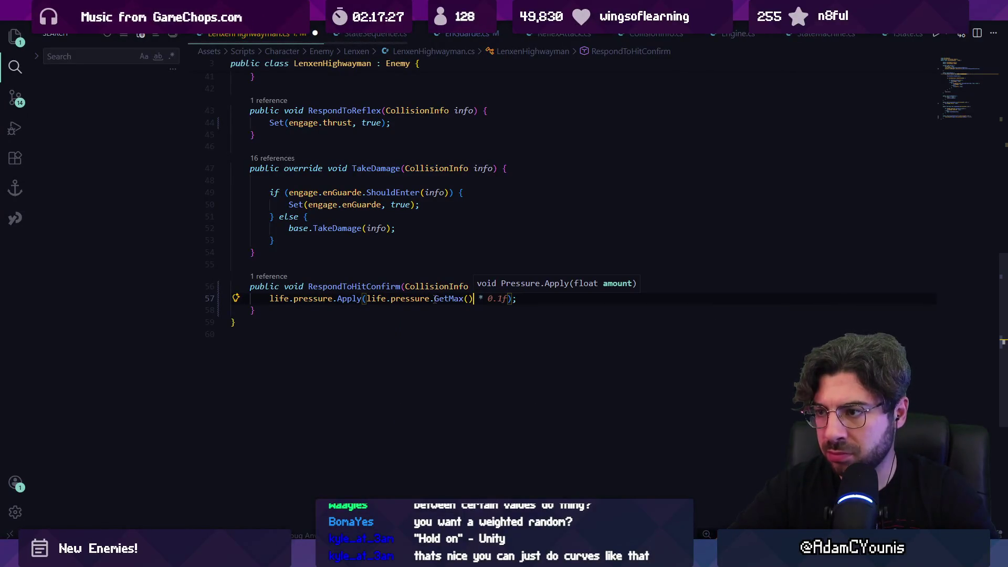
key("ctrl+s")
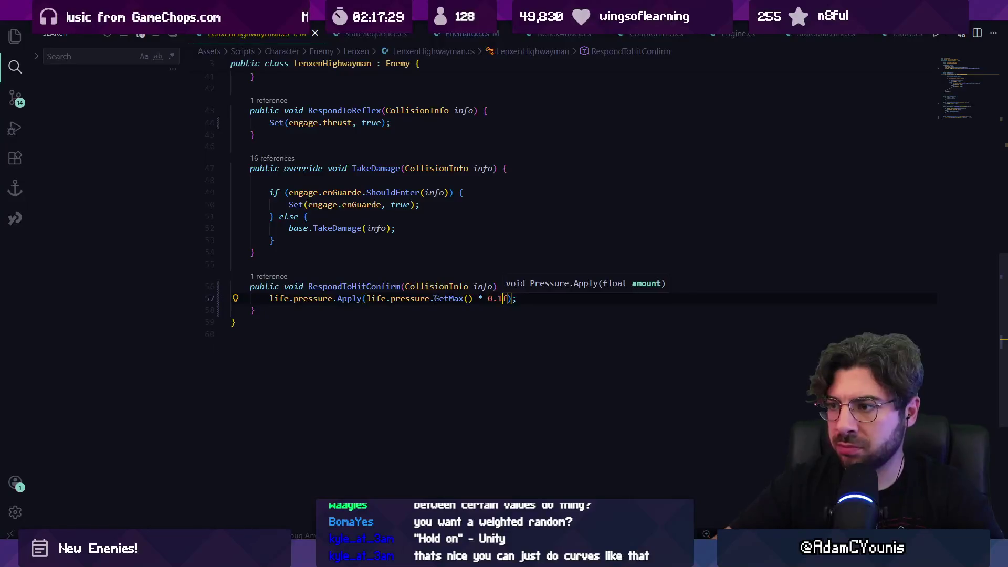
key("Left")
left_click(367, 298)
type("-")
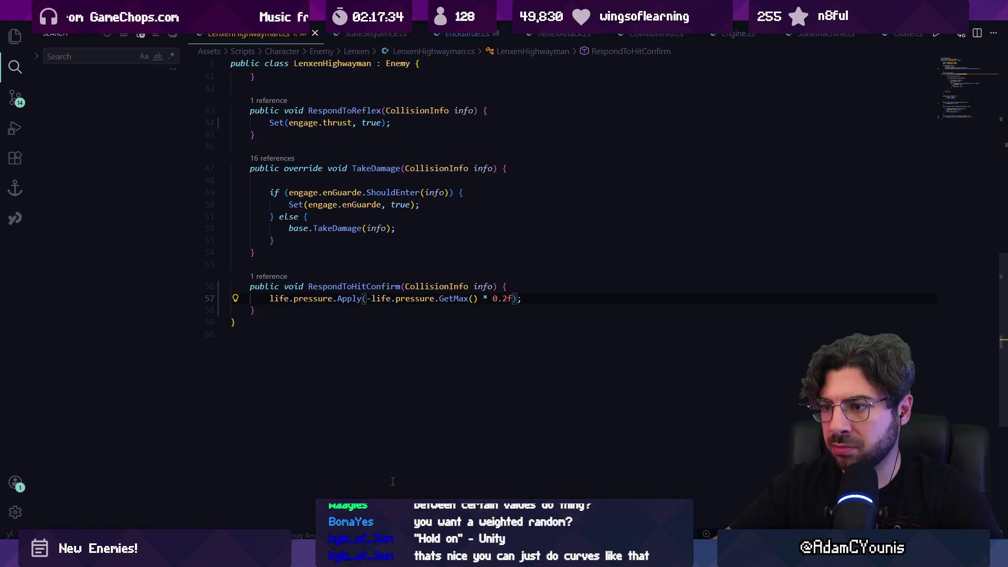
key("alt+Tab")
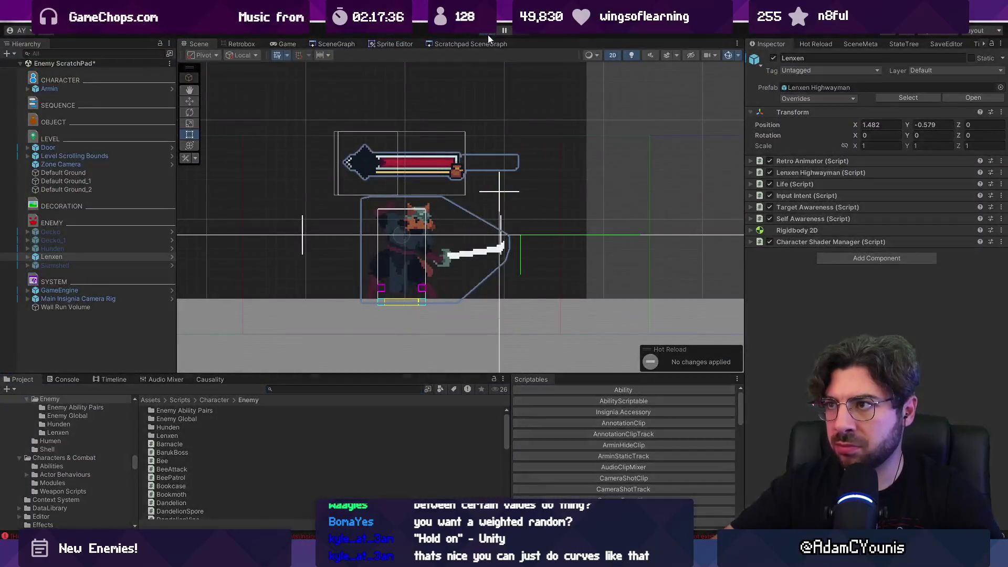
- Start and stop Play mode, then switch away and back so Unity recompiles the script
left_click(483, 32)
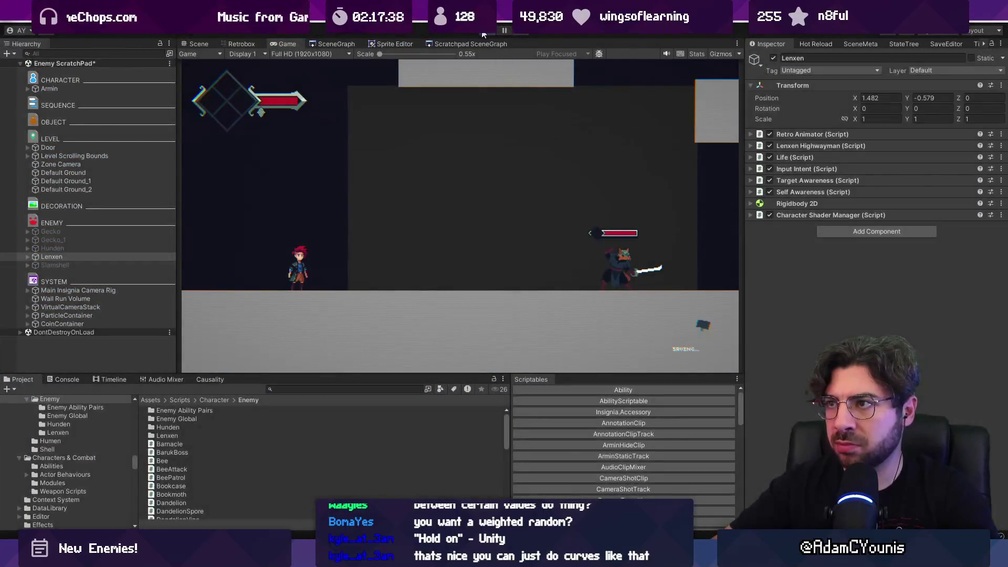
left_click(484, 32)
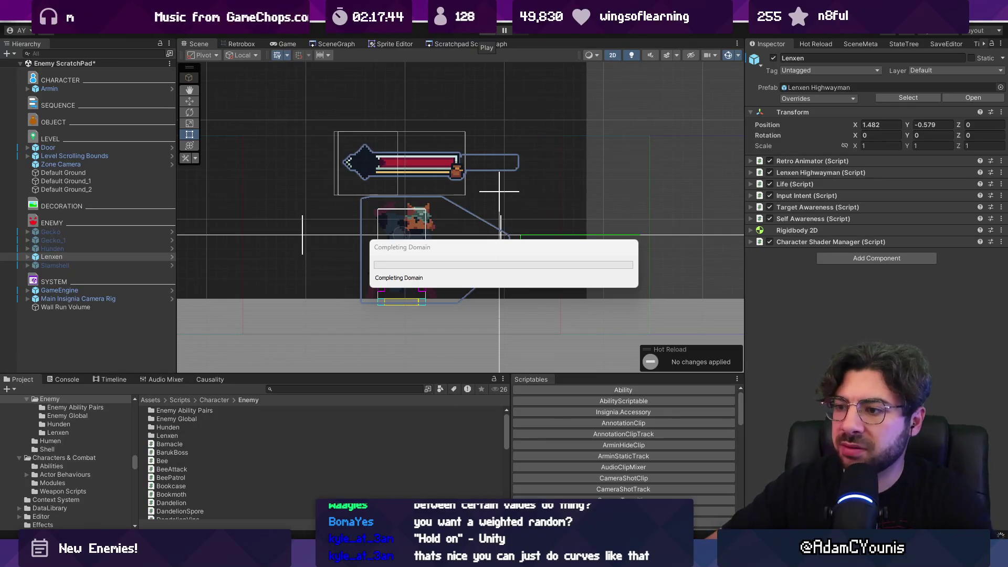
key("alt+Tab")
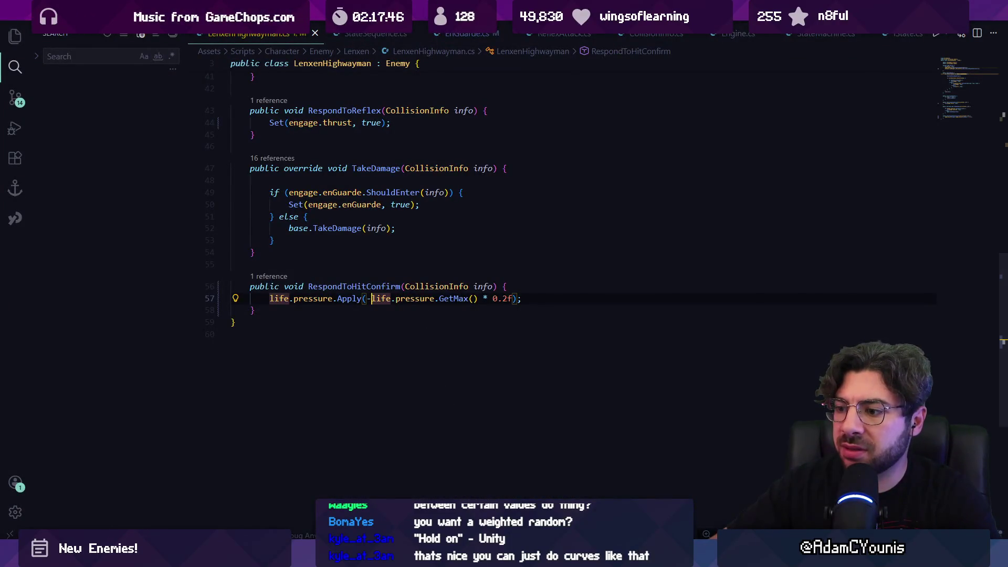
key("alt+Tab")
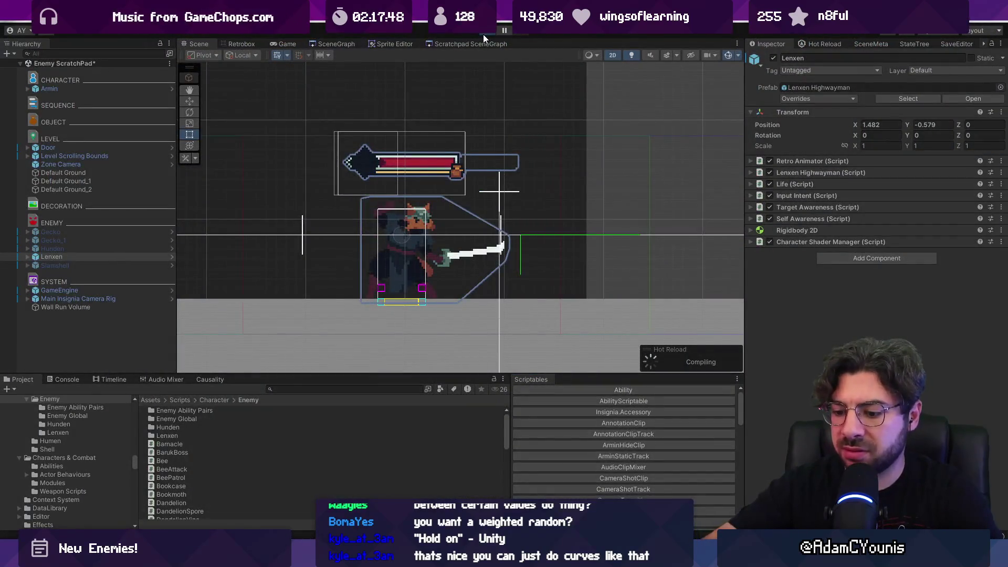
- Fight the Lenxen Highwayman, running with the arrow keys and slashing with X, until the player dies
key("Right")
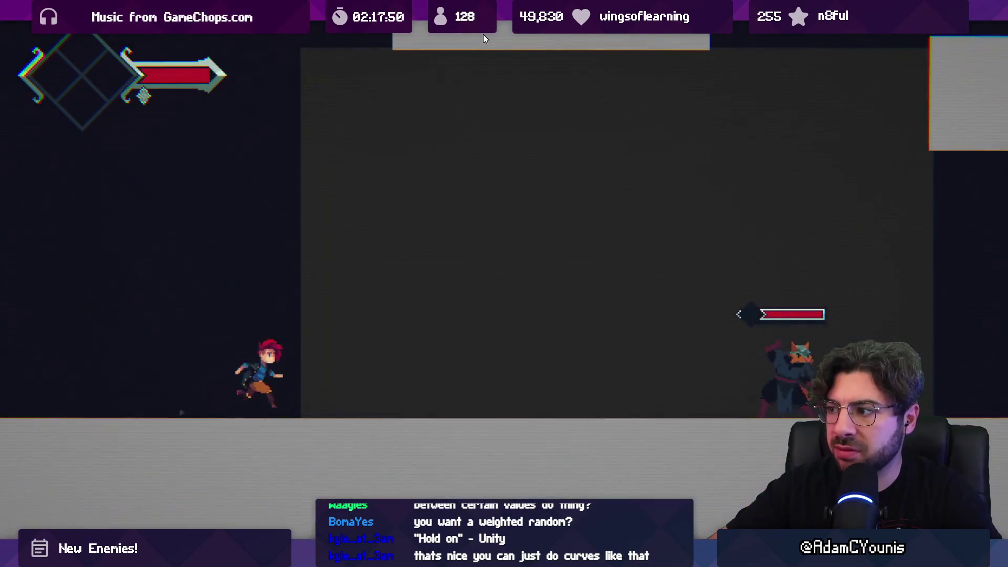
key("x")
key("x")
key("x")
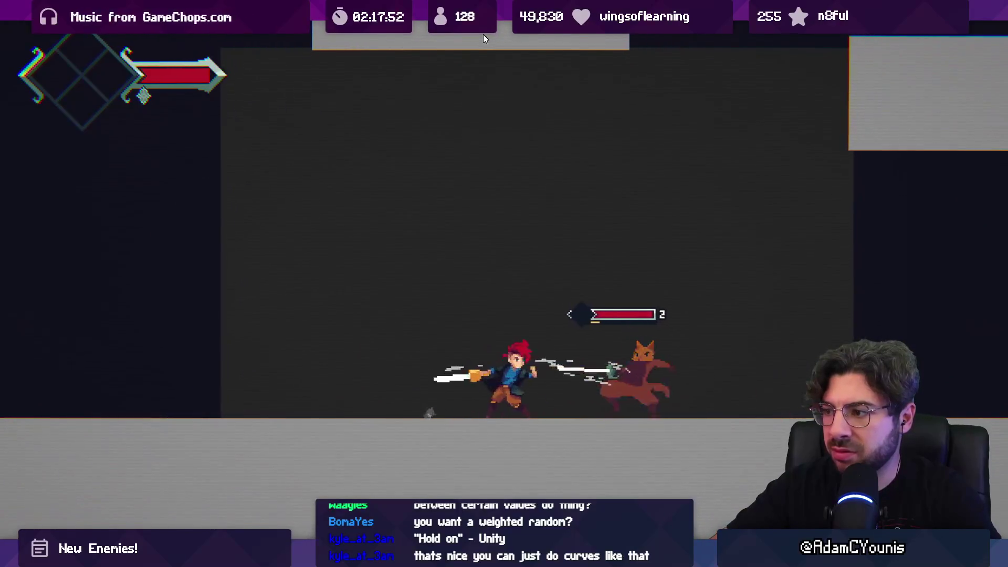
key("x")
key("x")
key("Right")
key("x")
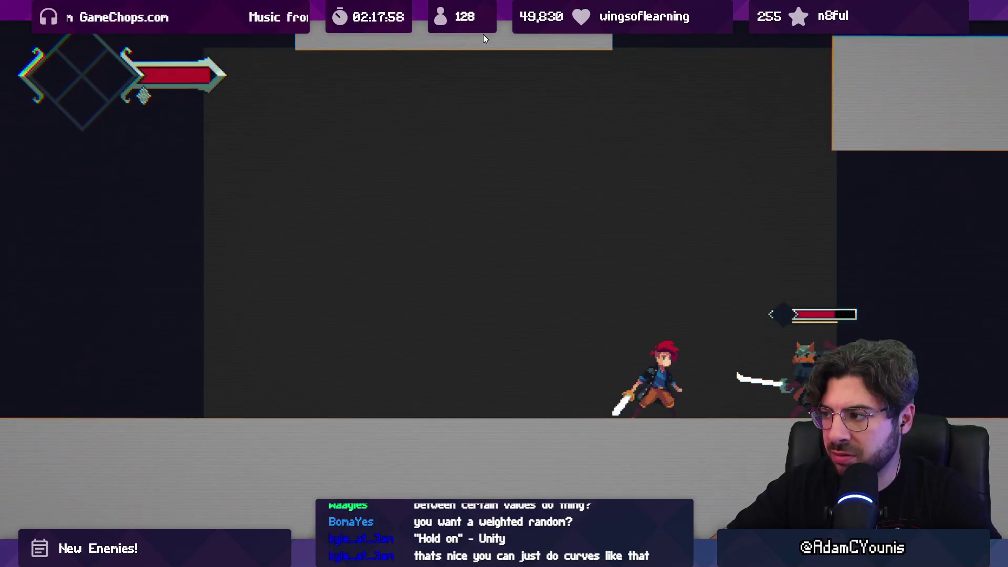
key("x")
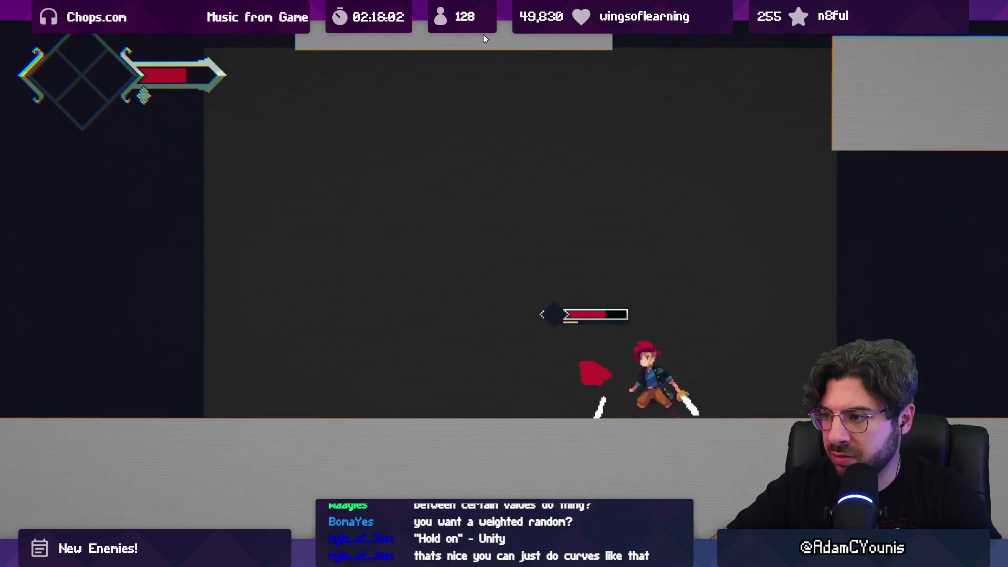
key("x")
key("Right")
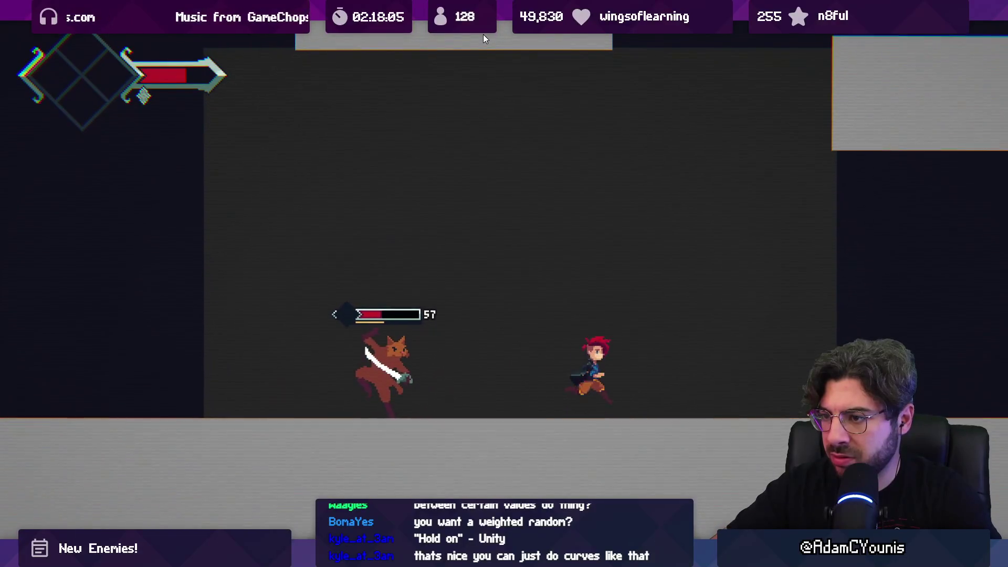
key("Left")
key("x")
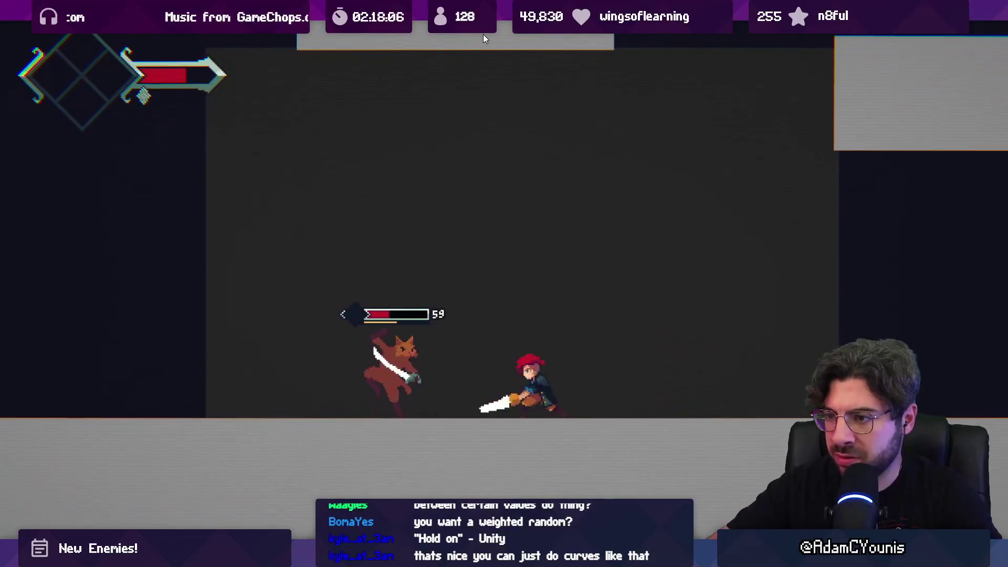
key("Right")
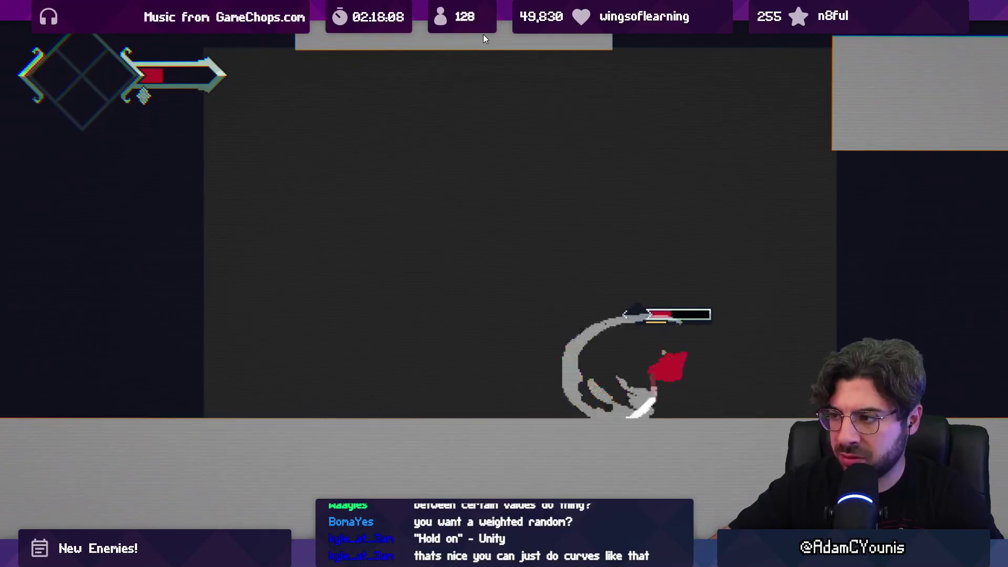
key("x")
key("Right")
key("x")
key("Left")
key("x")
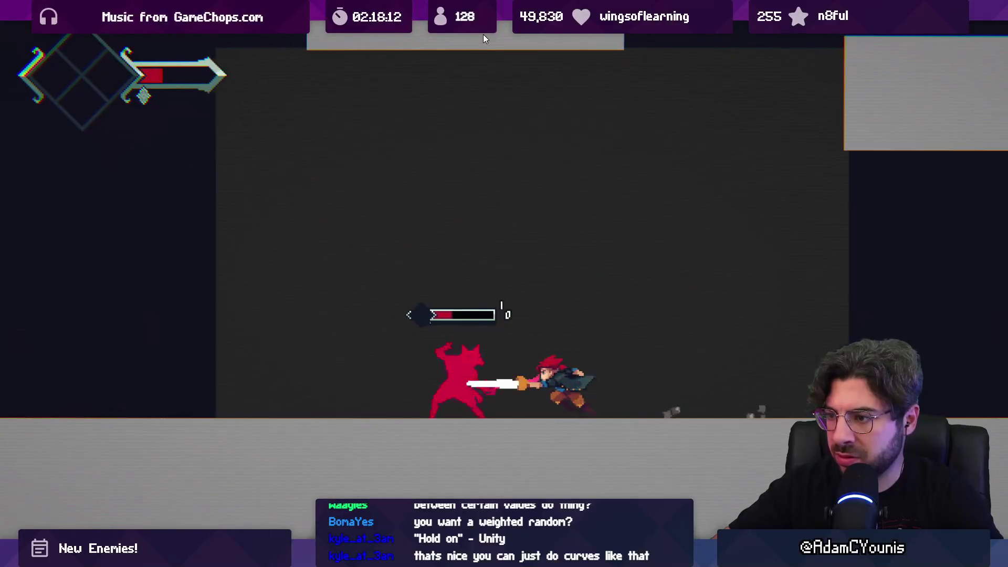
key("x")
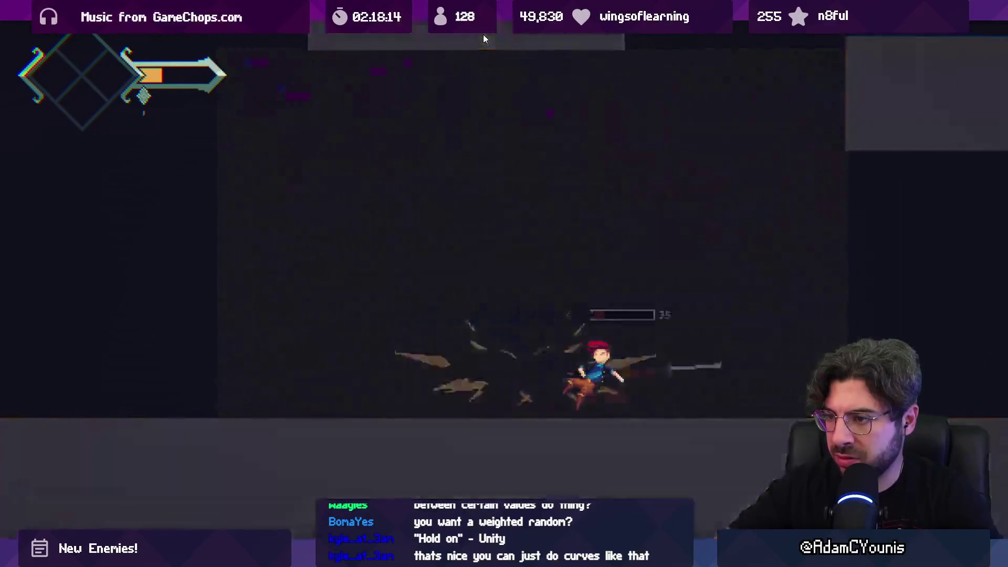
- Reload the last checkpoint, run back to the Highwayman and trade attacks again
key("Return")
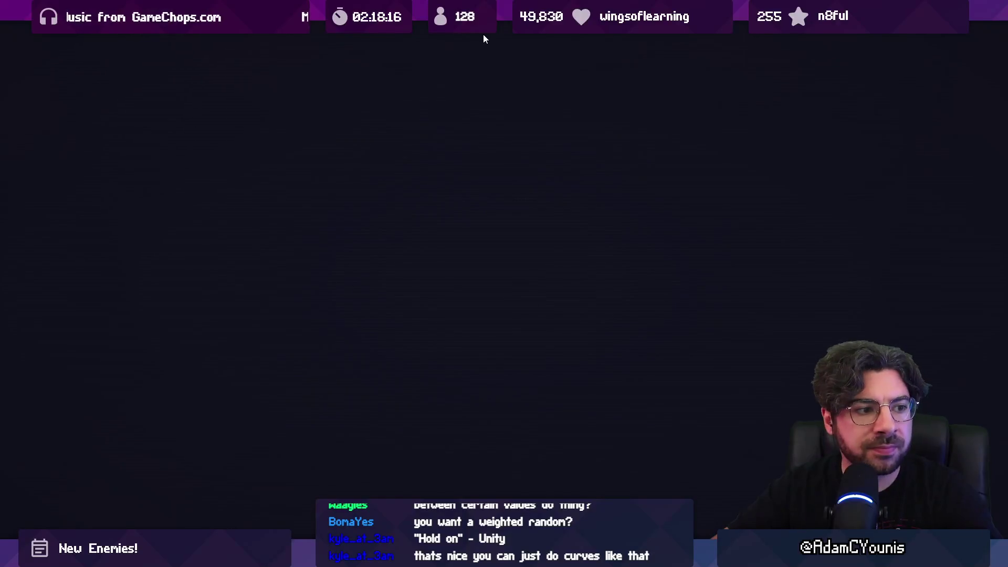
key("Right")
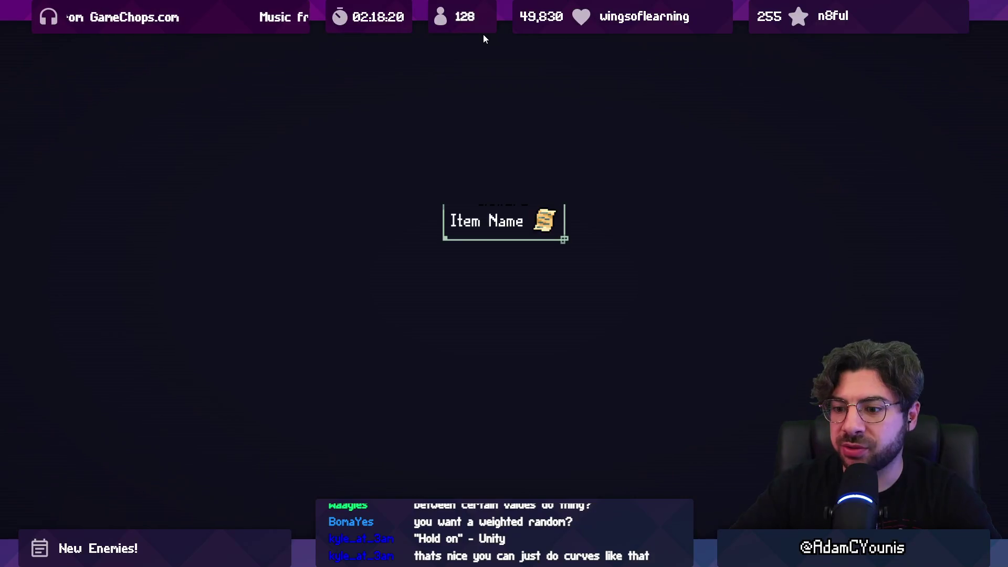
key("Right")
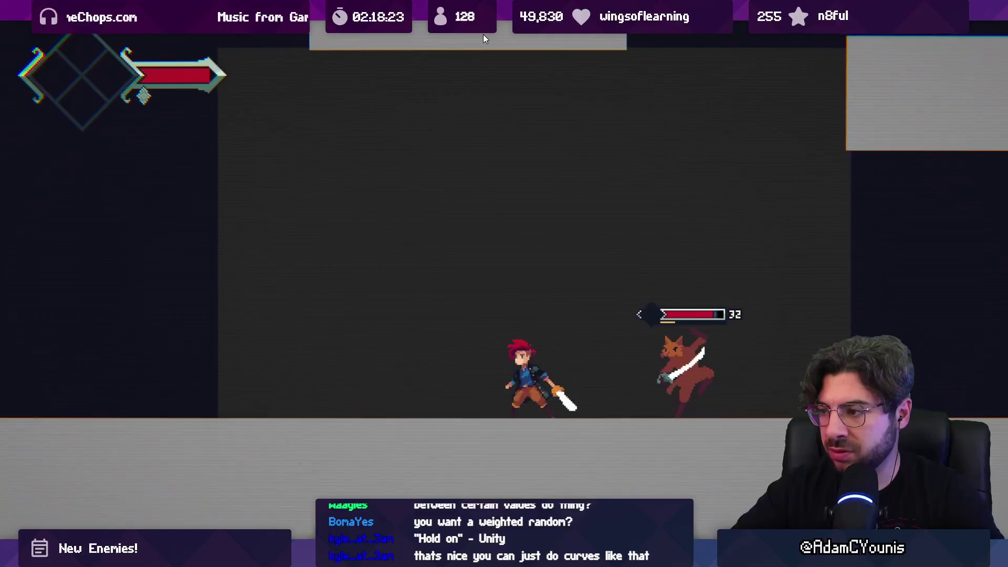
key("x")
key("shift+space")
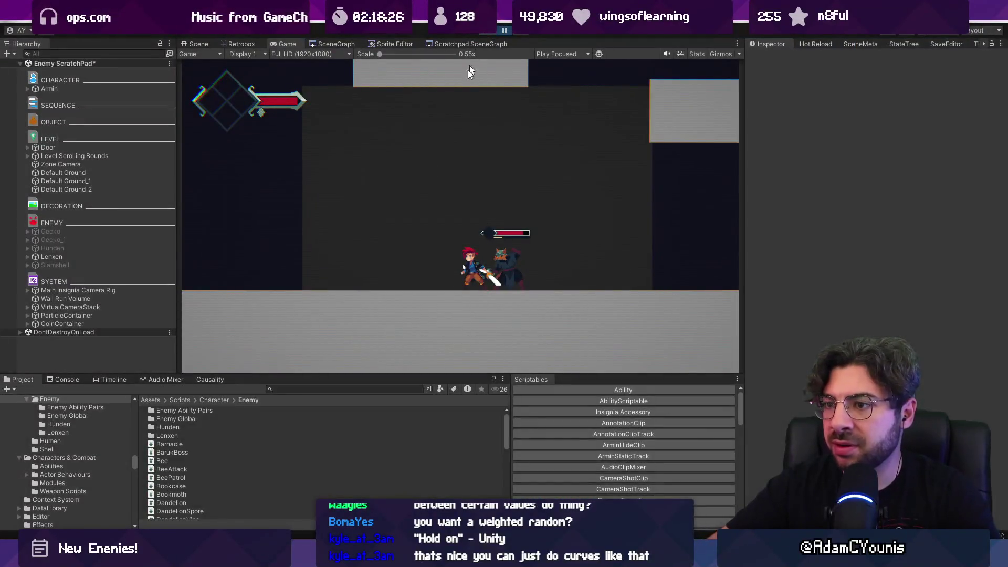
- Search the Project panel for 'thrust' and inspect the Armin Down Thrust sheet
left_click(307, 388)
type("thrust")
left_click(213, 426)
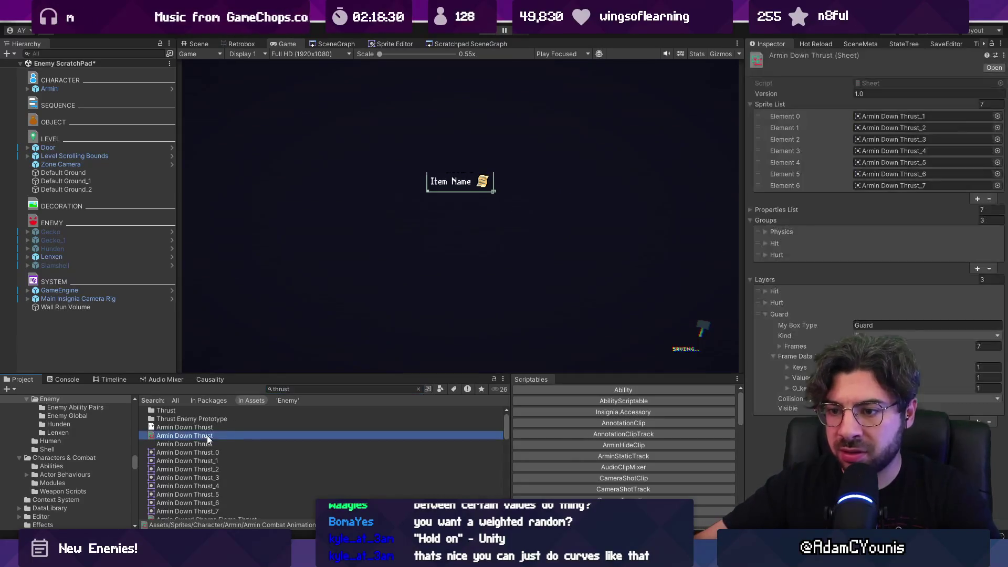
scroll(206, 436, "down", 5)
- Search again, select the Lenxen-thrust sprite sheet and show it in the Retrobox animator
left_click(314, 388)
type("lenxen ")
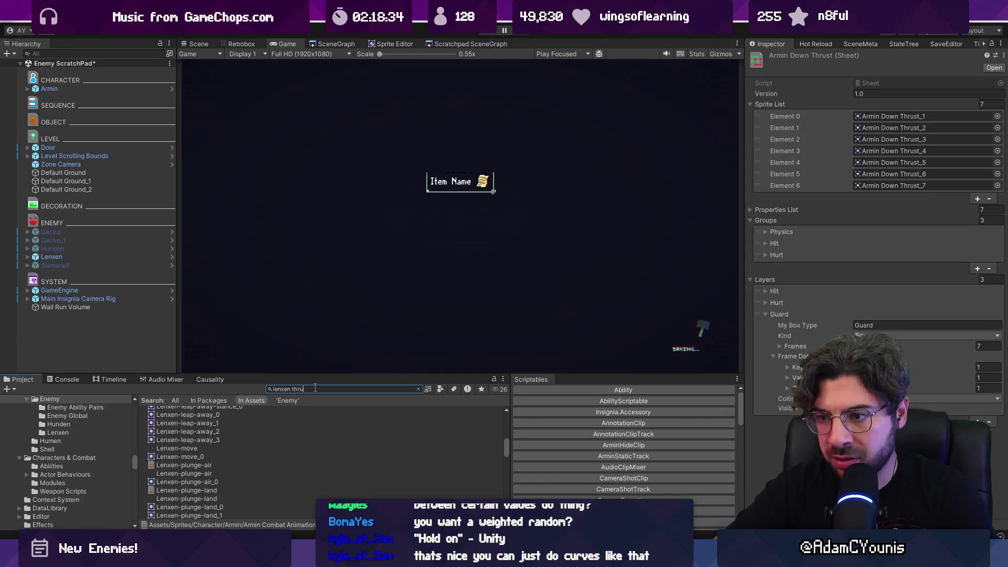
type("st")
left_click(240, 418)
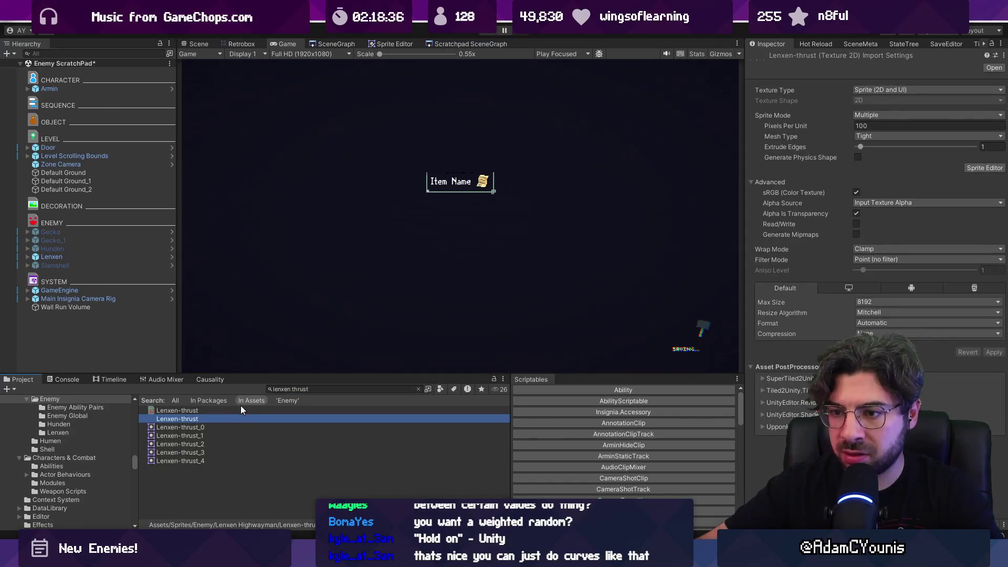
left_click(242, 411)
left_click(332, 42)
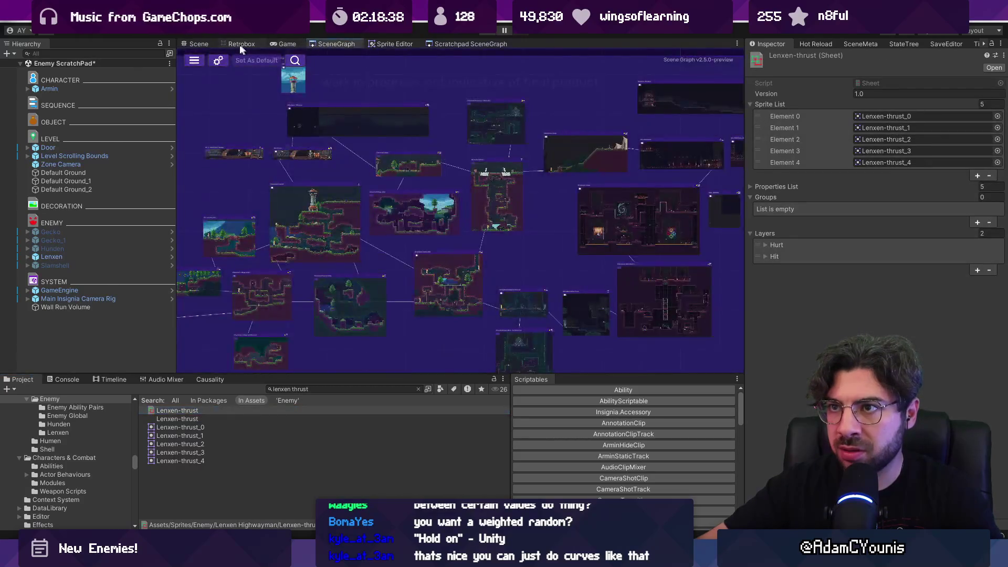
left_click(239, 44)
key("alt+Tab")
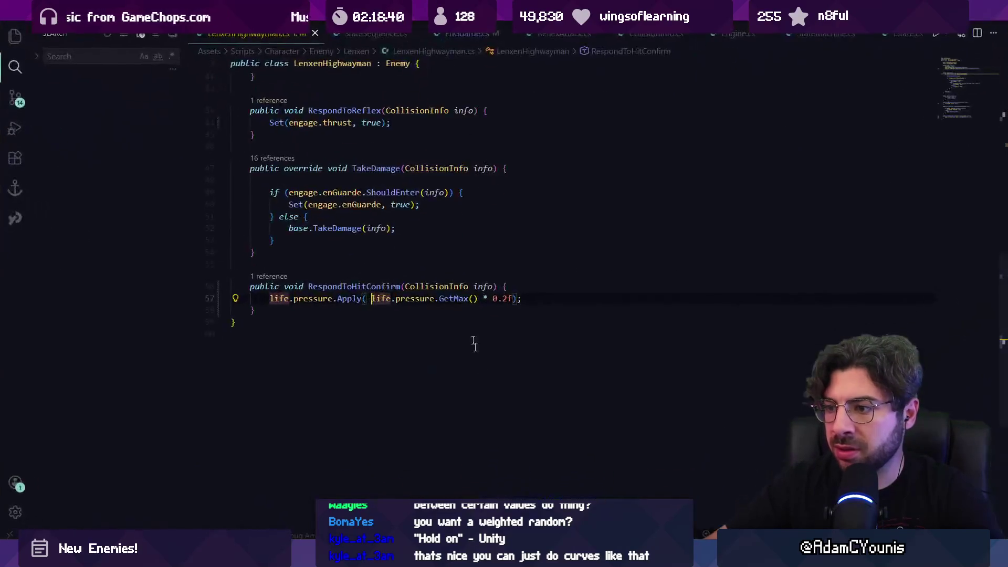
- Inspect EnGuarde.ShouldEnter's notPoiseBroken and isStanding conditions from the TakeDamage override
left_click(381, 278)
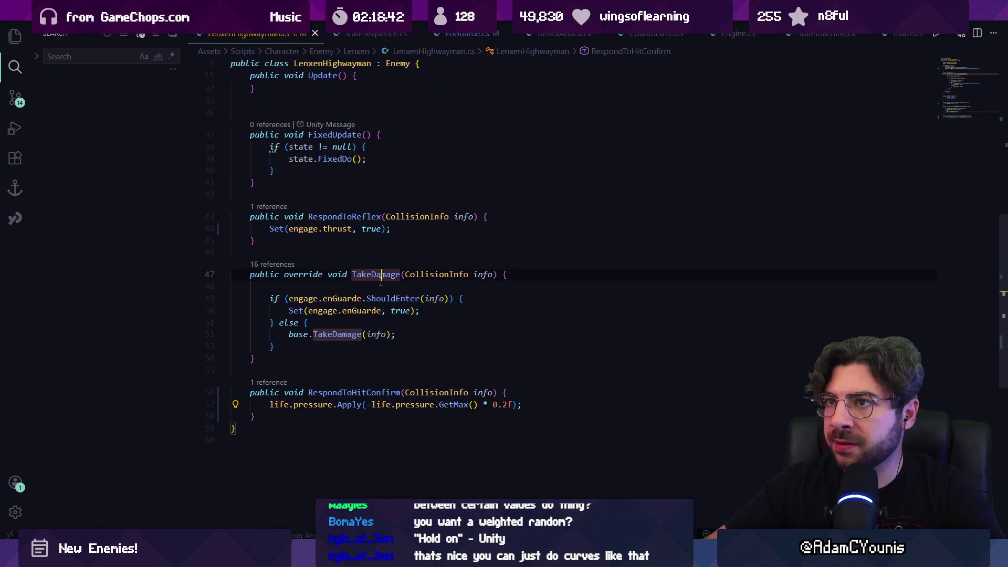
left_click(393, 298, "ctrl")
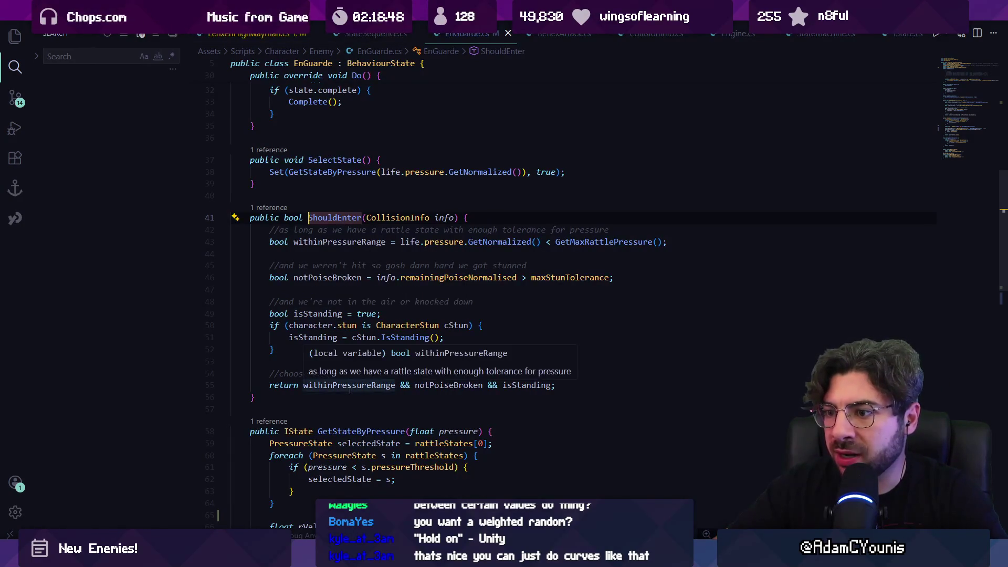
left_click(448, 385)
left_click(517, 385)
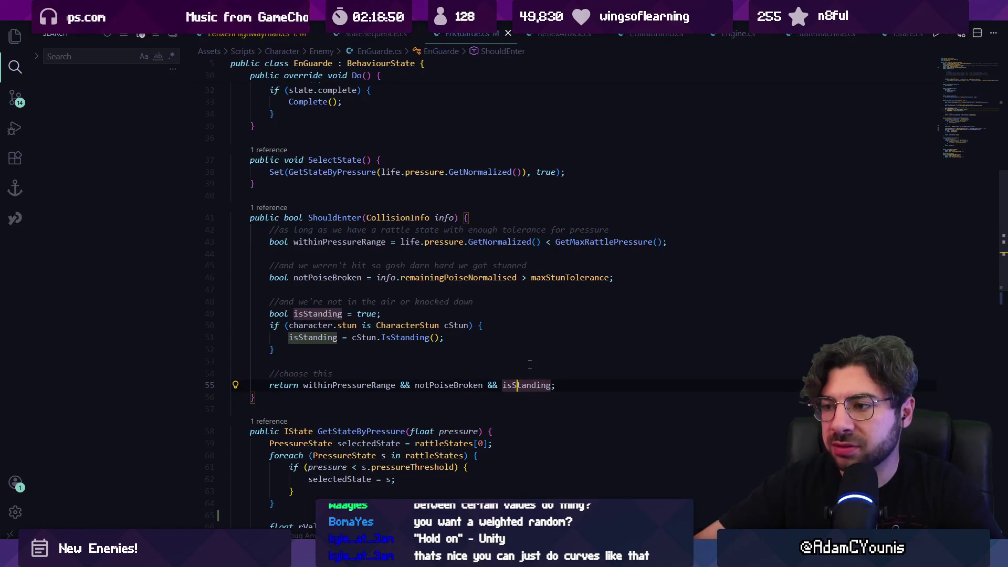
key("alt+Left")
key("alt+Left")
key("alt+Left")
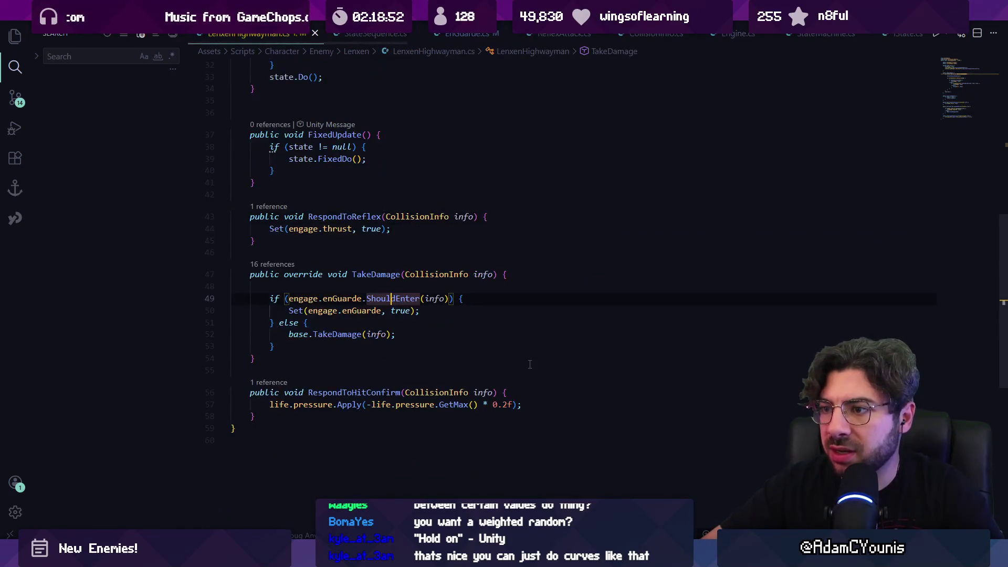
- Look through Character's base TakeDamage and Stun's TakeDamage, then return to LenxenHighwayman's TakeDamage
left_click(347, 330, "ctrl")
key("ctrl+p")
type("stun?.TakeDamage(info);")
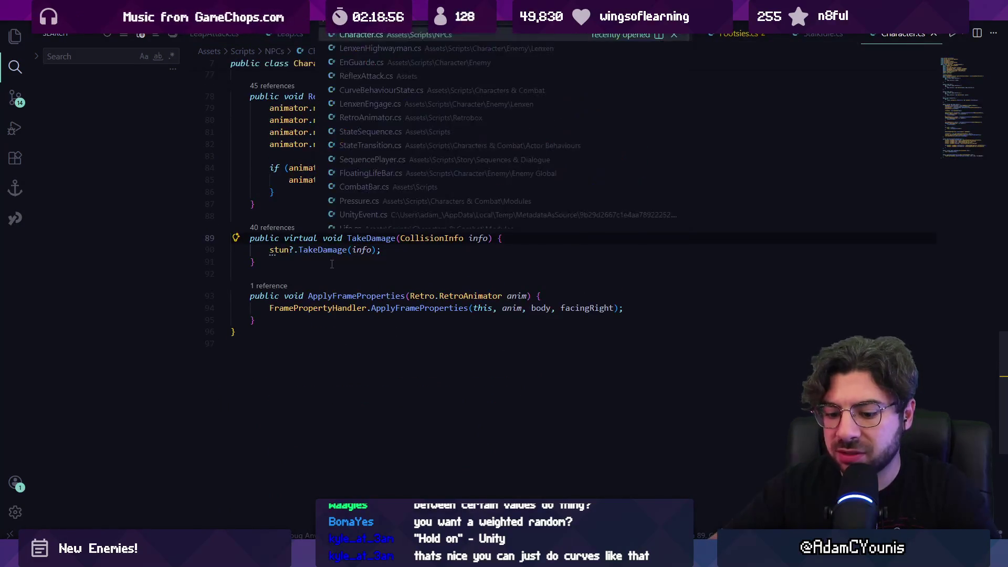
key("Return")
key("ctrl+f")
type("takedamage")
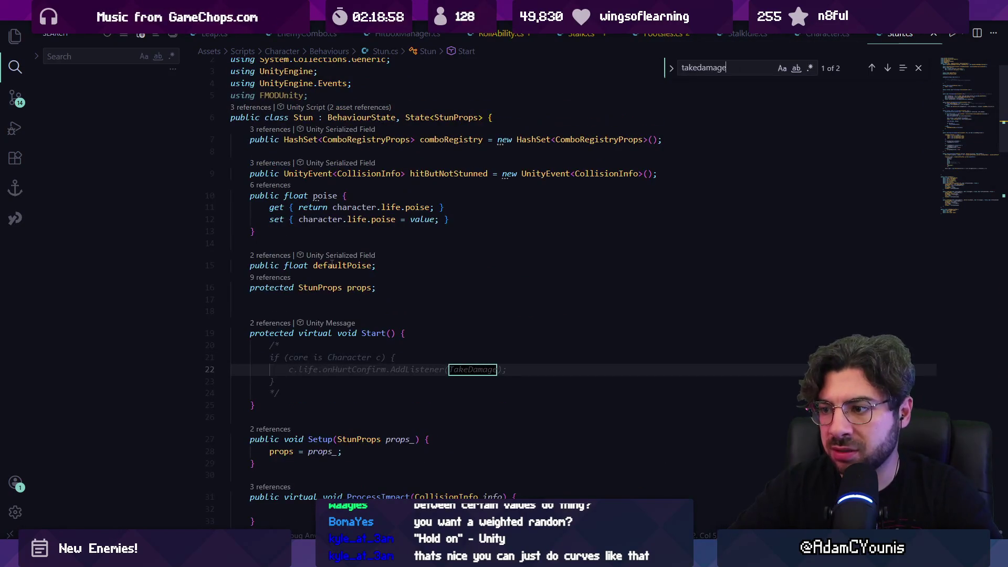
key("Return")
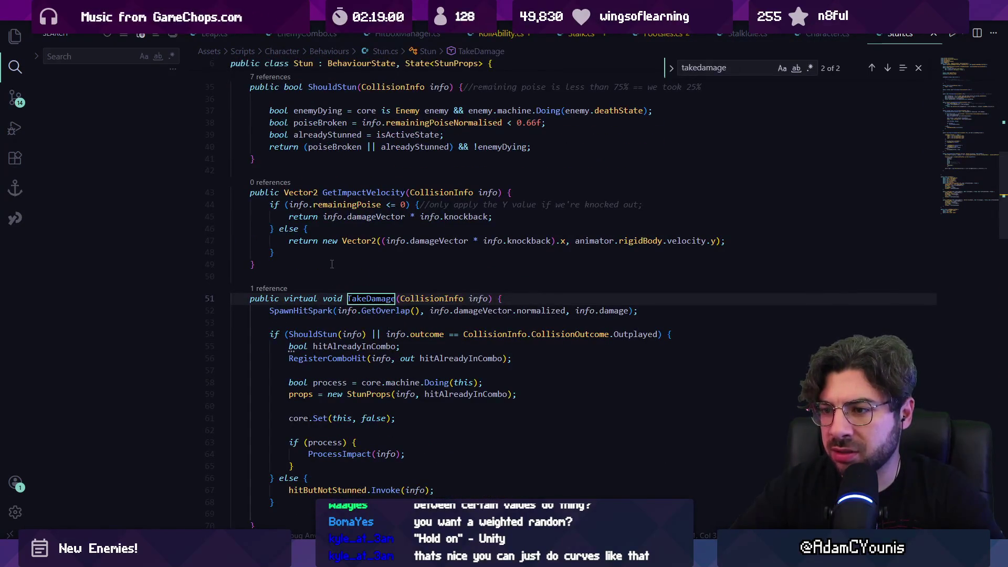
key("alt+Left")
key("alt+Left")
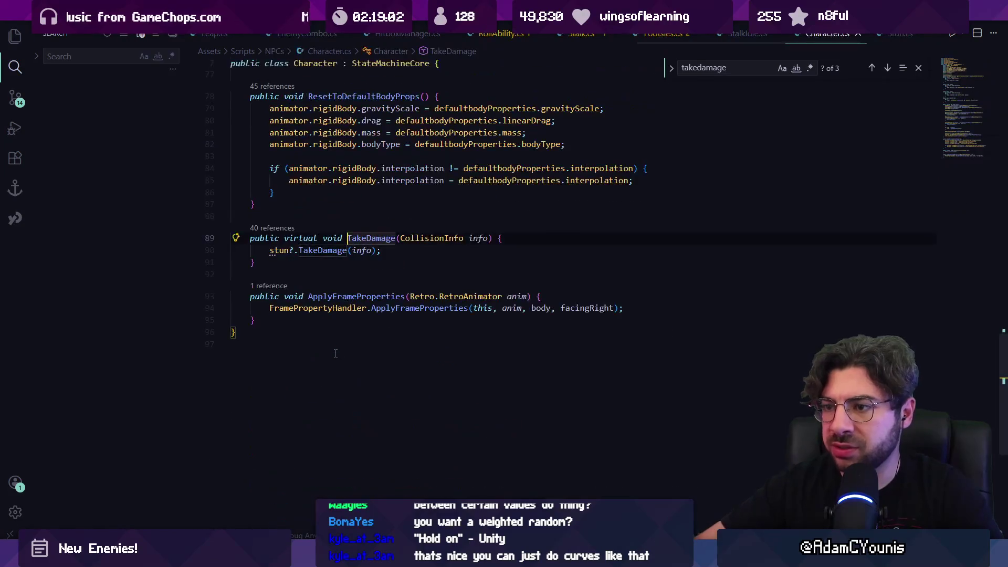
key("alt+Tab")
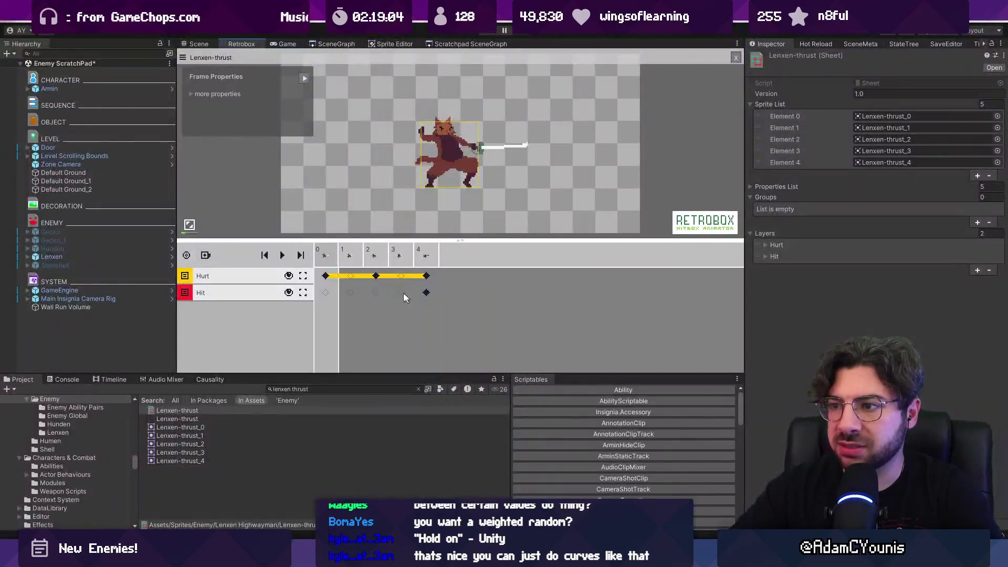
- Add a poise property to the Lenxen-thrust Hurt hitboxes on frames 0, 2 and 4, then save the scene
left_click(334, 279)
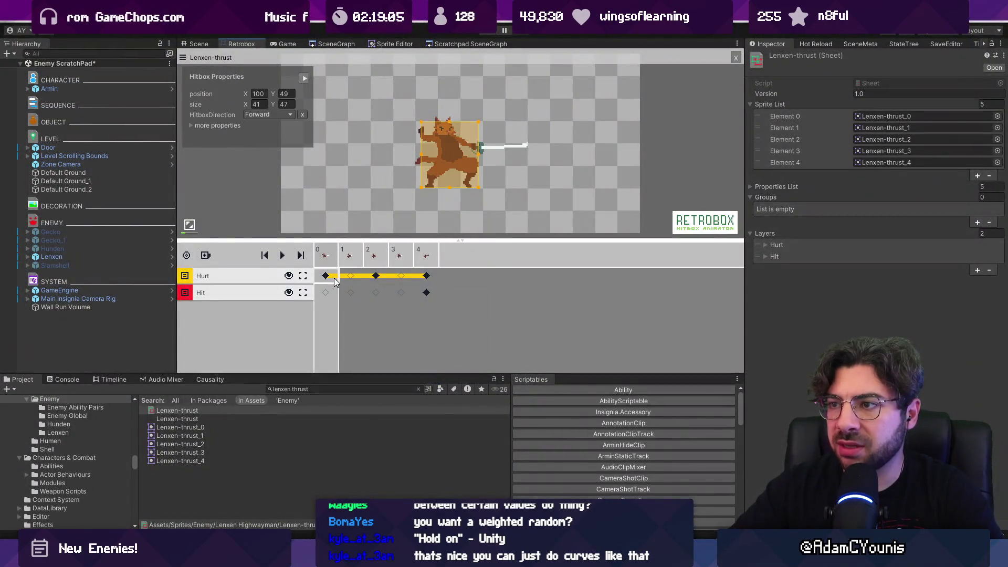
left_click(378, 280)
left_click(427, 279)
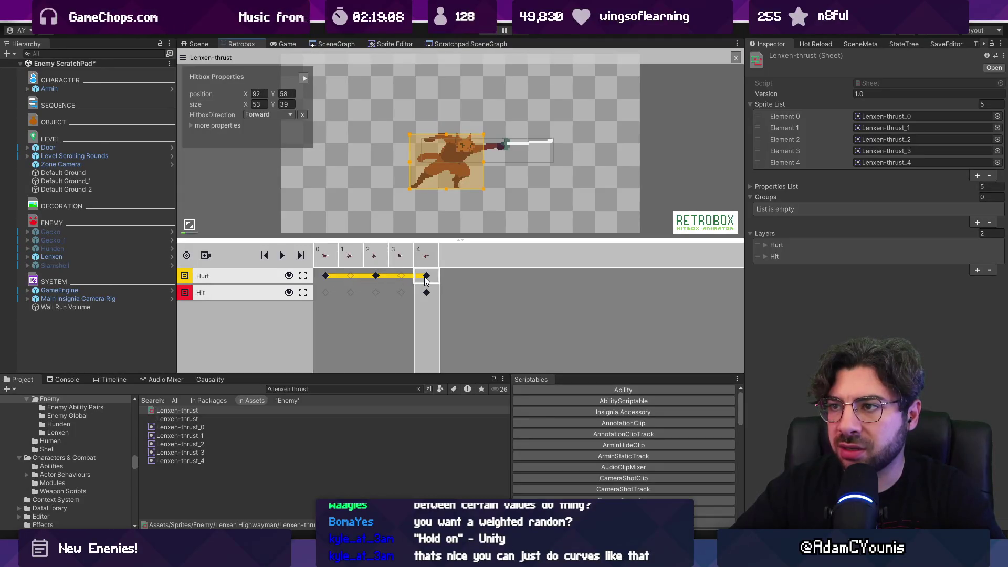
left_click(206, 126)
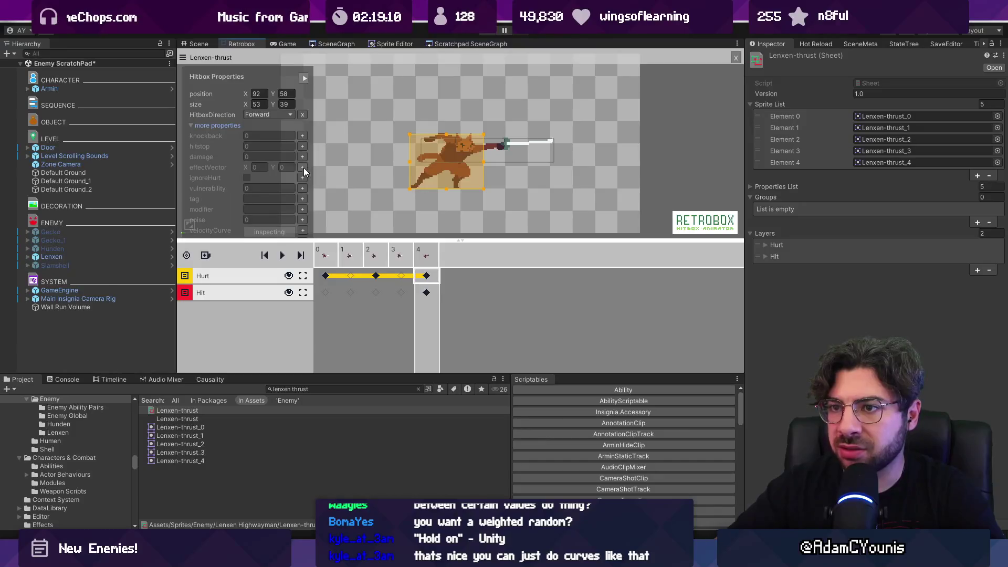
left_click(302, 219)
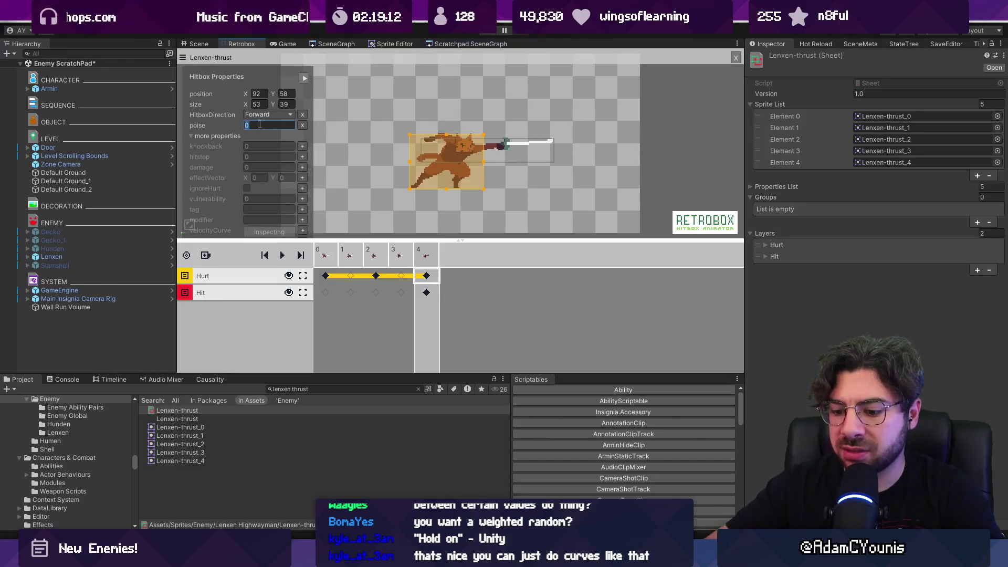
type("5")
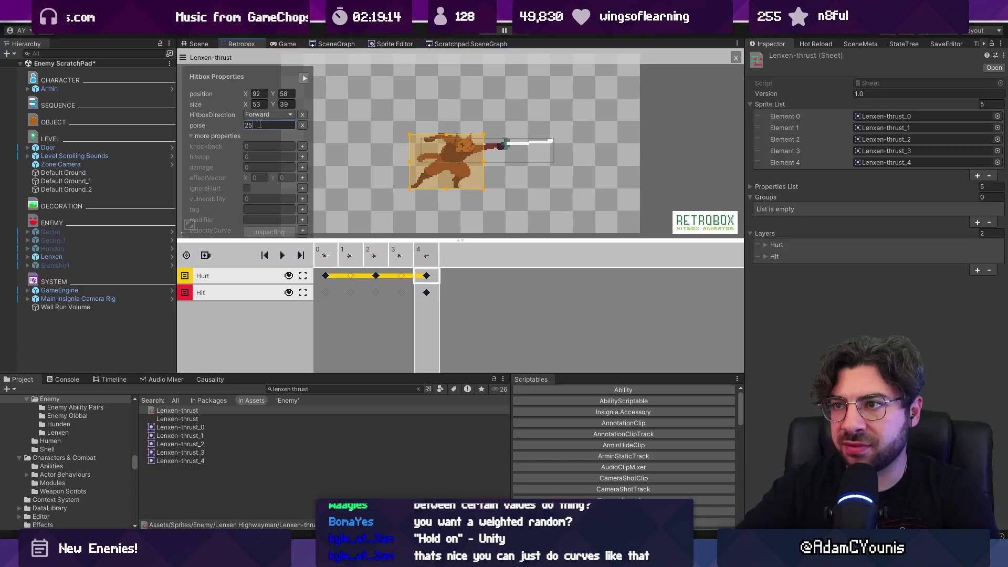
key("ctrl+s")
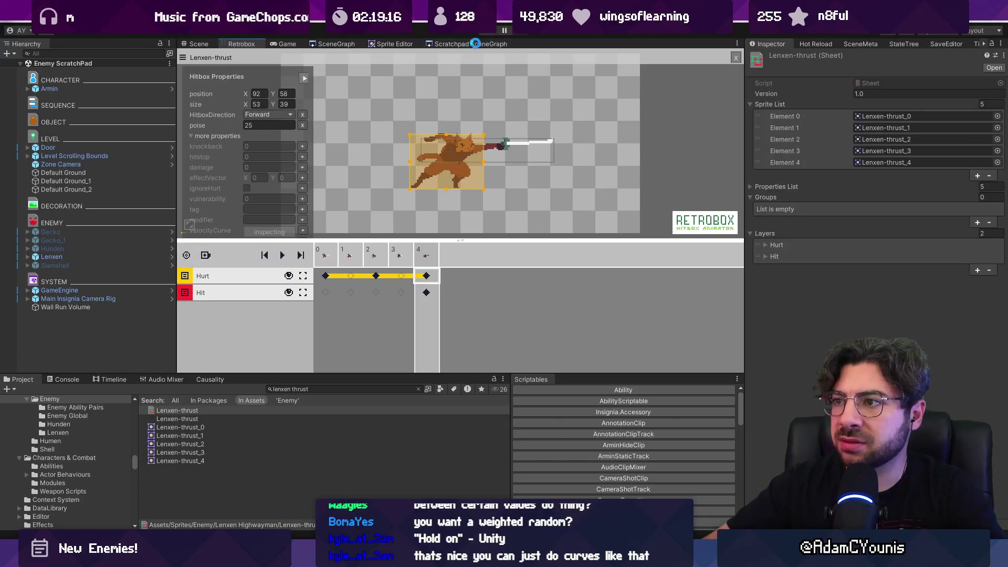
- Start and pause a play test, then set the frame 0 Hurt hitbox's poise to 25
left_click(490, 32)
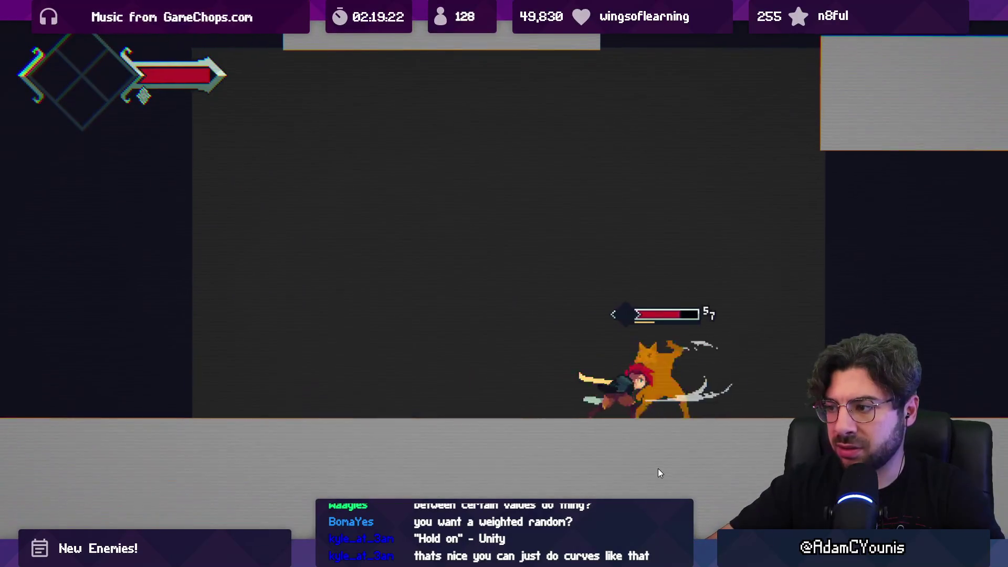
key("ctrl+shift+p")
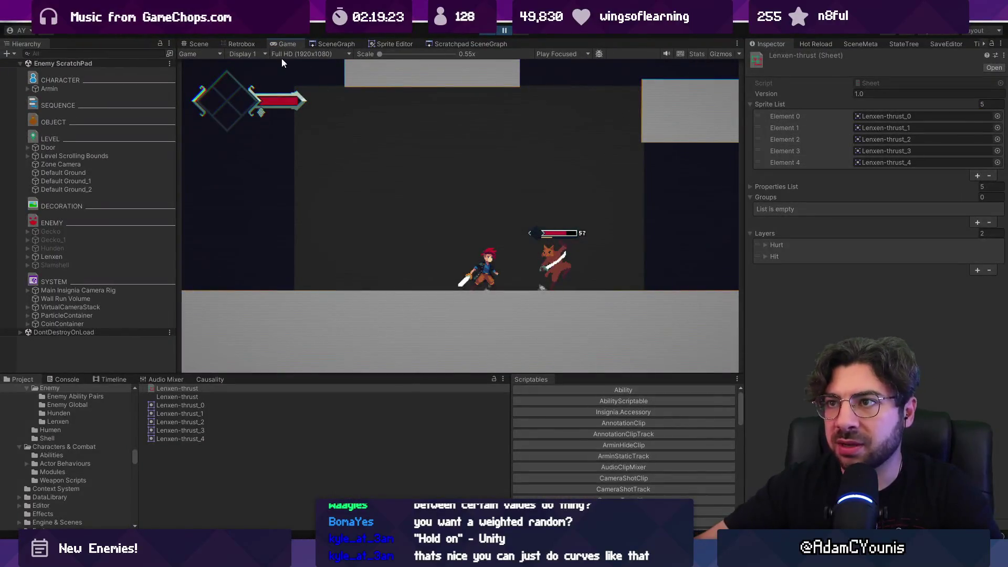
left_click(244, 43)
left_click(325, 276)
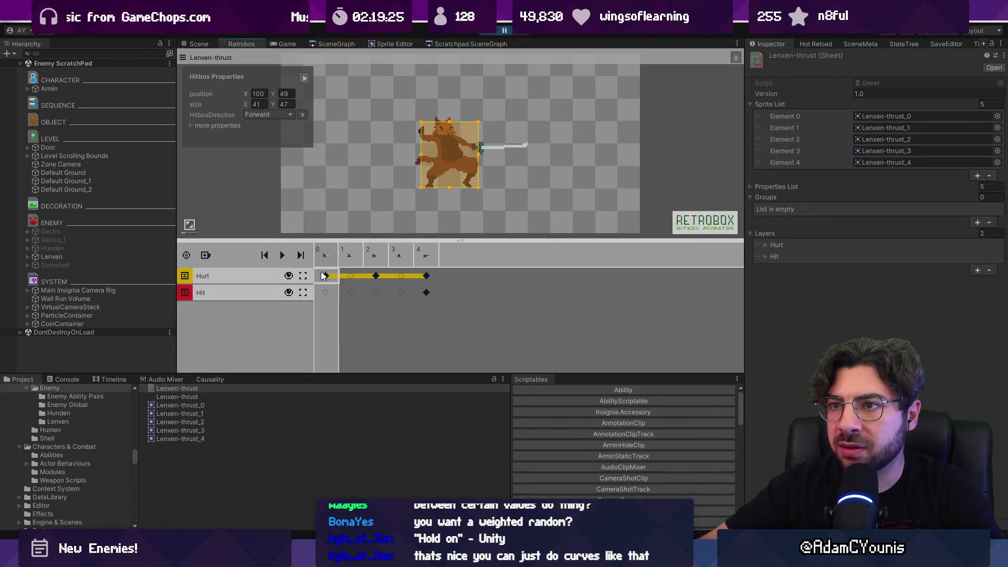
left_click(426, 275)
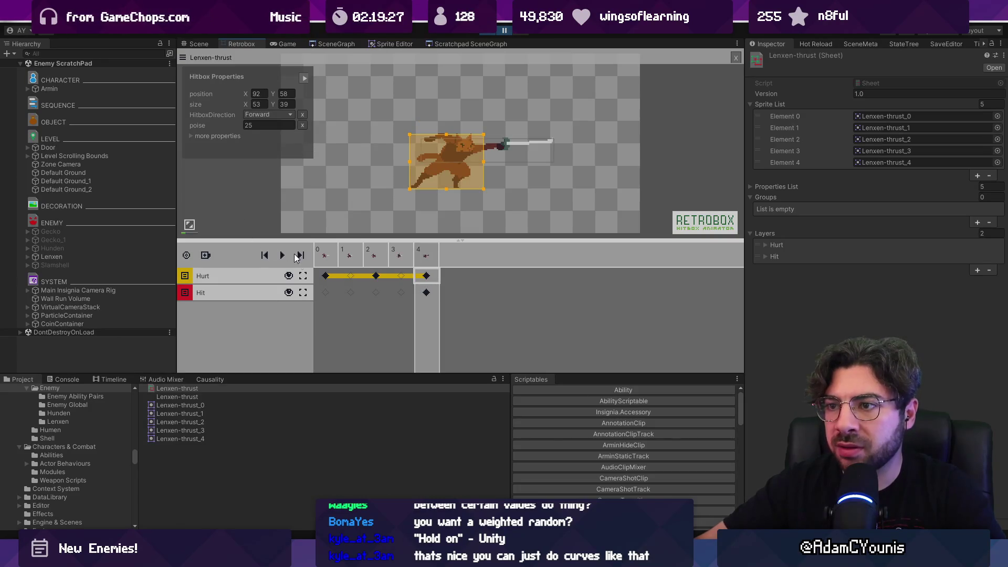
left_click(322, 258)
left_click(191, 126)
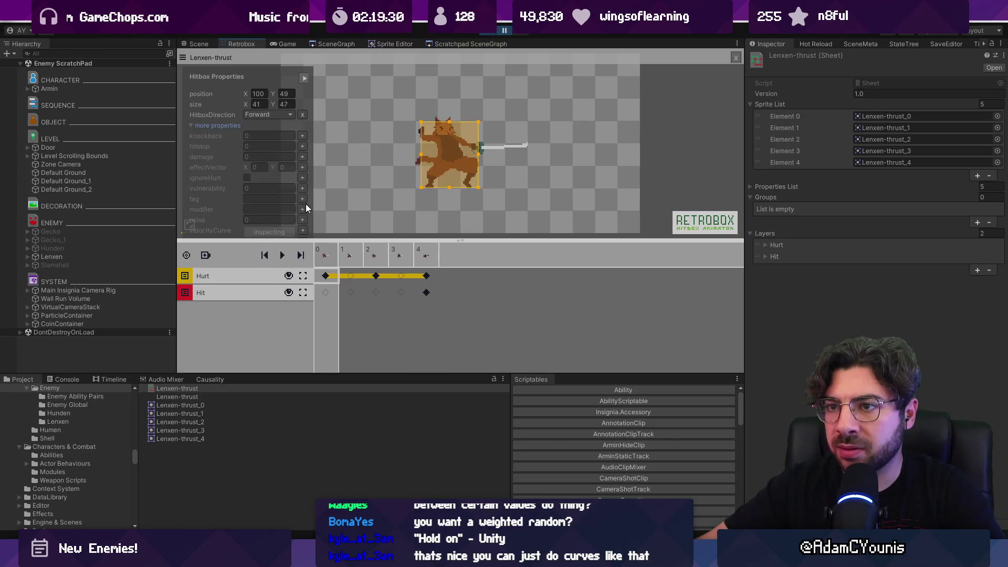
left_click(373, 273)
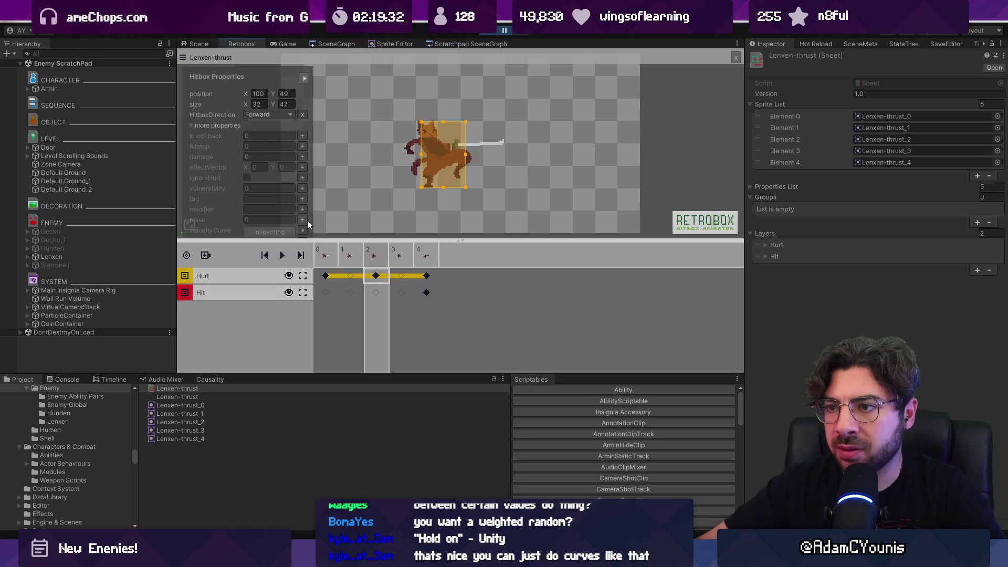
left_click(306, 219)
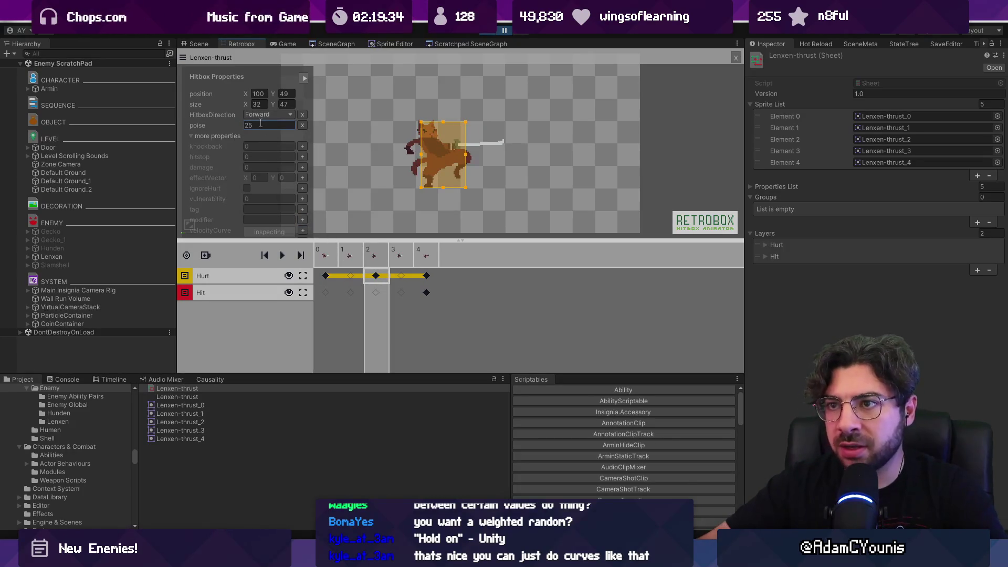
left_click(325, 276)
type("25")
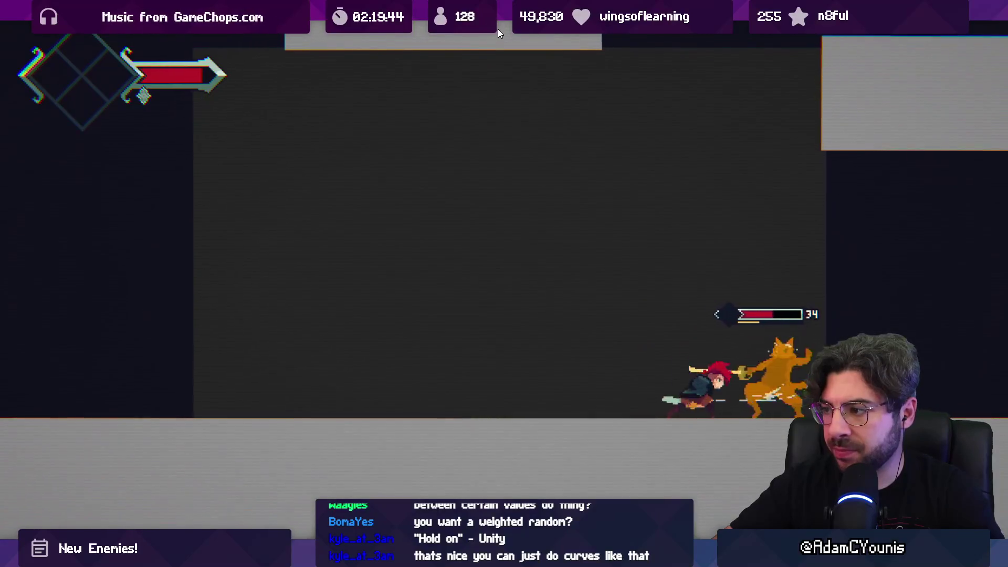
- Pause and stop the play test, then return to the Lenxen-thrust animator
left_click(498, 30)
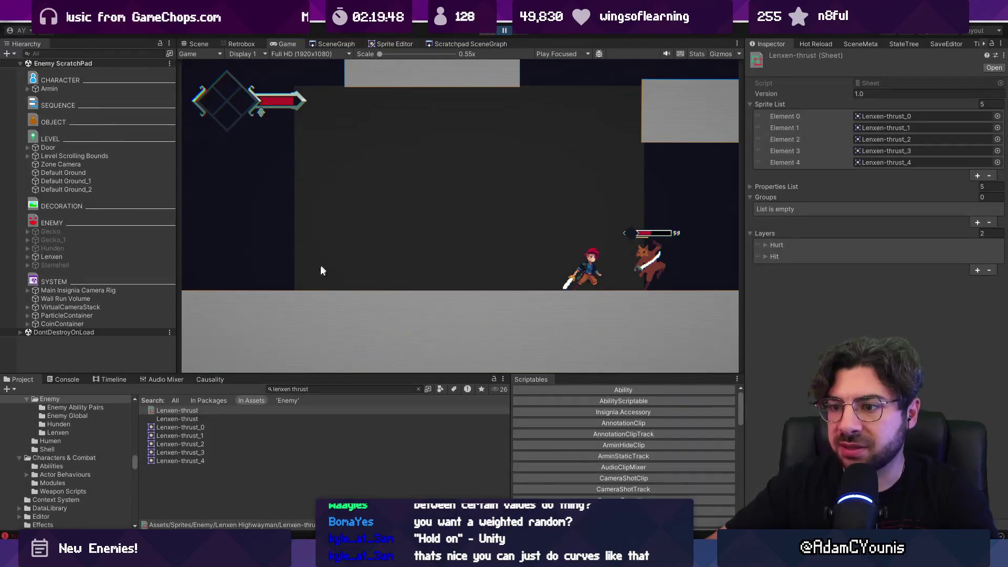
left_click(216, 411)
left_click(242, 43)
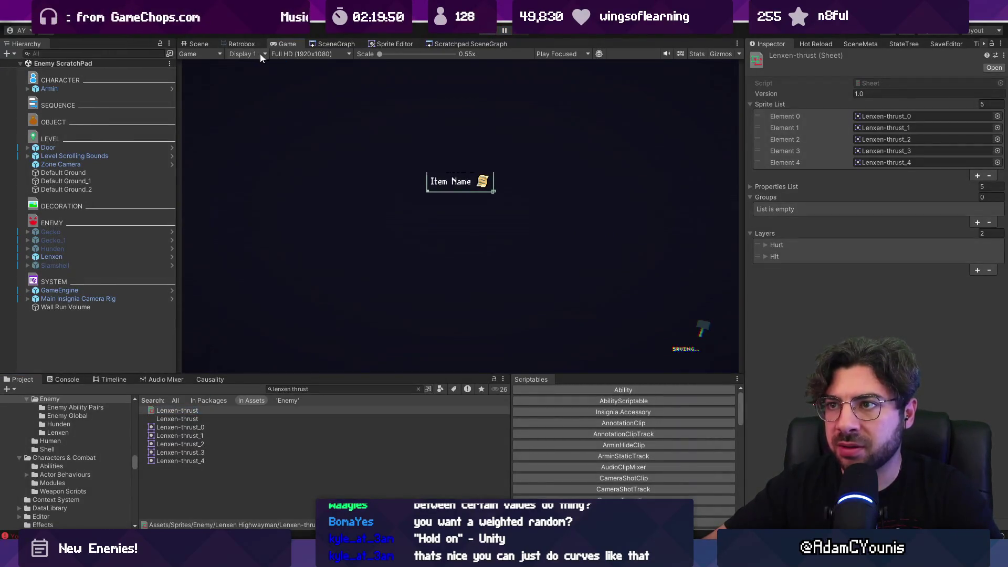
- Review the Hurt hitboxes on frames 0, 2 and 4 and show the empty console
left_click(326, 276)
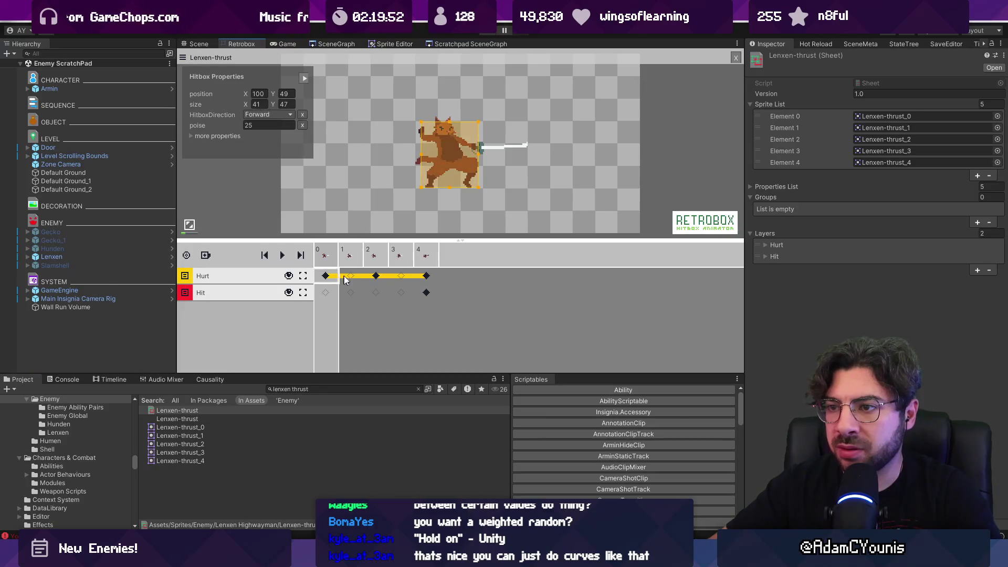
left_click(368, 278)
left_click(426, 276)
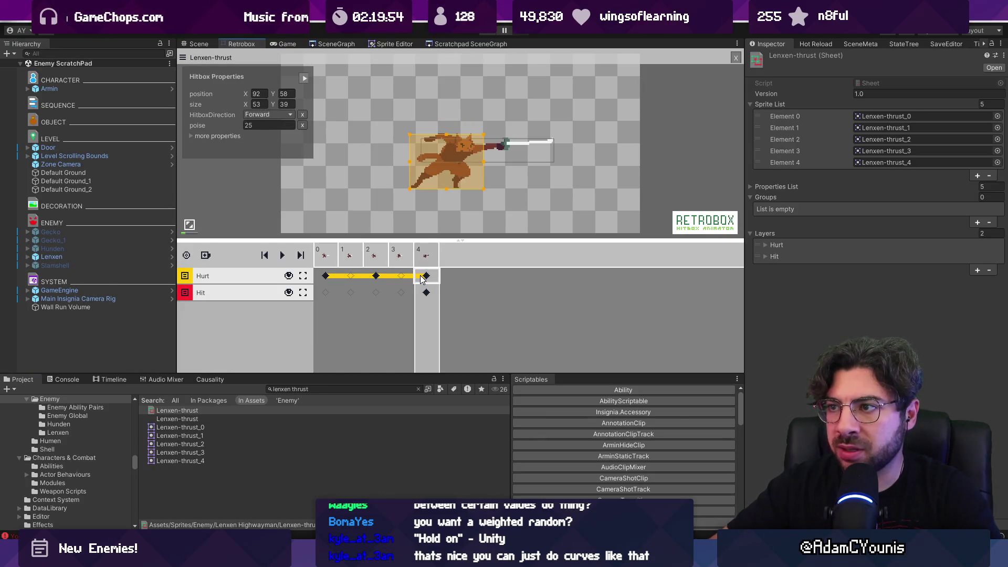
left_click(325, 276)
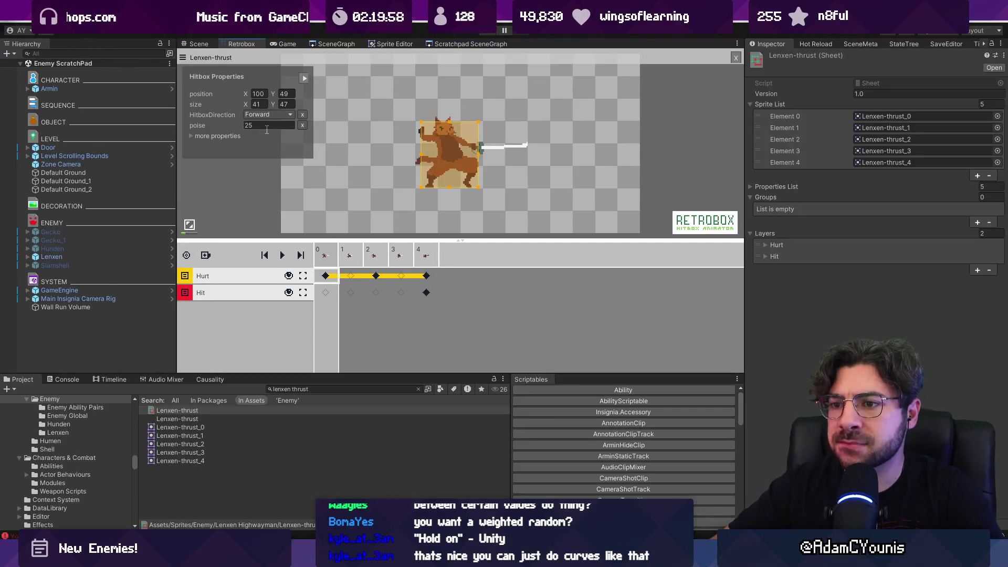
left_click(346, 324)
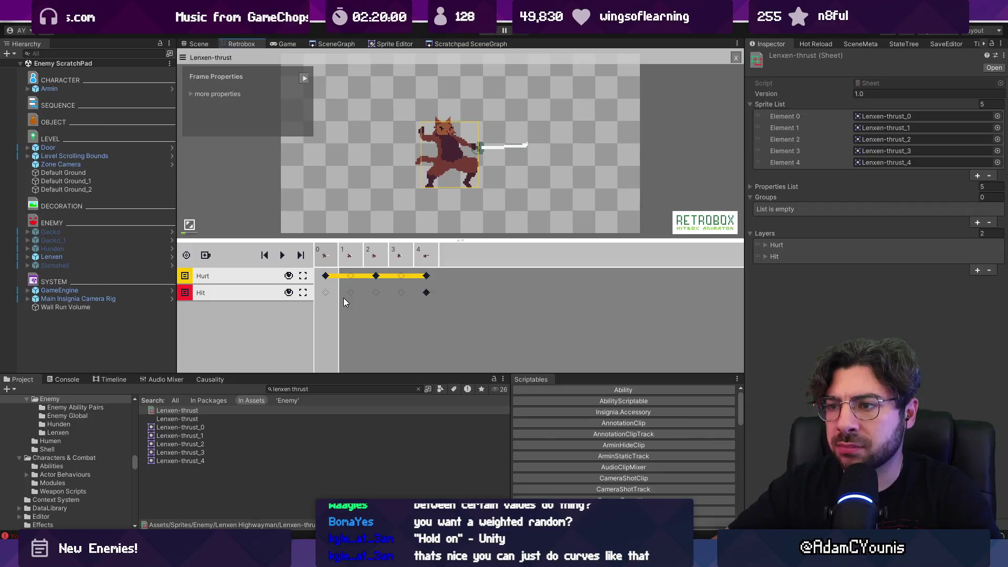
left_click(63, 379)
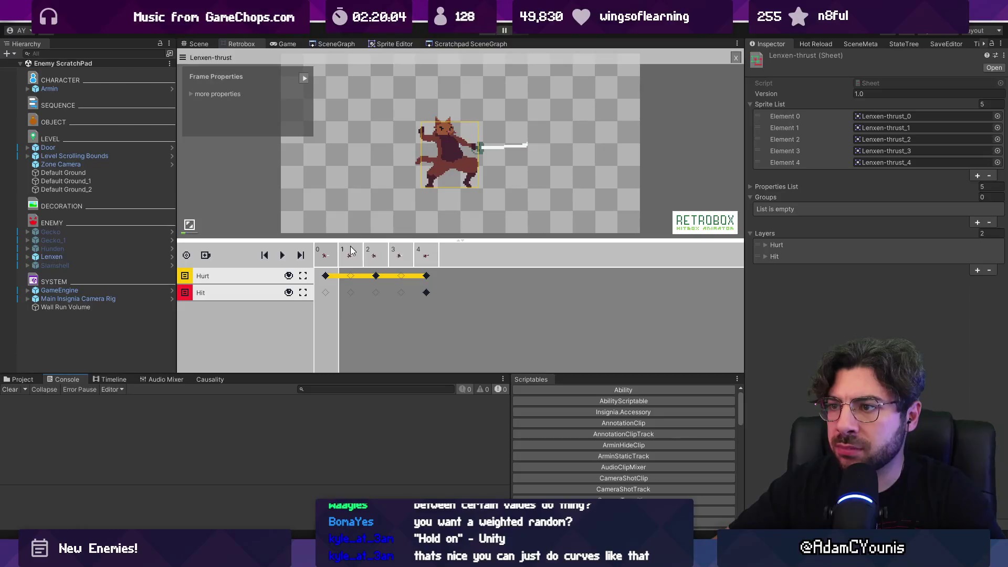
left_click(326, 276)
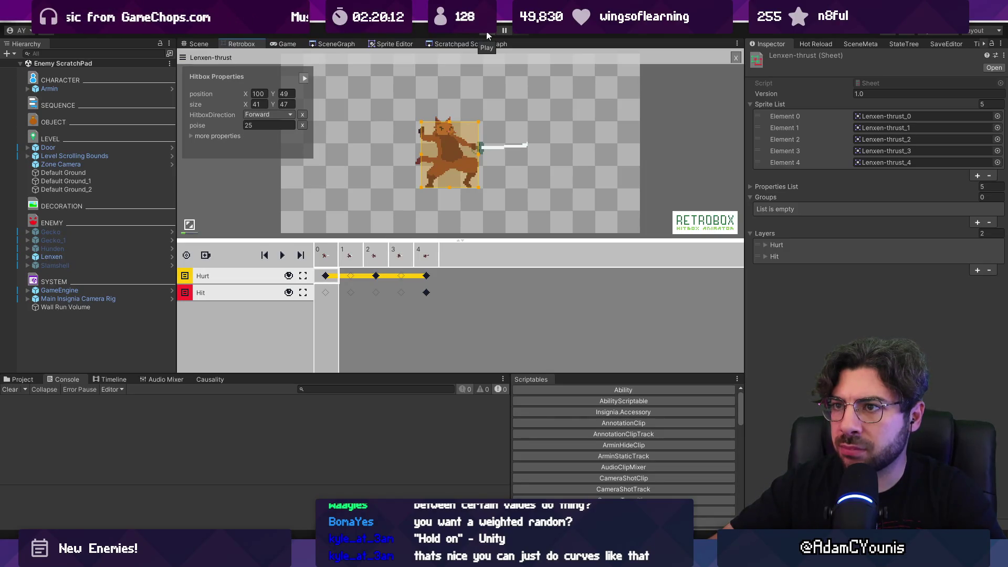
- Select Lenxen and expand its Life component, showing Health 100 and Base Health 200
left_click(106, 257)
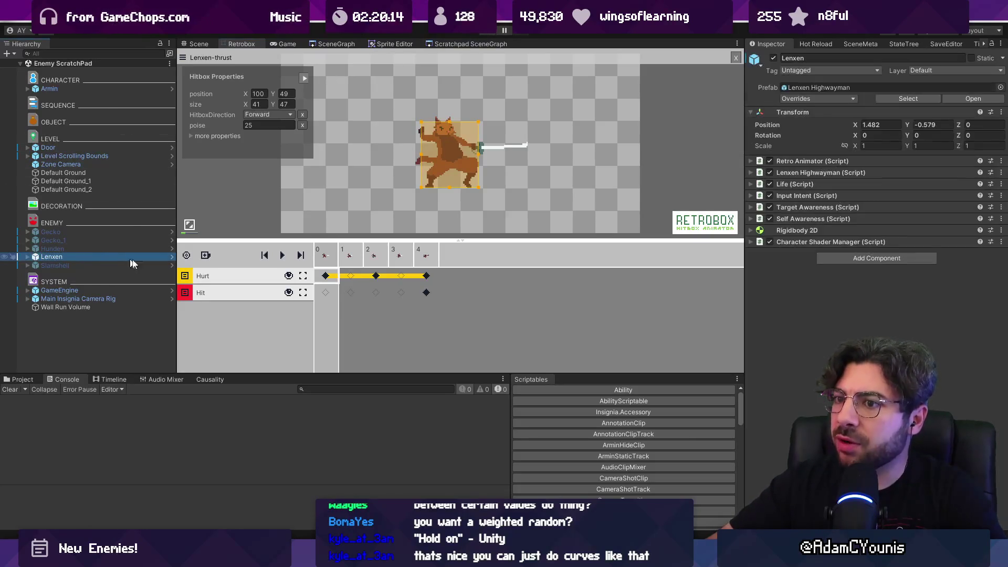
left_click(808, 184)
scroll(825, 307, "down", 2)
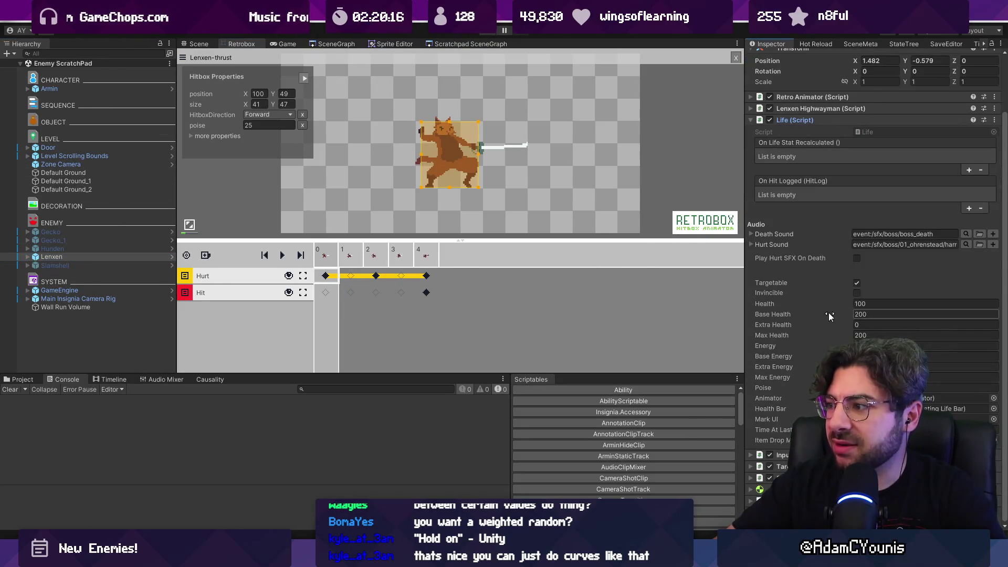
left_click(352, 277)
- Start a Unity play test, then bring up EnGuarde.cs at ShouldEnter in VS Code
left_click(327, 254)
key("alt+Tab")
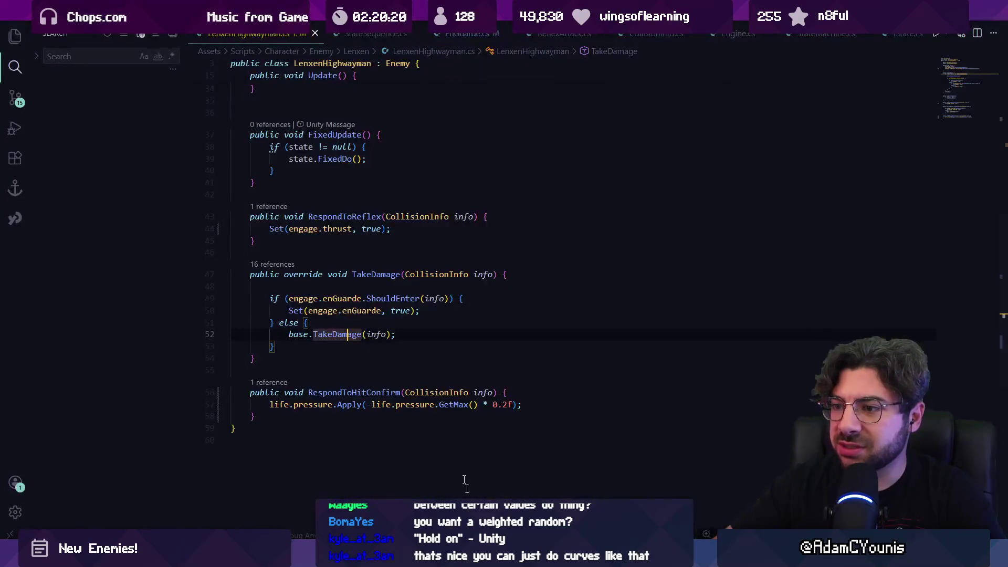
left_click(406, 336)
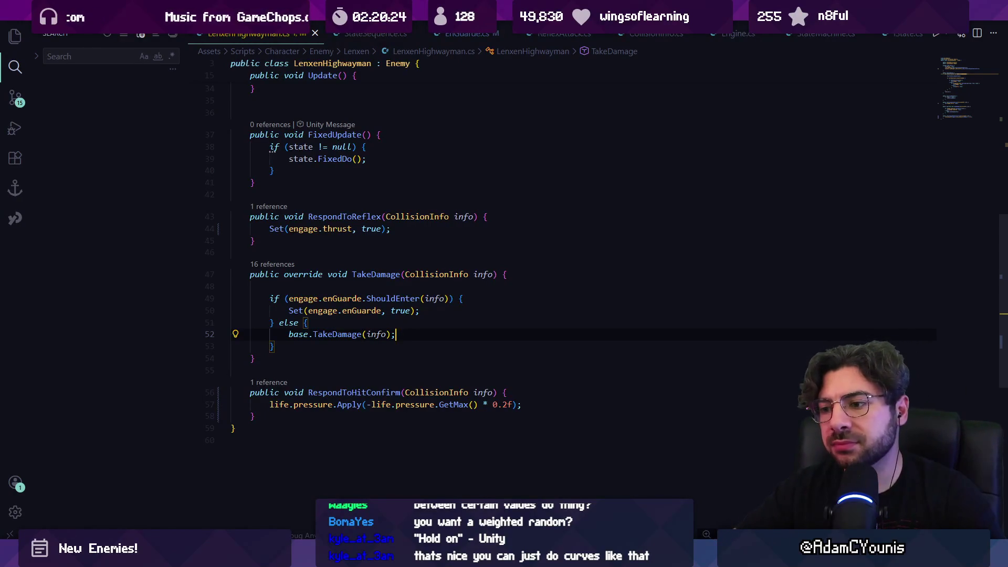
key("alt+Tab")
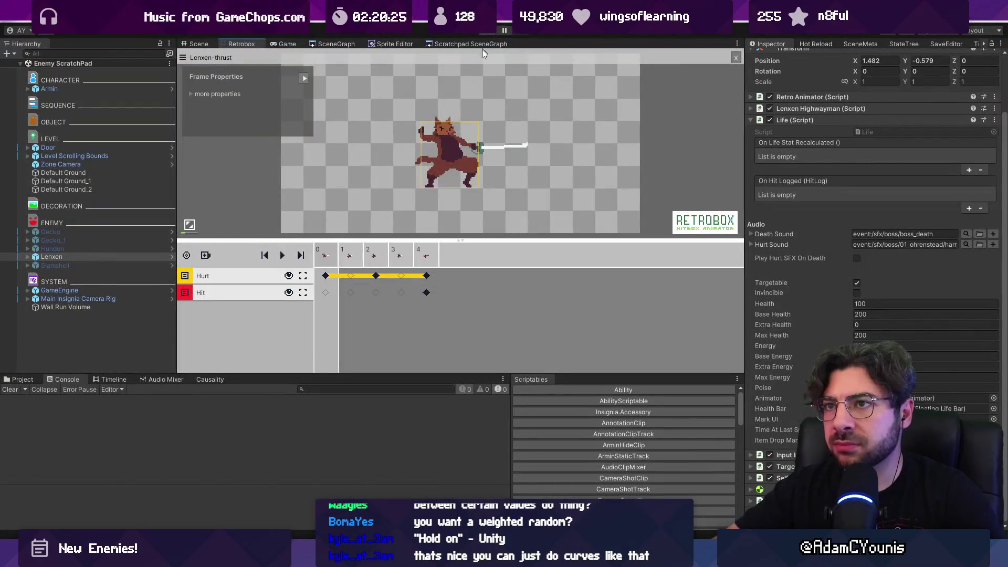
key("ctrl+p")
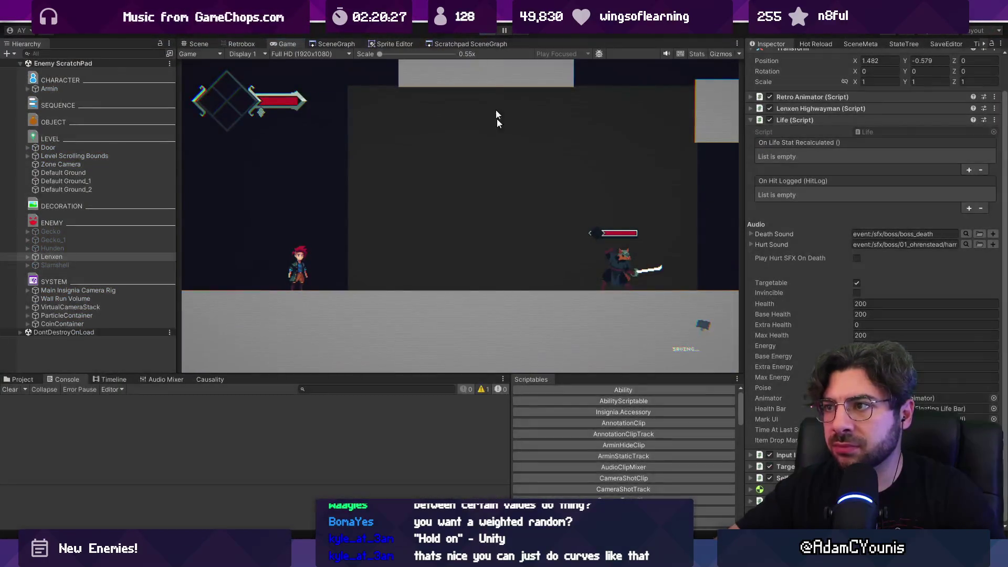
key("alt+Tab")
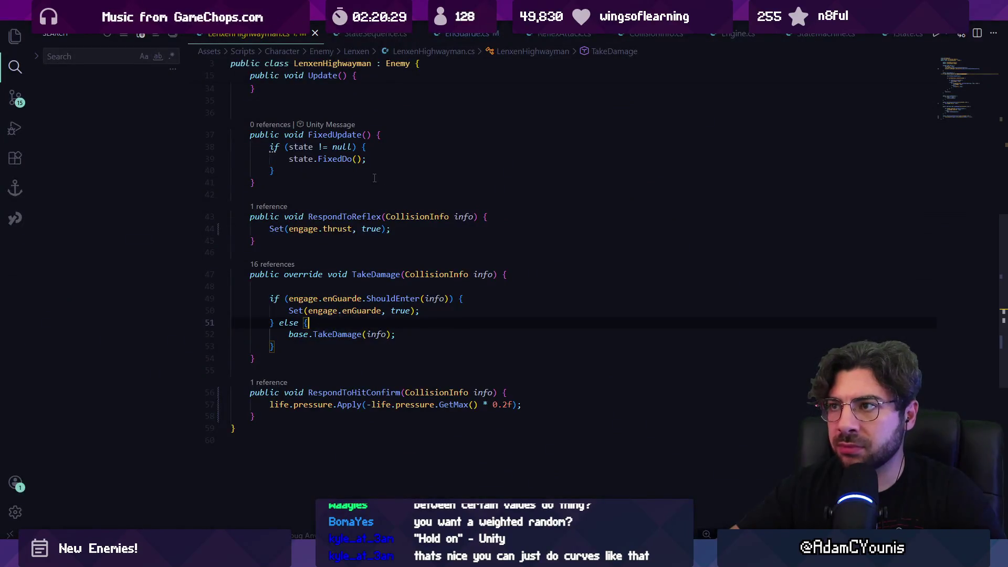
left_click(442, 41)
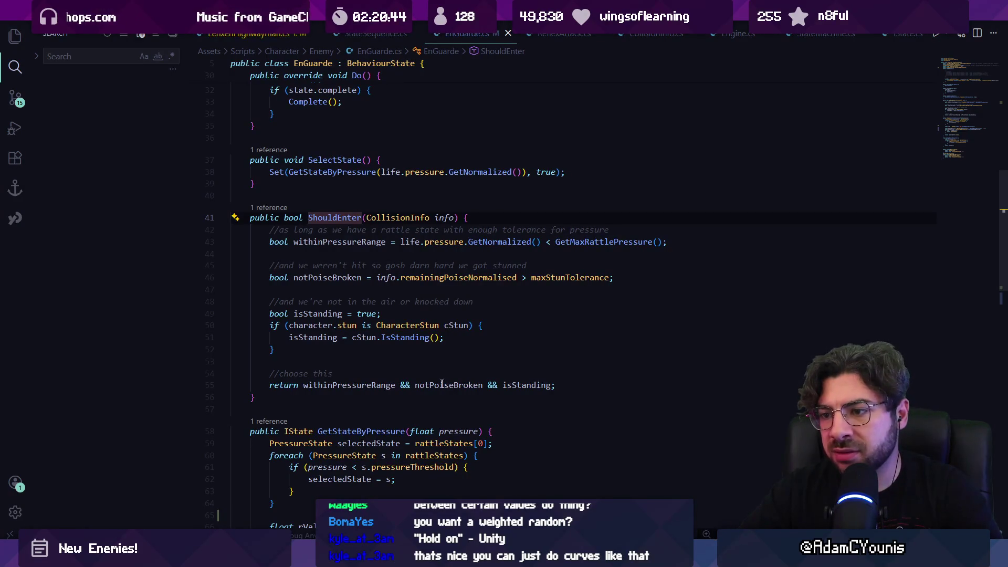
- Append '&& character.stun.ShouldStun()' to ShouldEnter's return statement on line 55
left_click(368, 386)
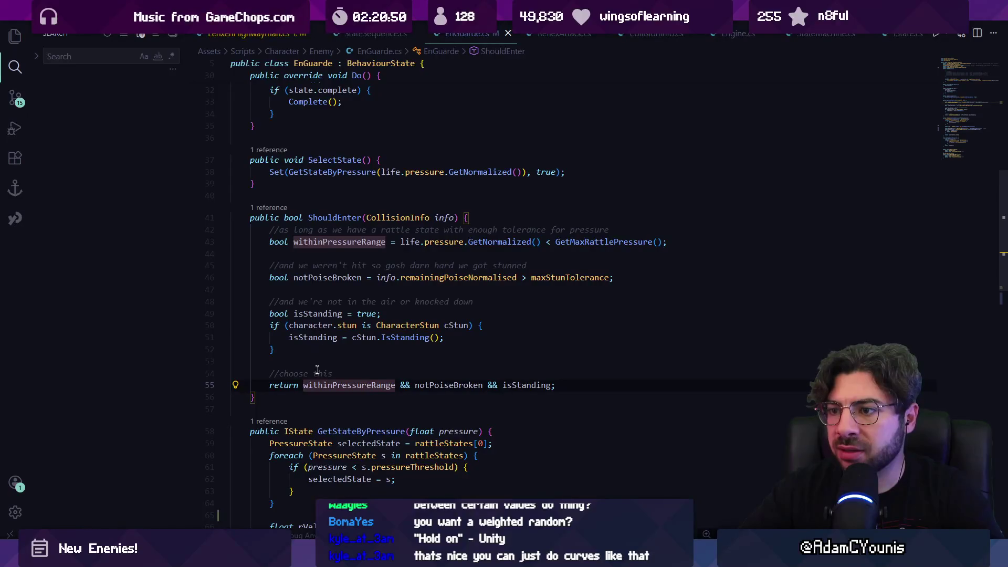
left_click(551, 386)
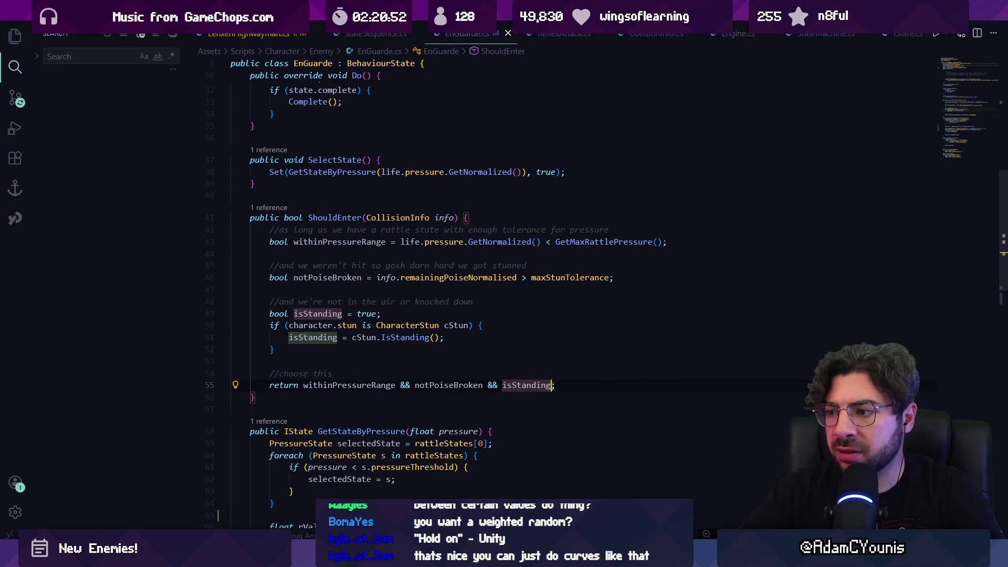
type("&& ")
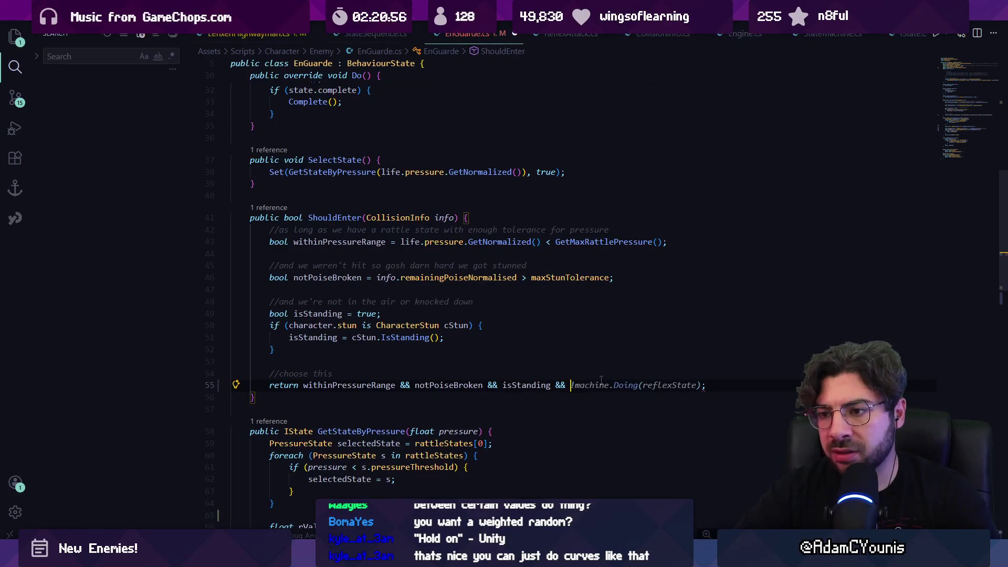
type("Stun.pos")
key("BackSpace")
key("BackSpace")
key("BackSpace")
type("core.sto.")
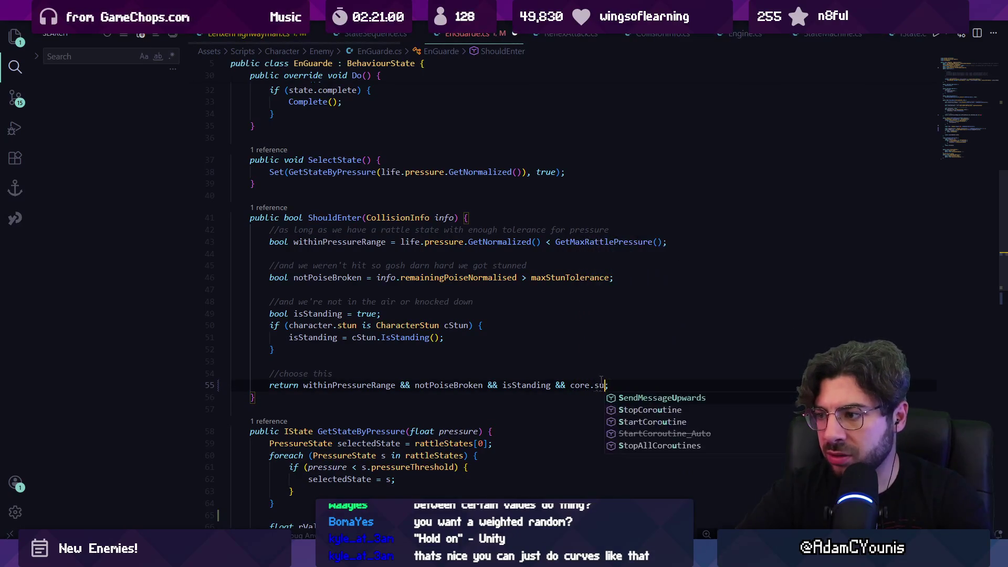
key("ctrl+BackSpace")
key("ctrl+BackSpace")
key("ctrl+BackSpace")
type("character.stun.Sho")
key("Tab")
type("()")
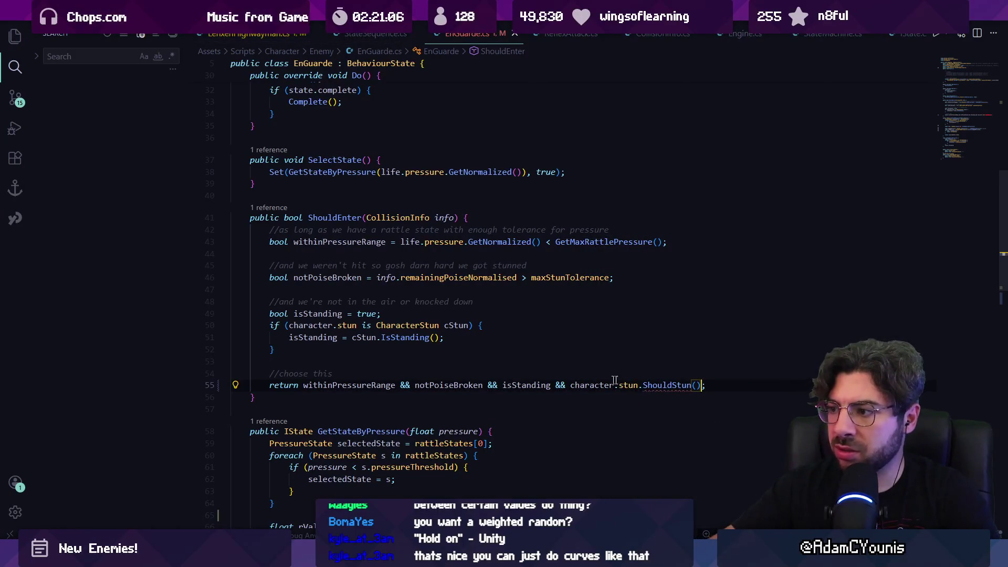
- Pass info as the ShouldStun argument and switch back to Unity
mouse_move(663, 394)
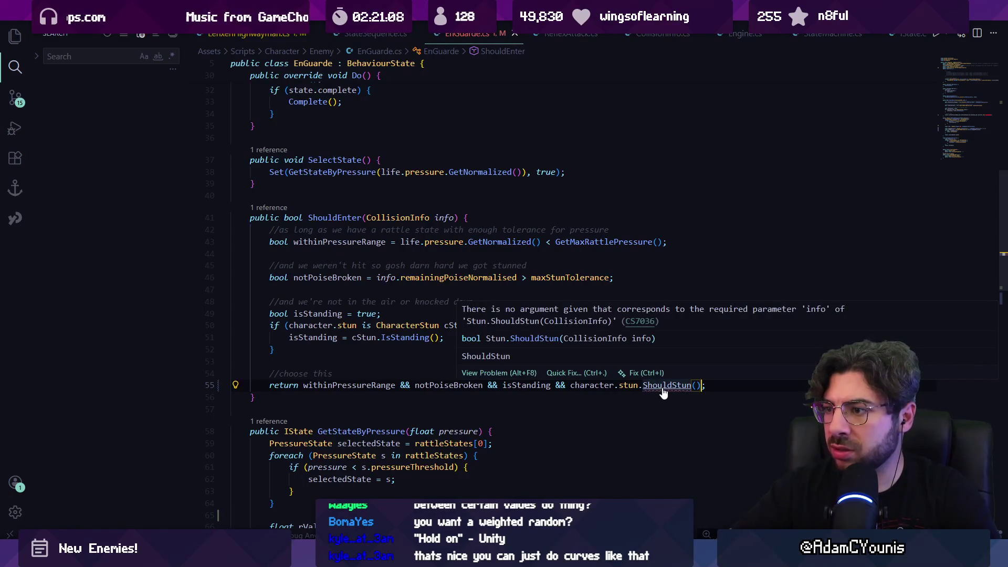
left_click(696, 386)
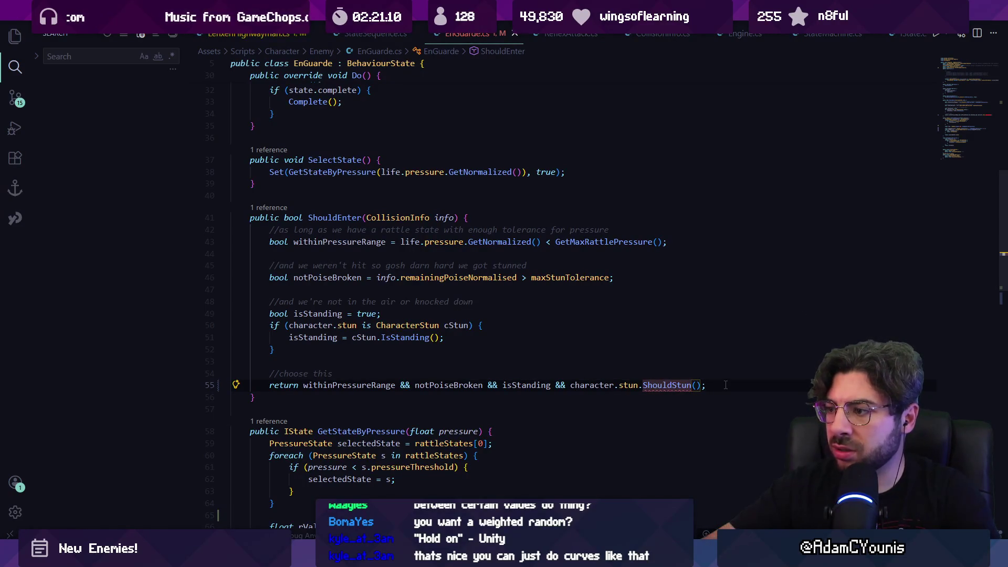
type("ind")
key("BackSpace")
type("fo")
key("Escape")
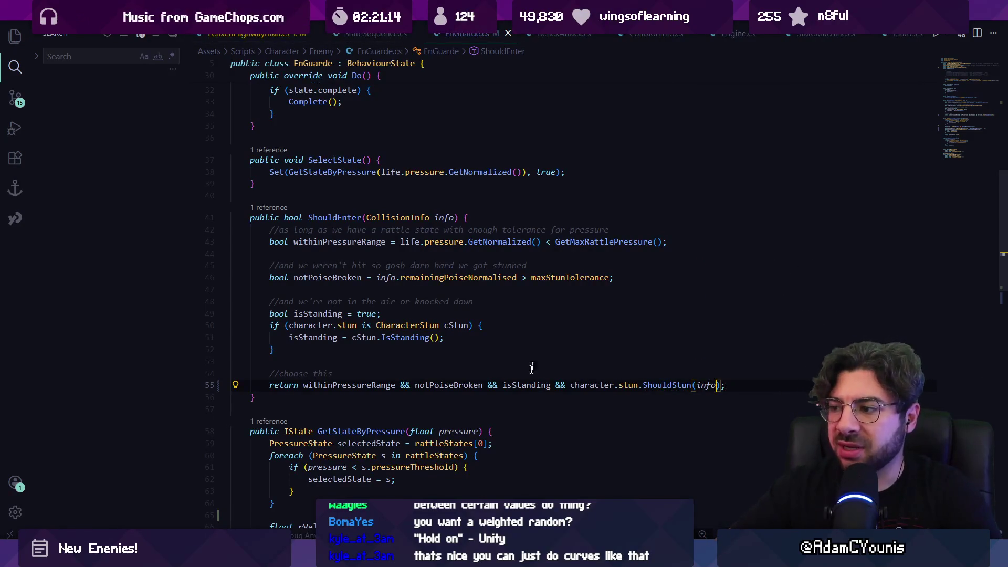
mouse_move(447, 556)
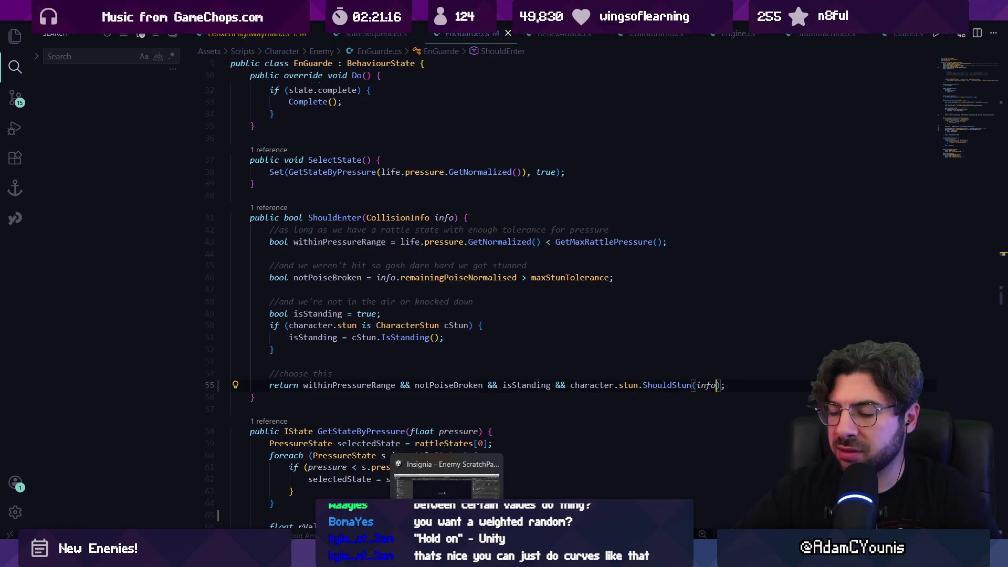
left_click(447, 556)
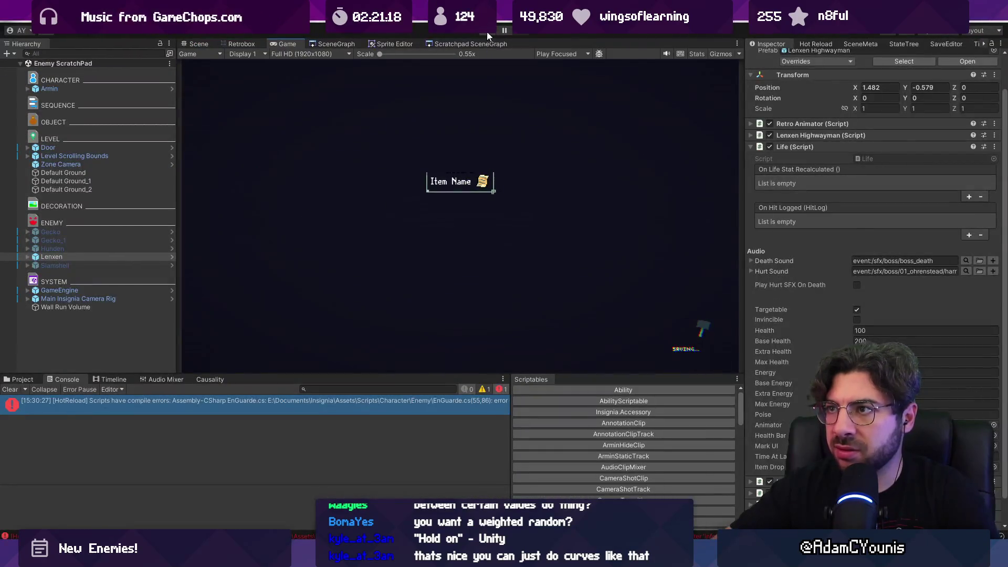
- Start play mode and slash at the highwayman until dying, then reload from the checkpoint
left_click(487, 31)
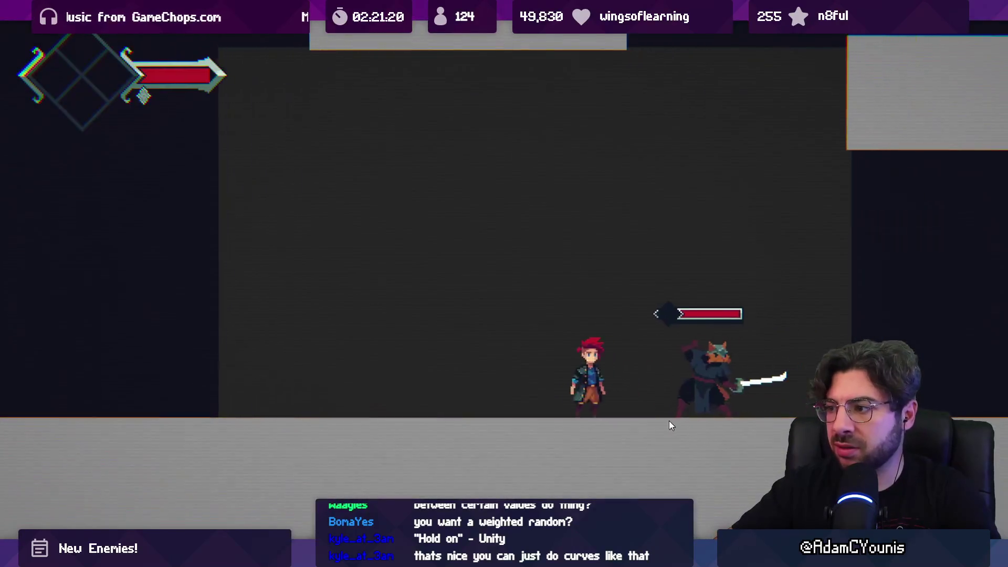
key("x")
key("Left")
key("x")
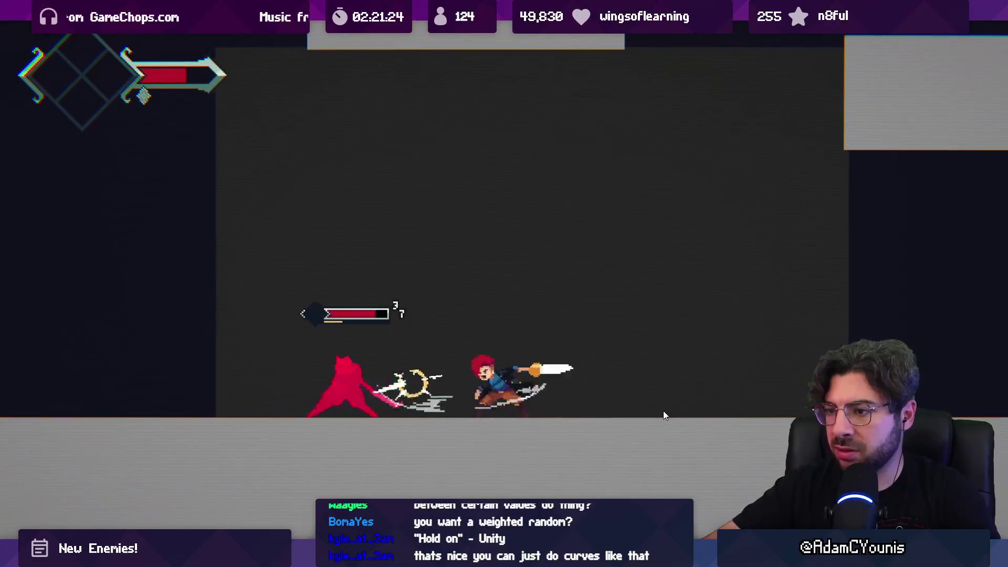
key("x")
key("Left")
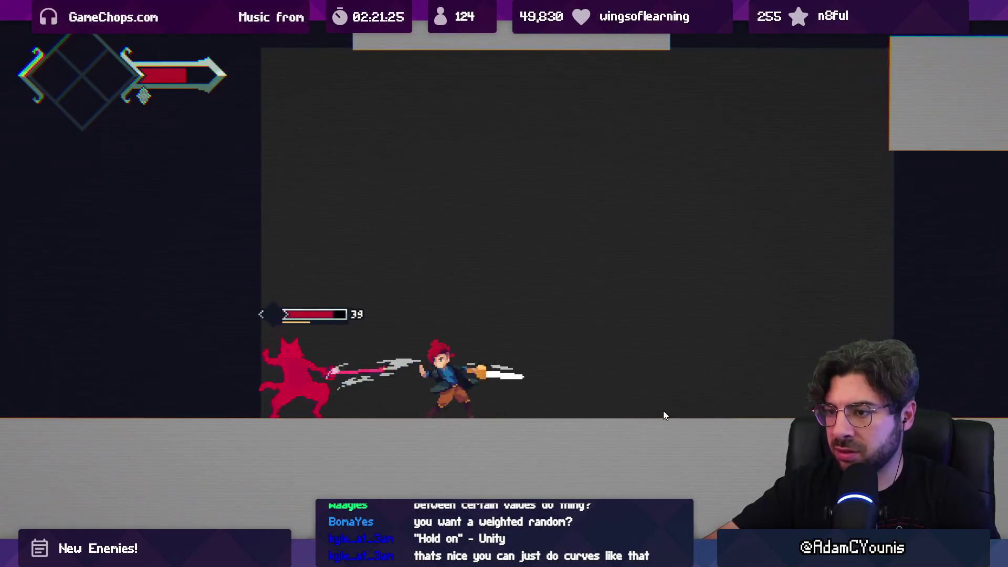
key("x")
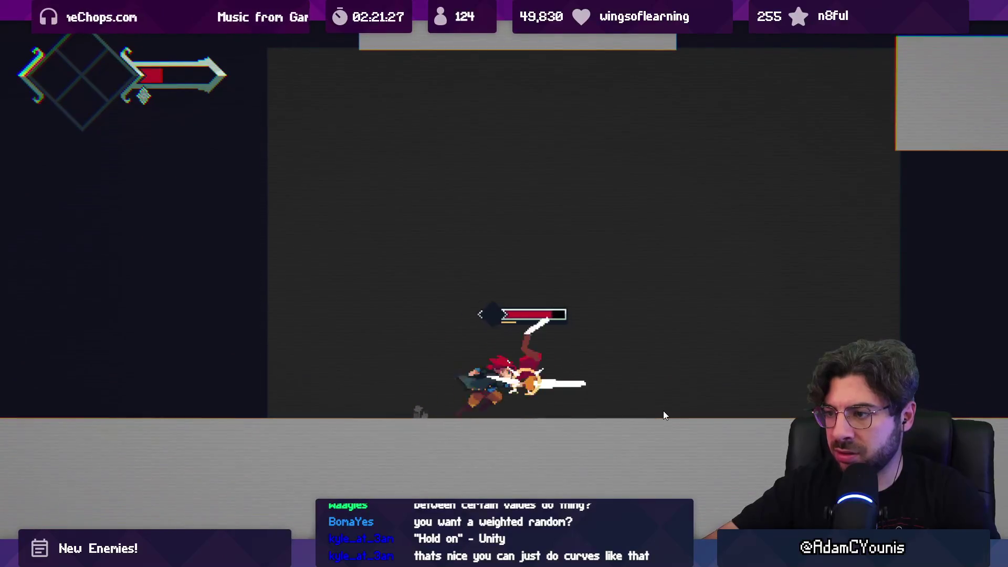
key("x")
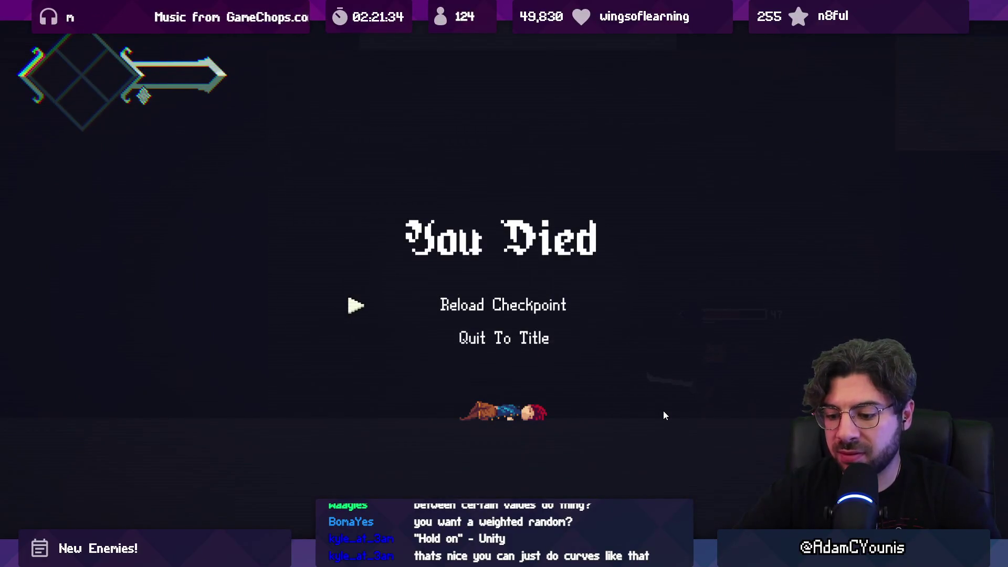
key("Return")
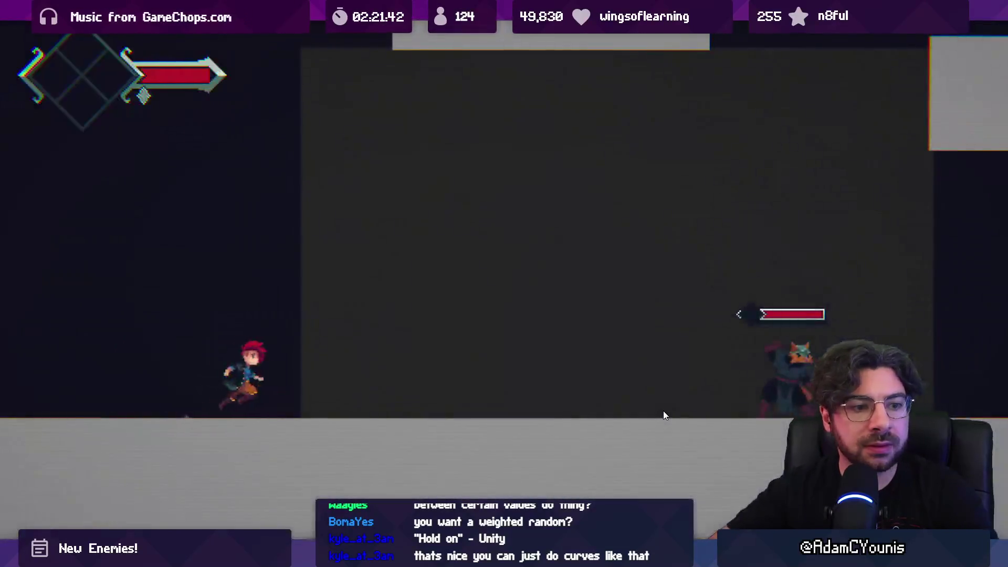
- Fight again with slashes, jump attacks and dashes at the fox enemy, then stop the game
key("Right")
key("x")
key("x")
key("Left")
key("x")
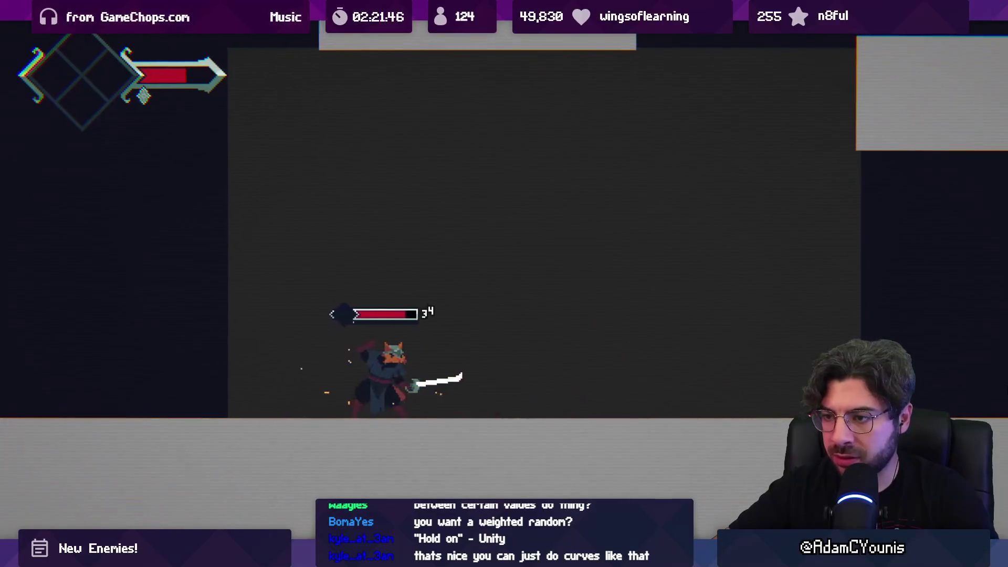
key("x")
key("x")
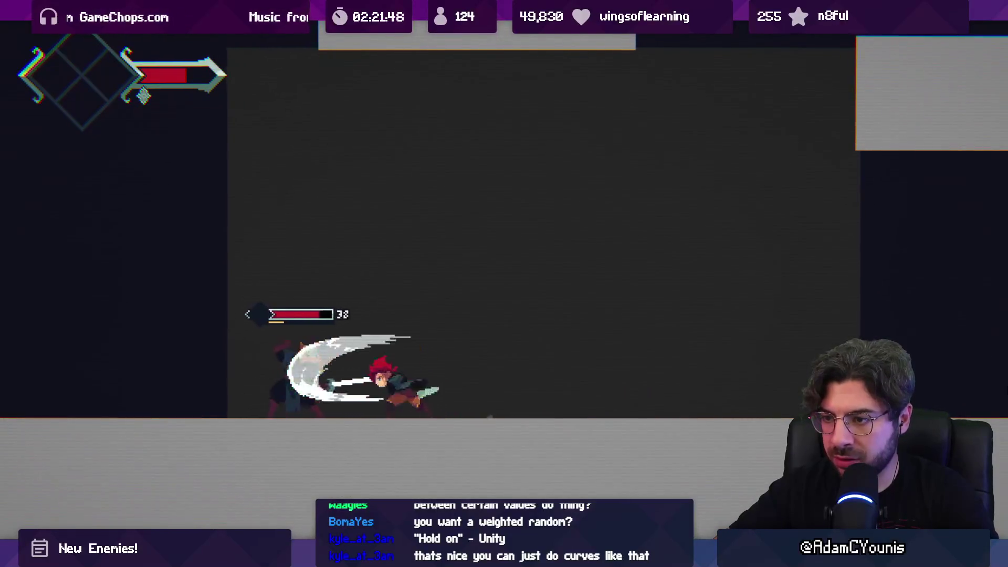
key("x")
key("Right")
key("x")
key("x")
key("z")
key("x")
key("x")
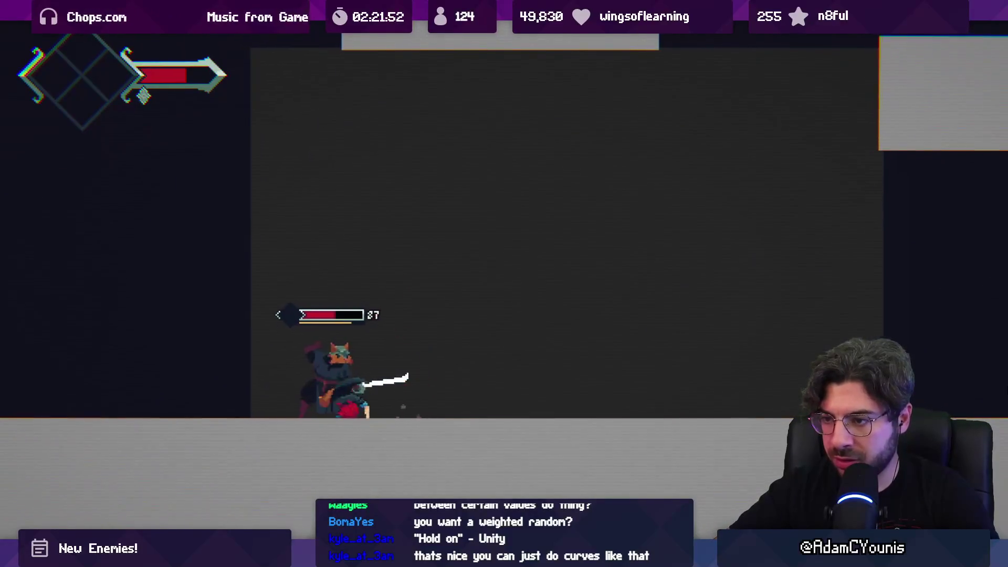
key("Left")
key("x")
key("z")
key("x")
key("x")
key("x")
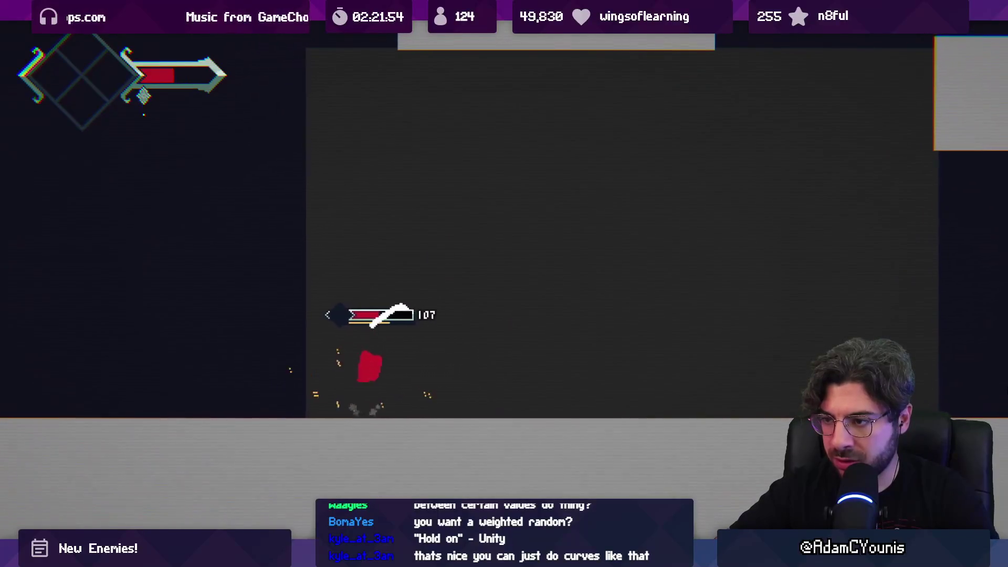
key("Right")
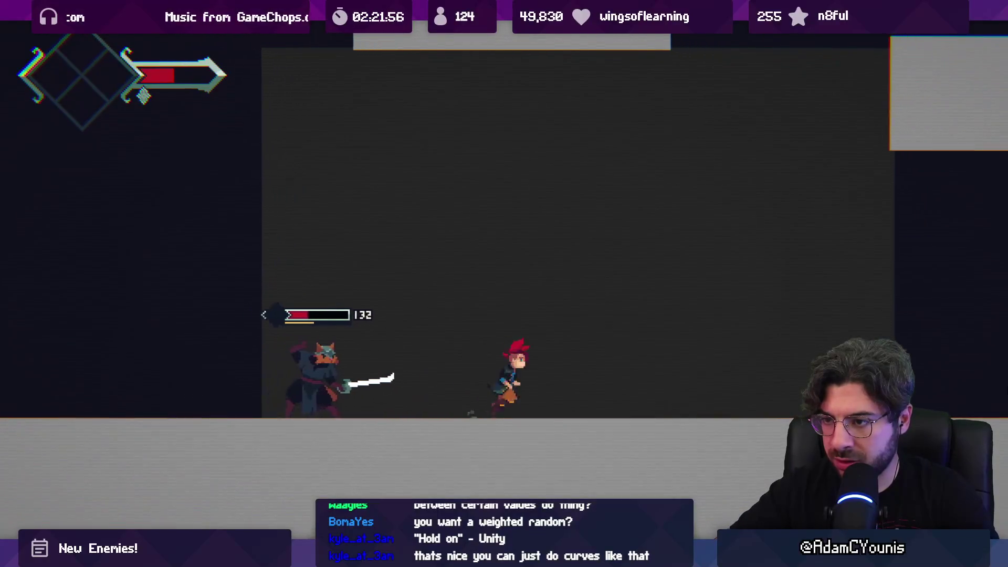
key("Left")
key("x")
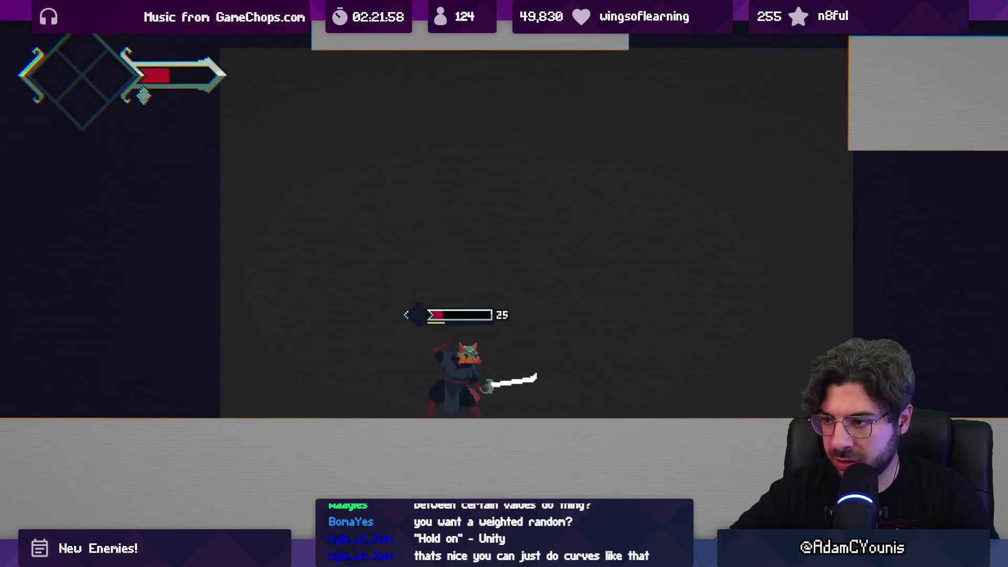
key("x")
key("x")
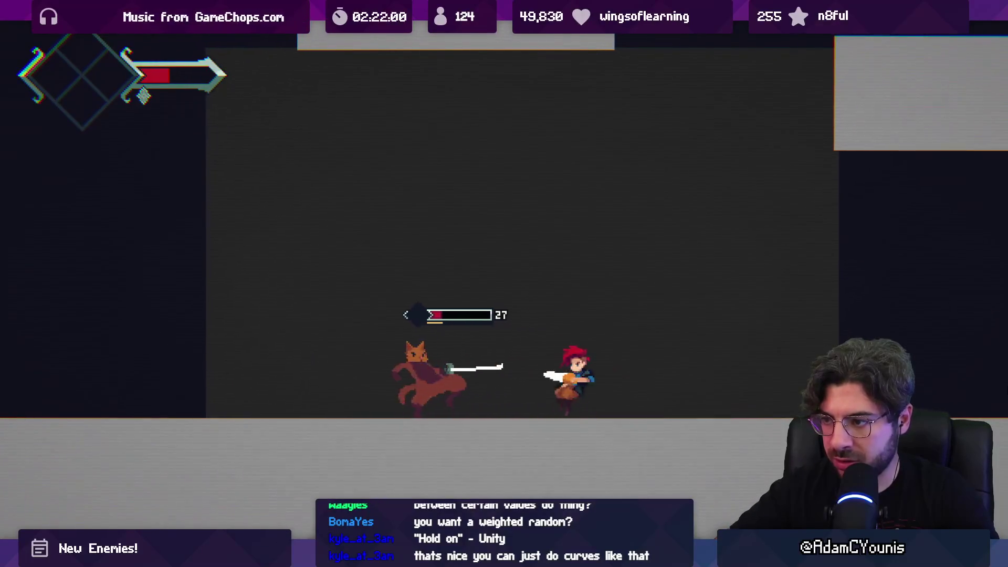
key("x")
key("Right")
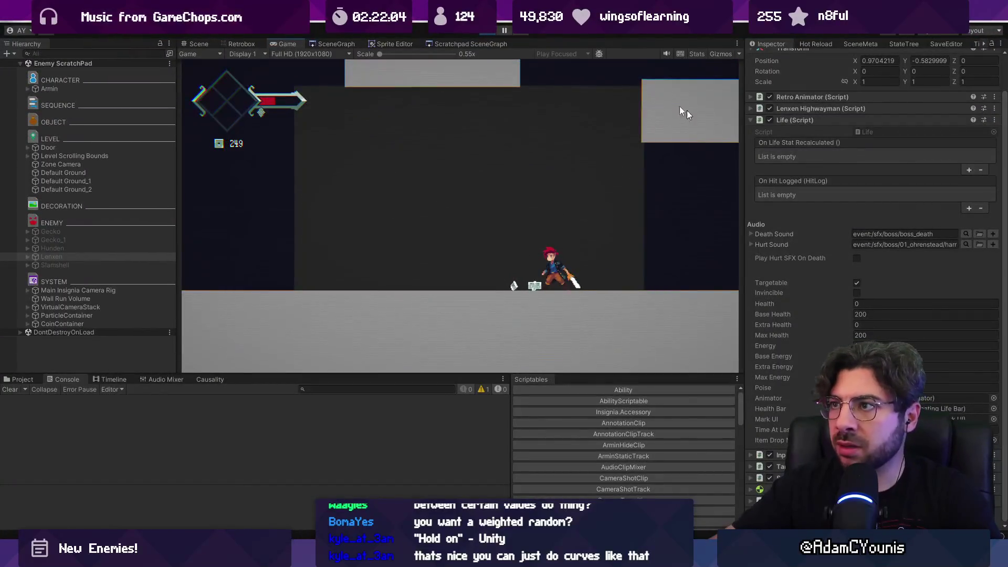
left_click(482, 32)
- Confirm frame 4's Hurt hitbox poise is 10, then play-test until the player dies
left_click(335, 44)
left_click(238, 43)
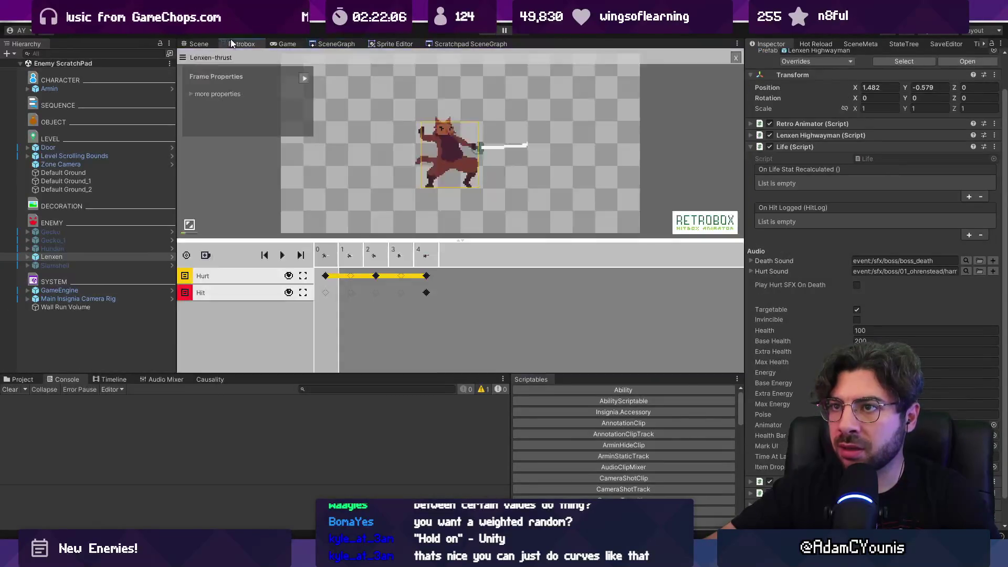
left_click(426, 279)
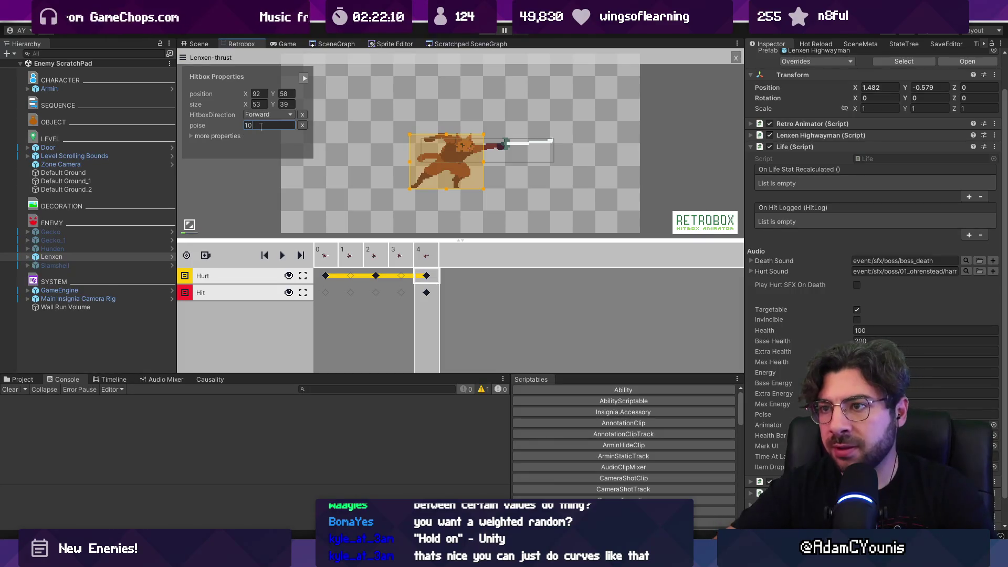
left_click(494, 35)
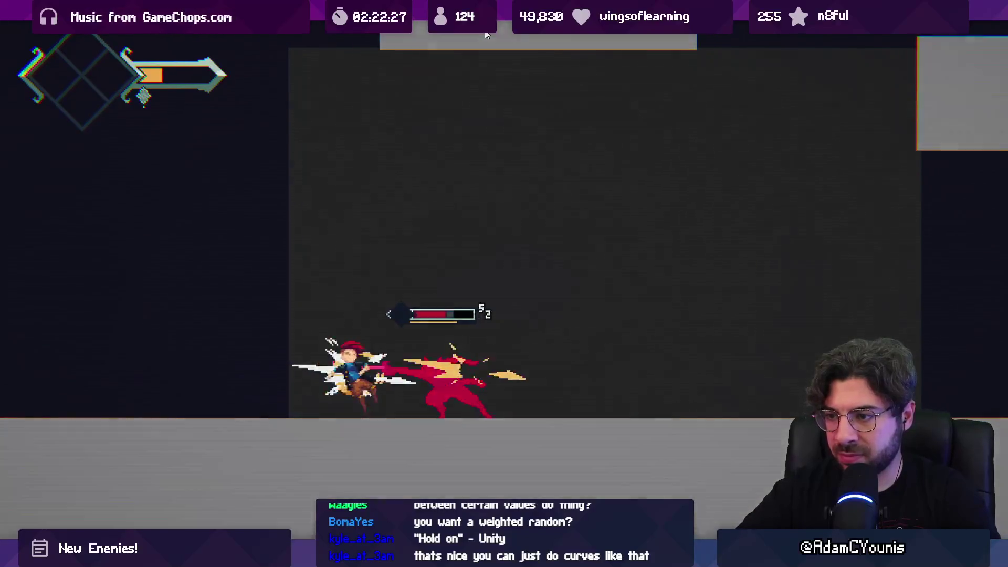
key("shift+space")
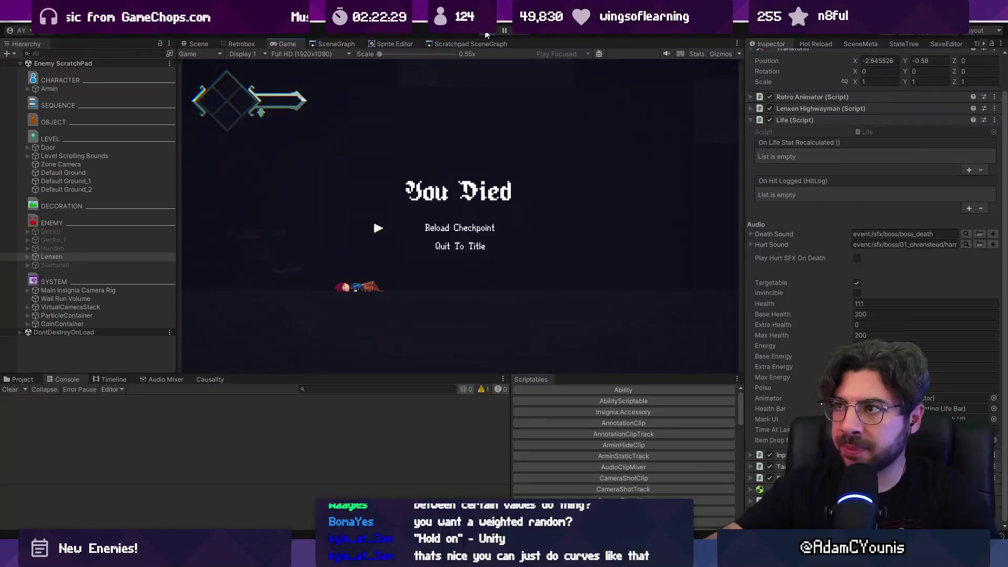
key("alt+Tab")
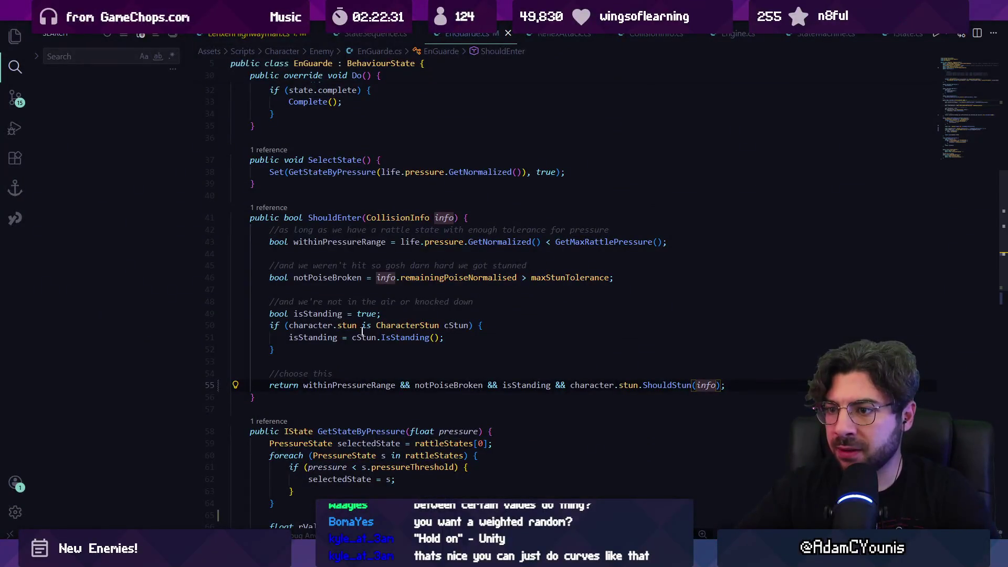
- Inspect ShouldEnter's stun checks and look up maxStunTolerance's declared value of 0.25
left_click(315, 337)
left_click(337, 325)
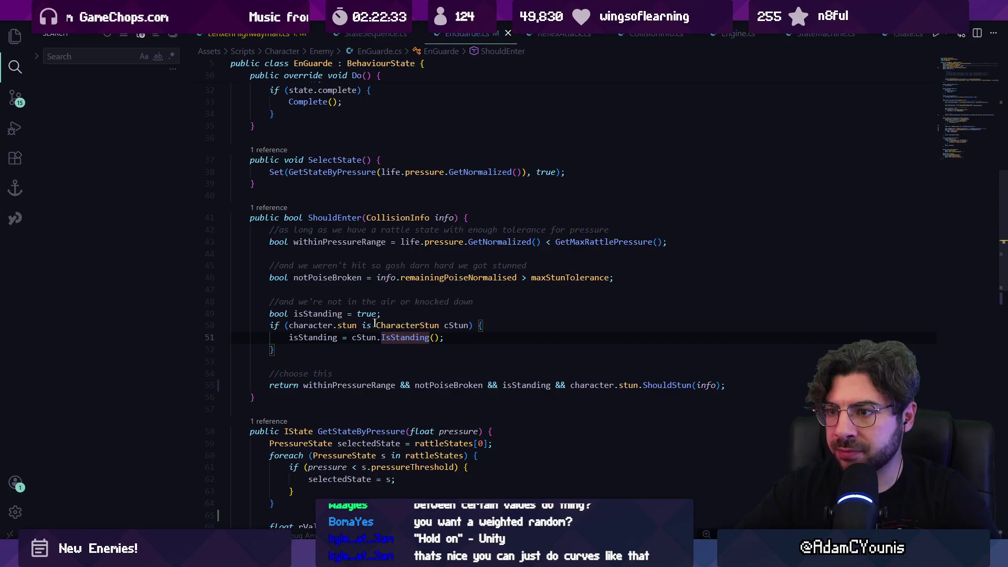
left_click(550, 279, "ctrl")
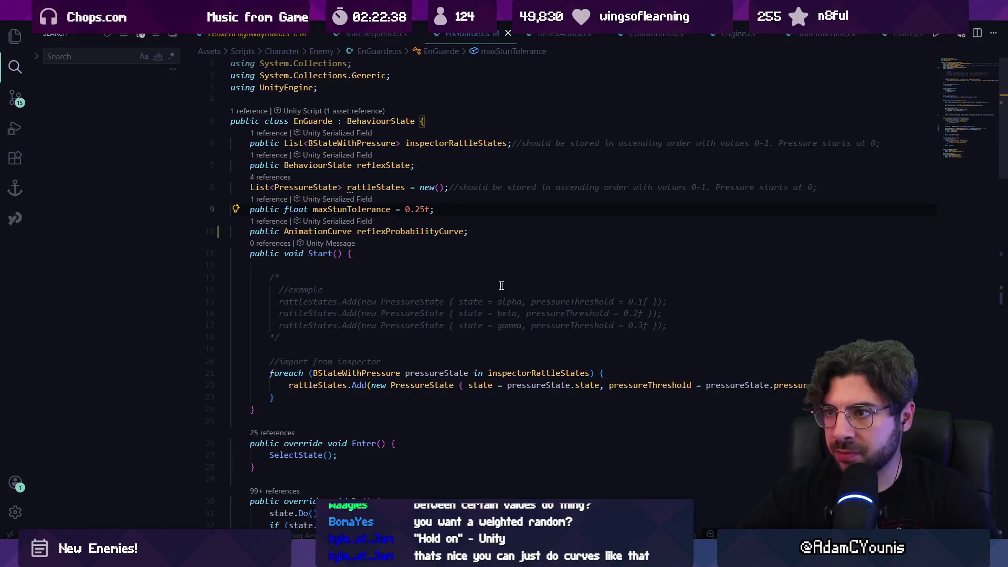
key("alt+Left")
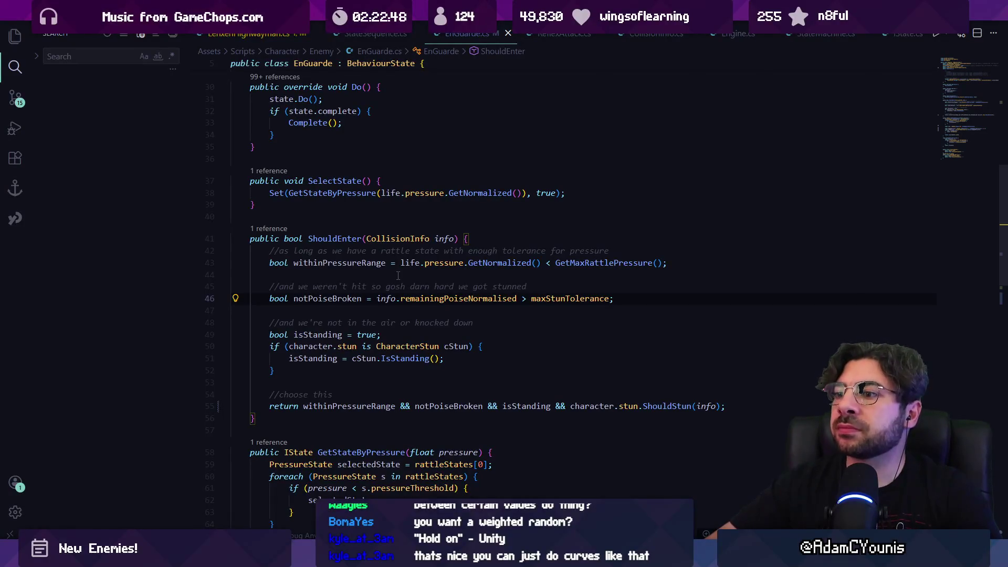
key("alt+Tab")
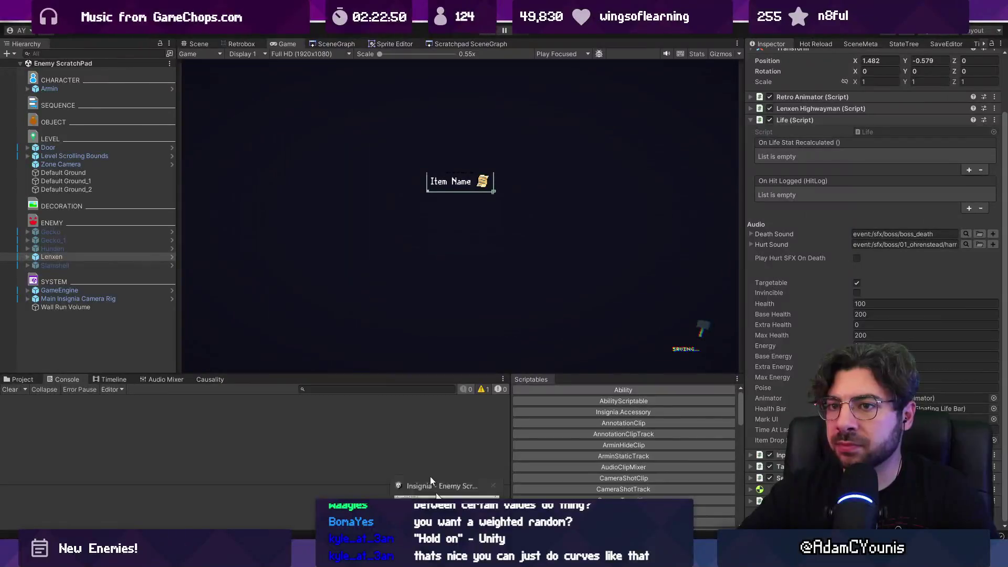
- Recheck frame 4's Hurt hitbox poise, then fight the highwayman down to 148 Health
left_click(254, 46)
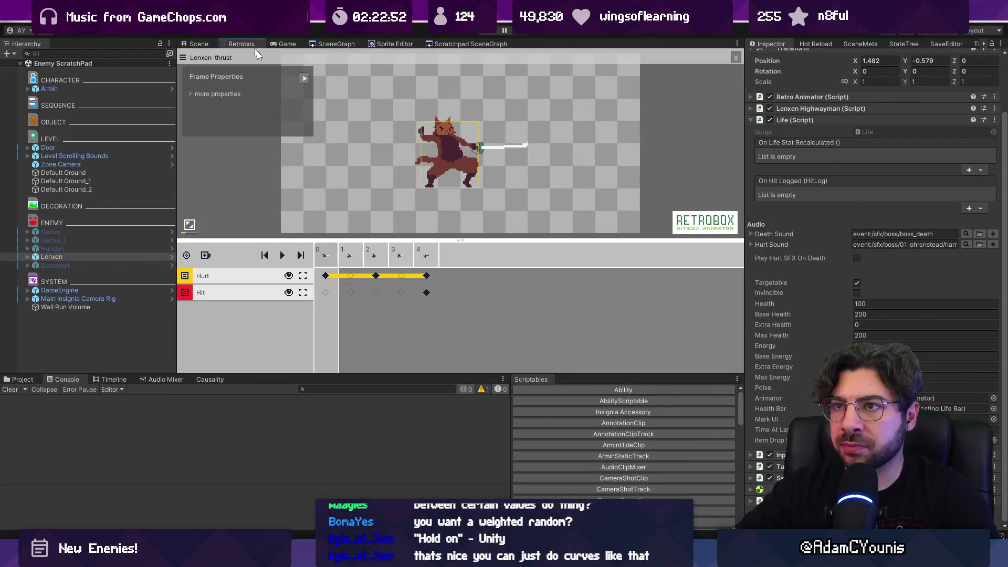
left_click(425, 276)
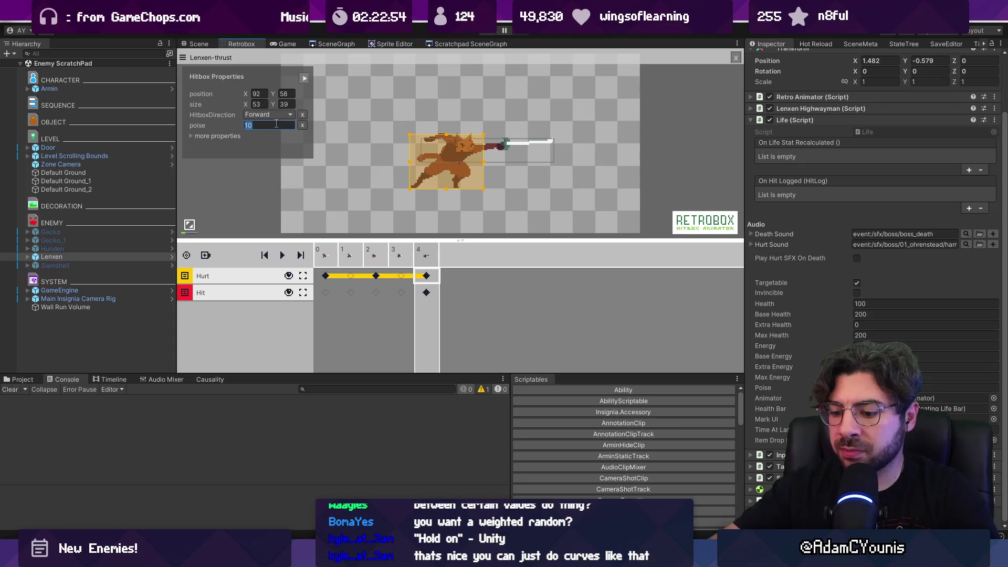
left_click(256, 152)
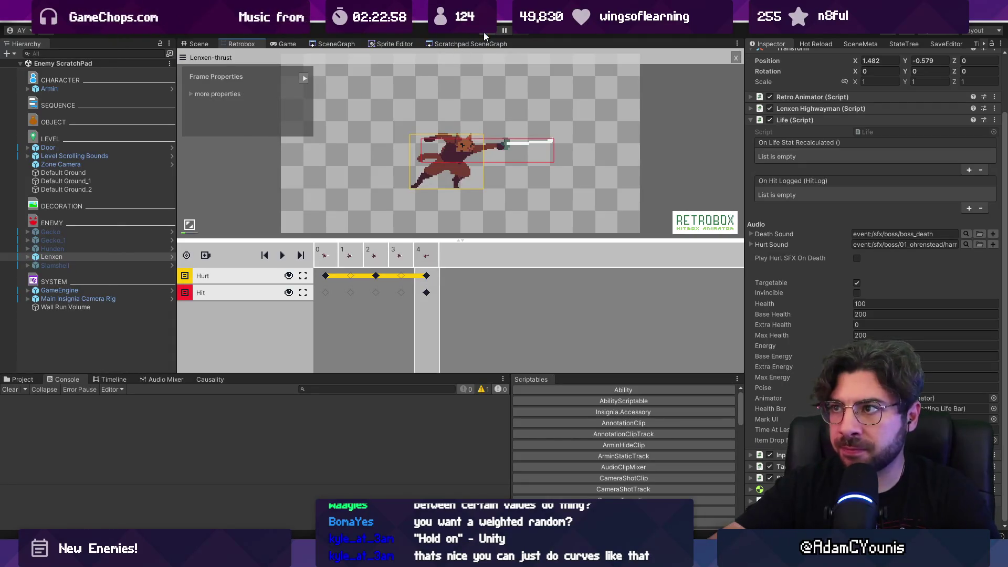
key("Right")
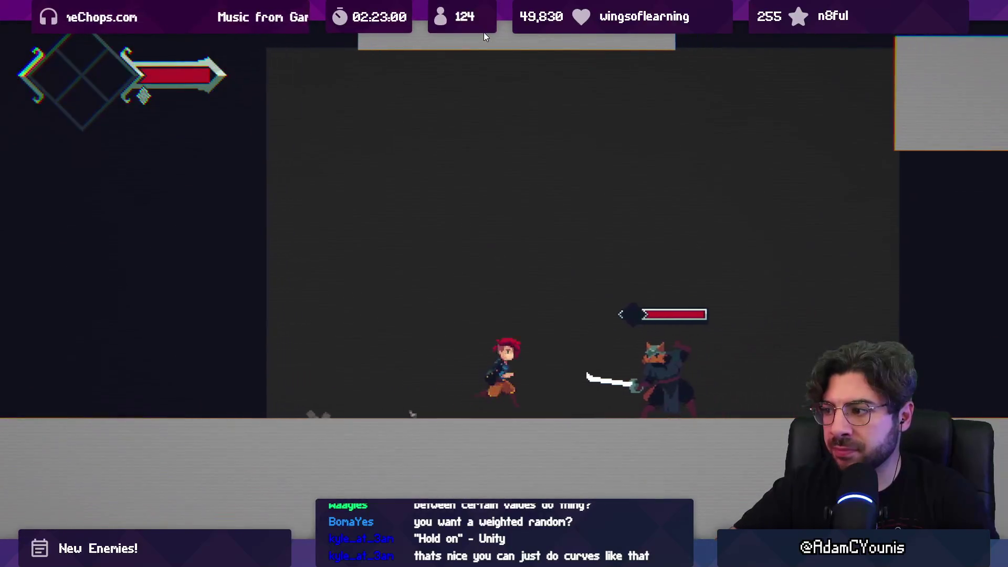
key("x")
key("x")
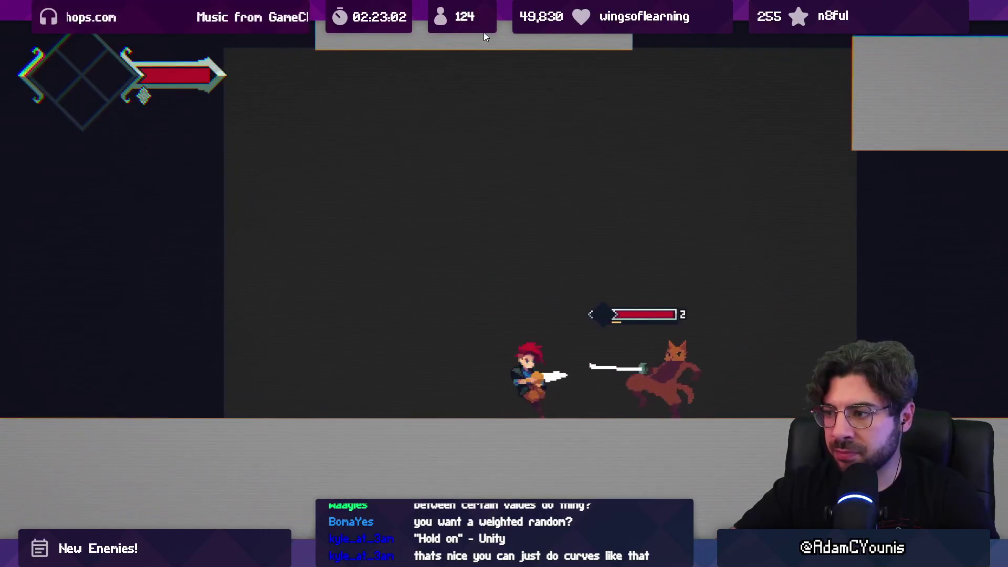
key("Left")
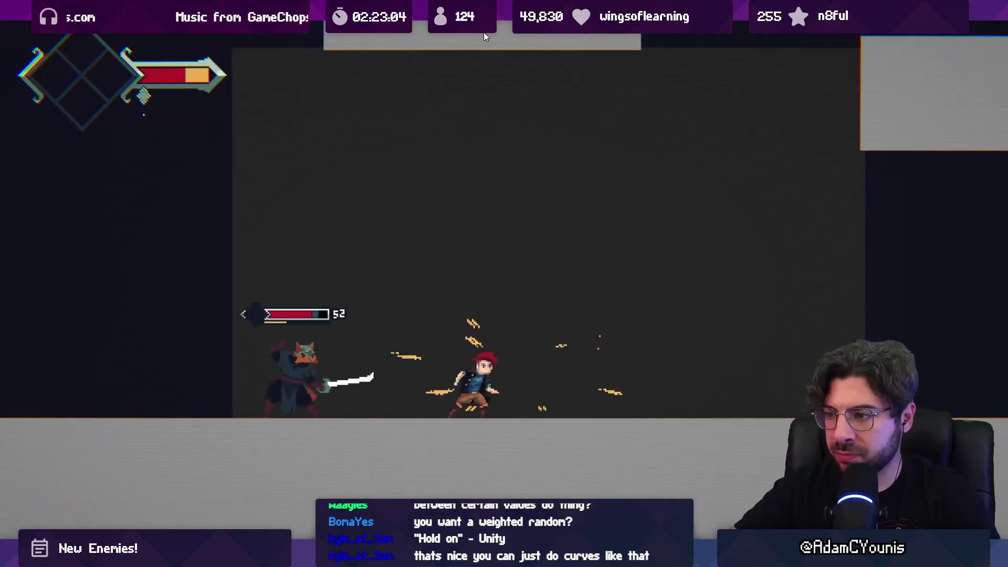
key("F11")
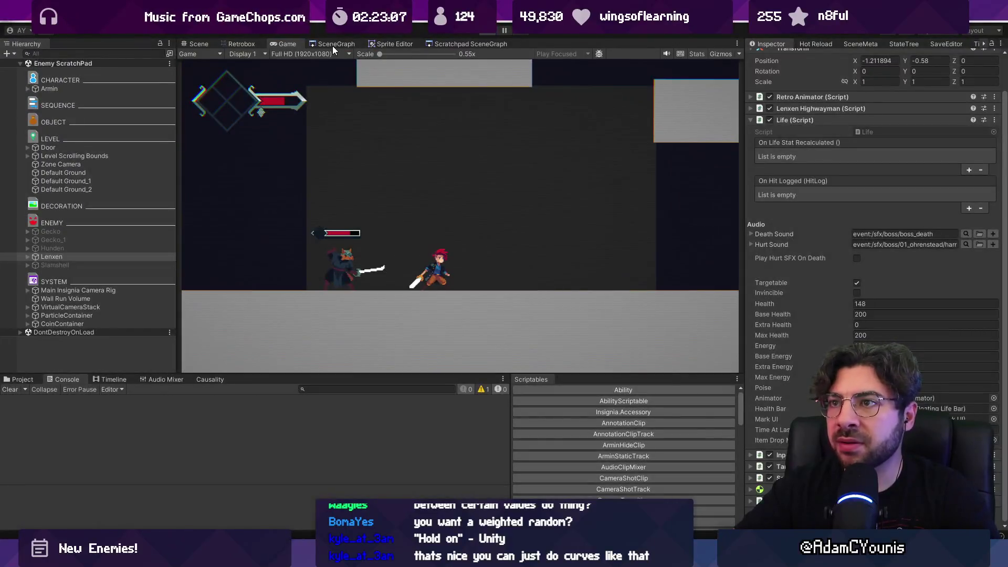
- Add a Debug.Log of info.remainingPoiseNormalised in ShouldEnter, then start a Unity play test
left_click(332, 44)
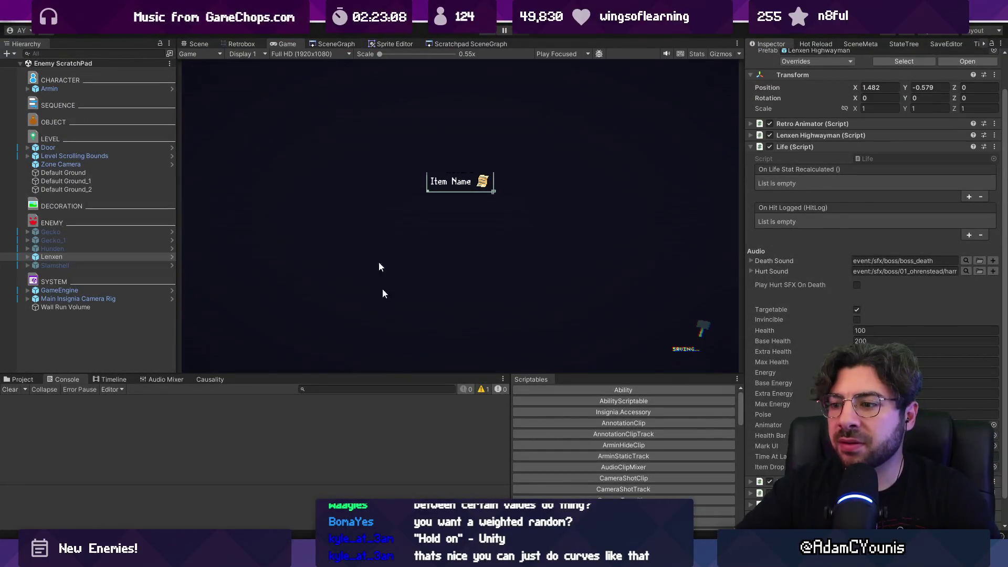
key("alt+Tab")
left_click(426, 298)
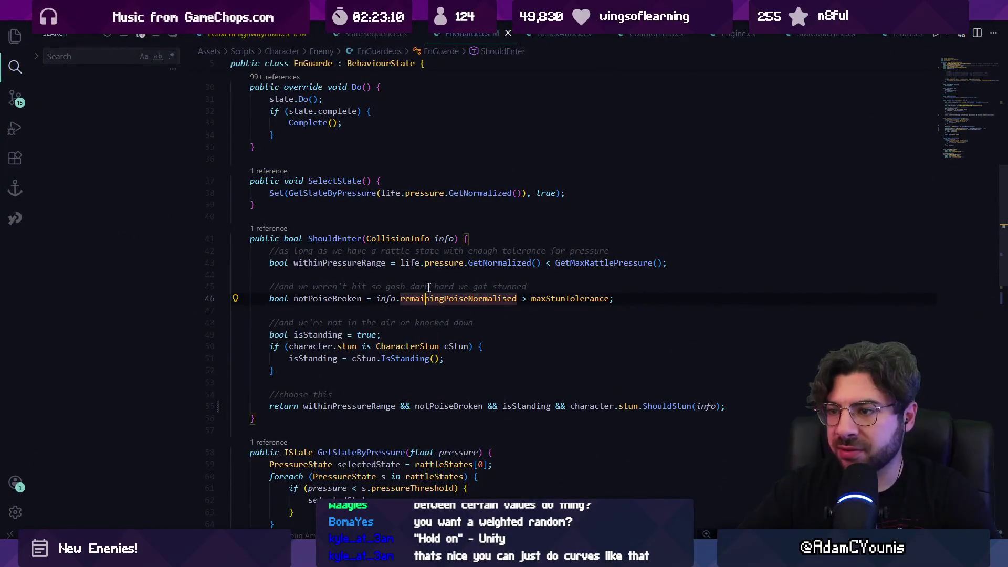
type("Debvu")
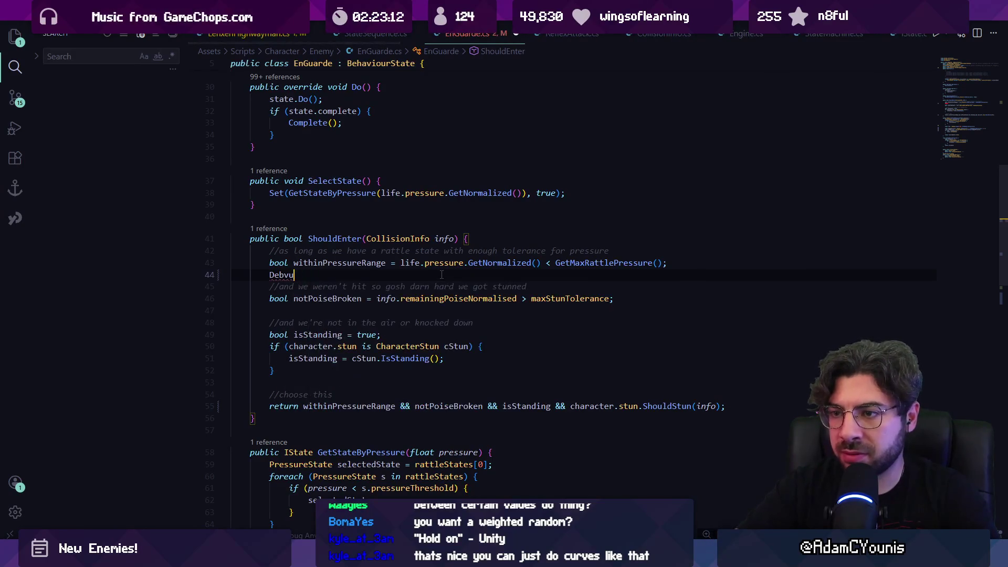
type("gug.")
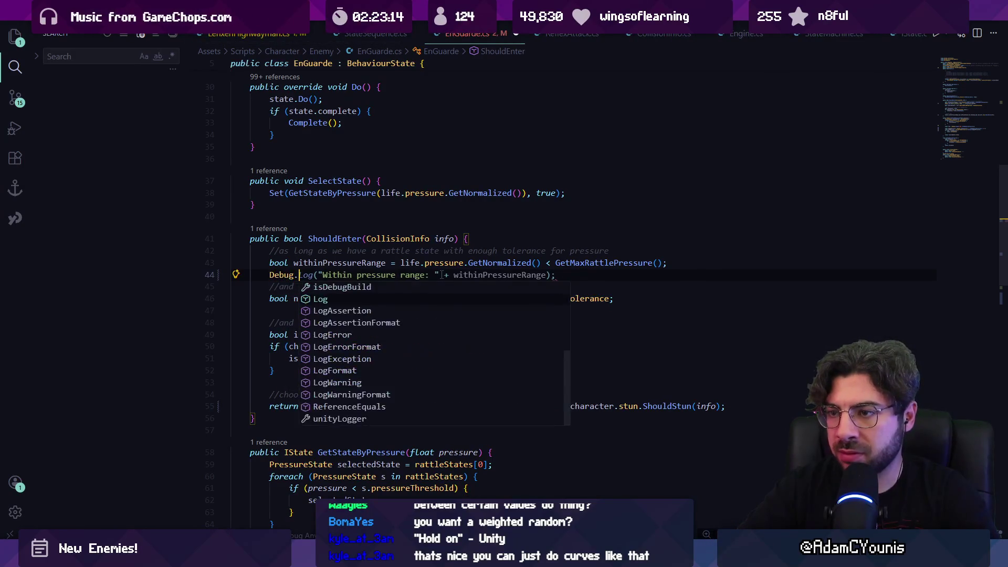
type("Log(")
key("Escape")
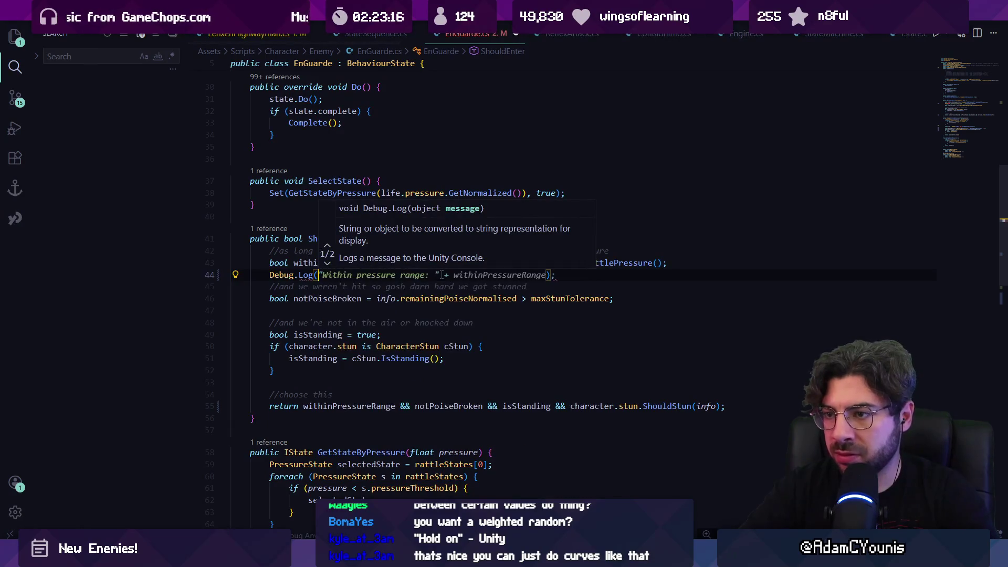
type("info.remainingPoiseNormalised);")
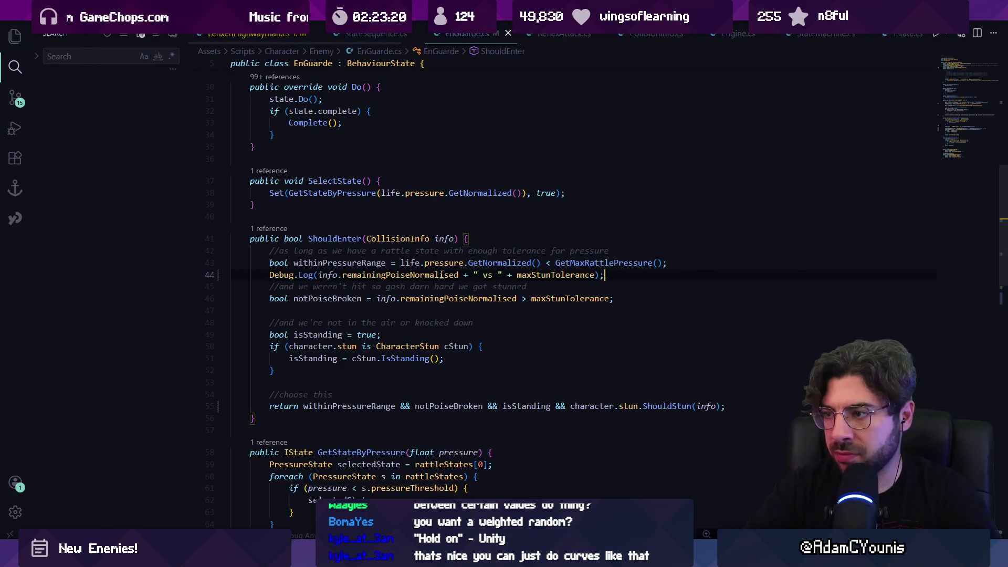
key("alt+Tab")
left_click(493, 31)
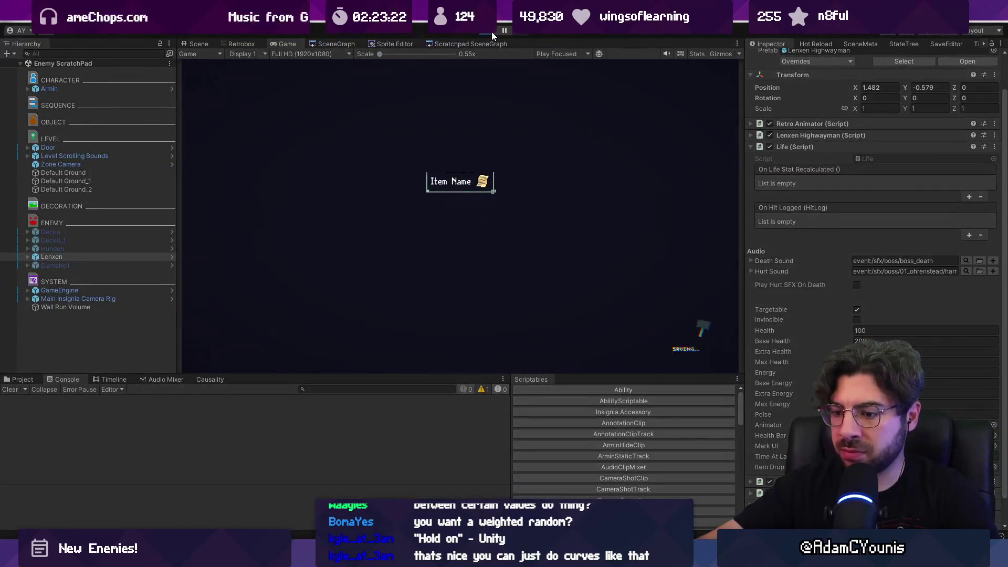
- Run at the enemies and slash repeatedly in the play-test against Lenxen
key("Right")
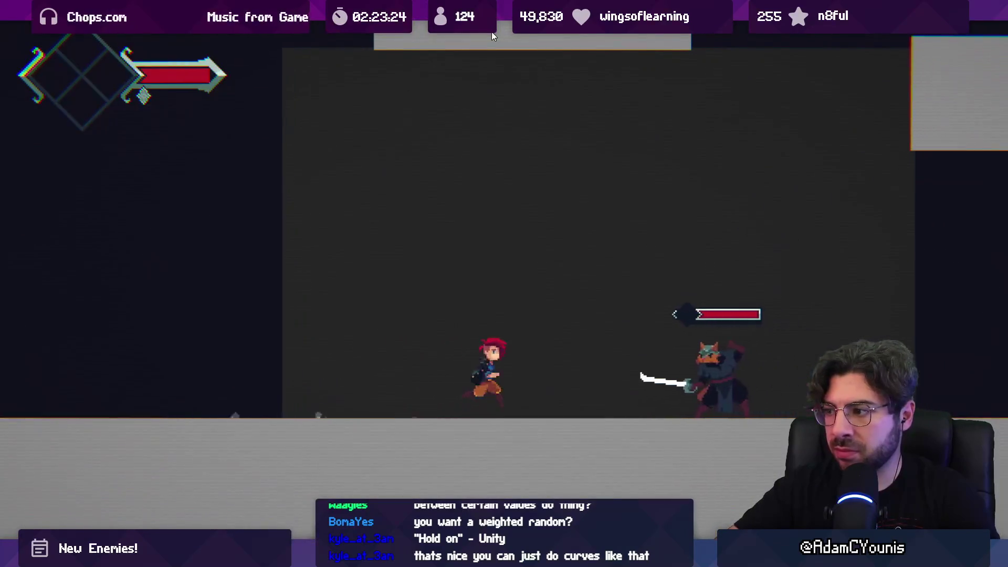
key("x")
key("x")
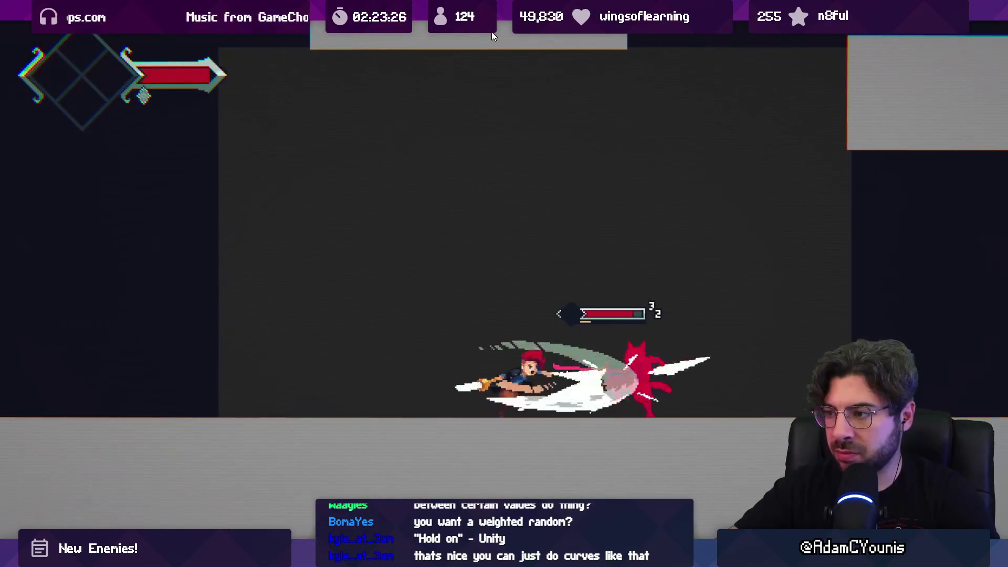
key("Left")
key("x")
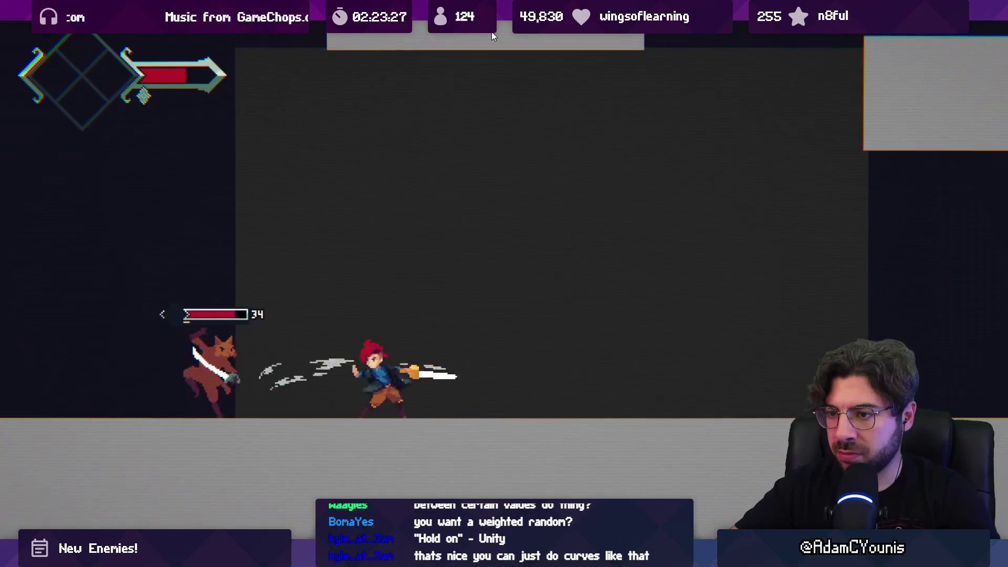
key("Left")
key("x")
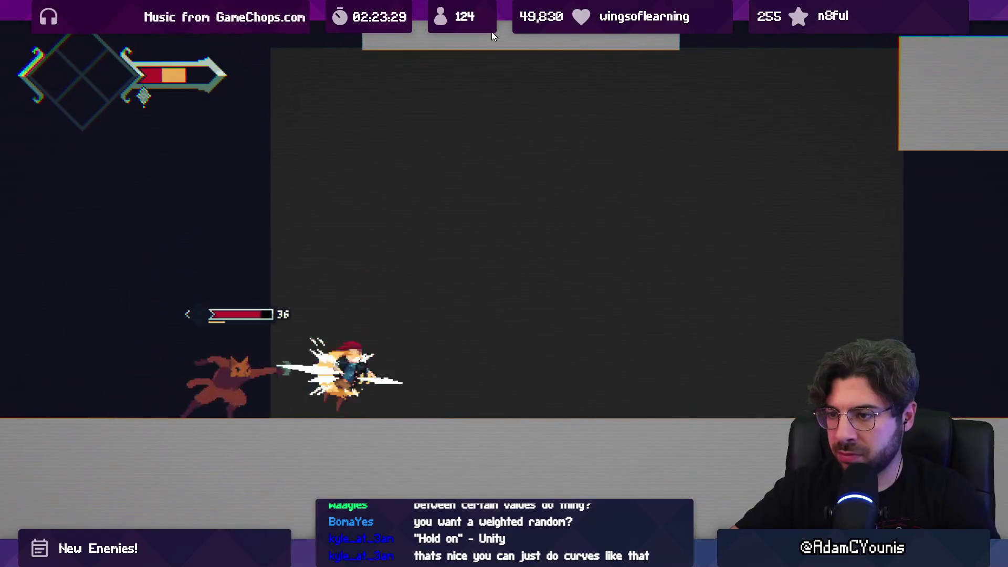
key("x")
key("x")
- Pause, read the latest poise log's stack trace, and reopen the Lenxen-thrust hitbox animation
key("ctrl+shift+p")
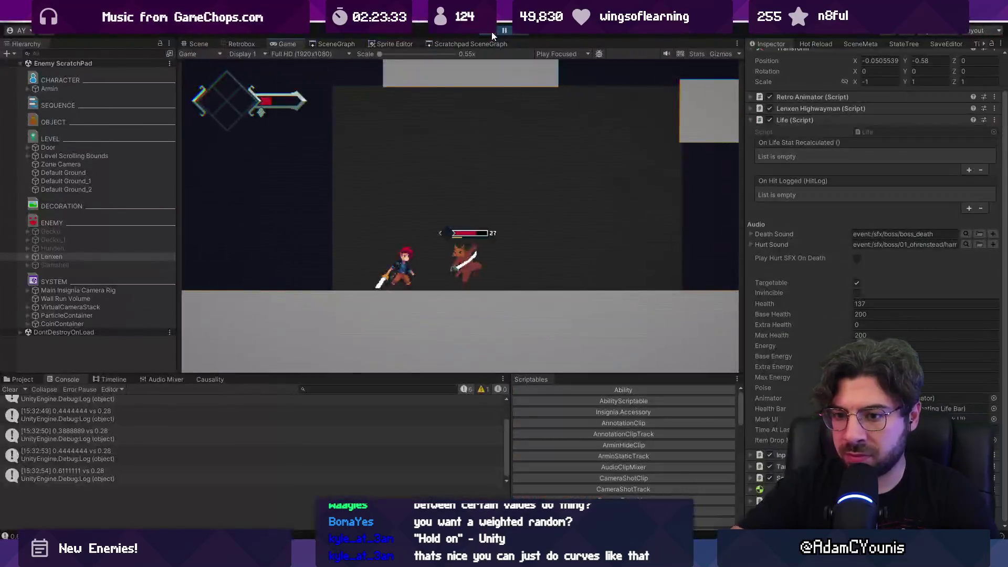
left_click(165, 475)
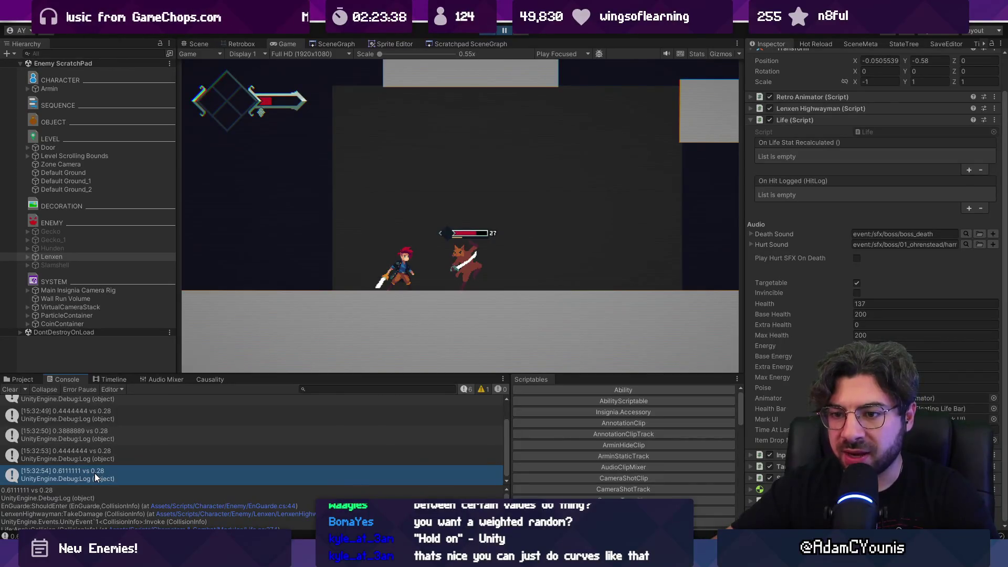
left_click(356, 44)
left_click(251, 43)
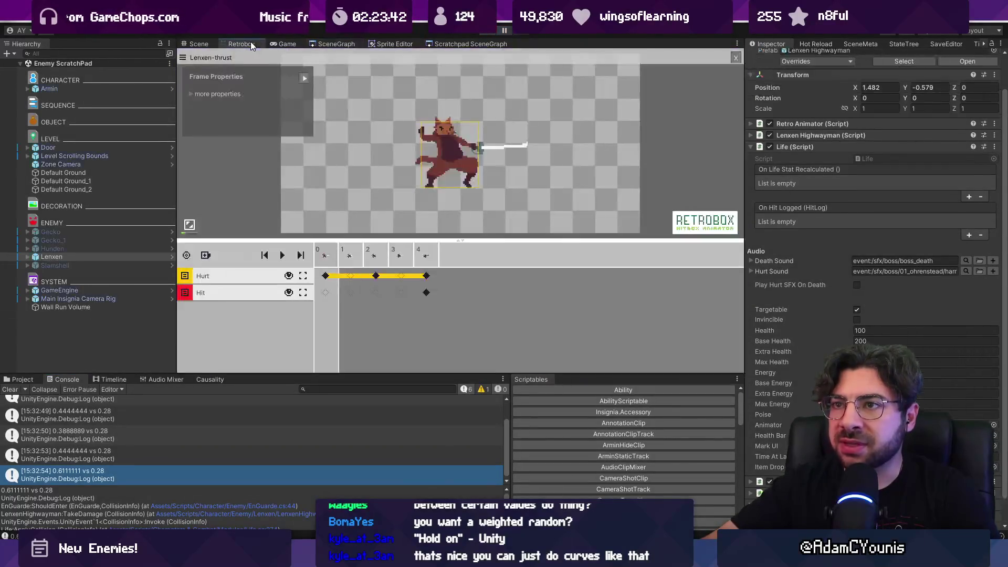
- Inspect hurtbox and poise values on Hurt frames 4 and 2, then restart the play-test
left_click(426, 276)
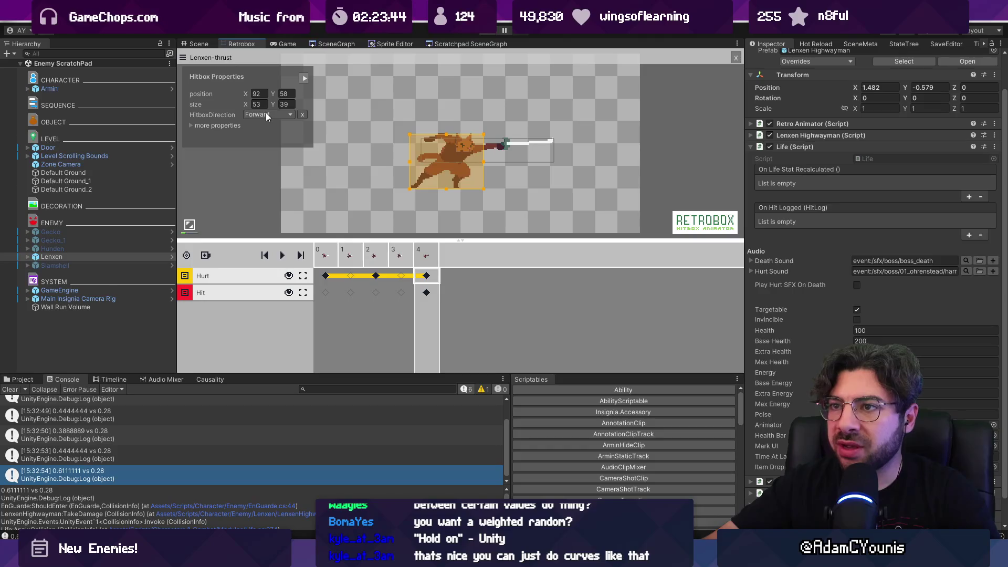
left_click(378, 277)
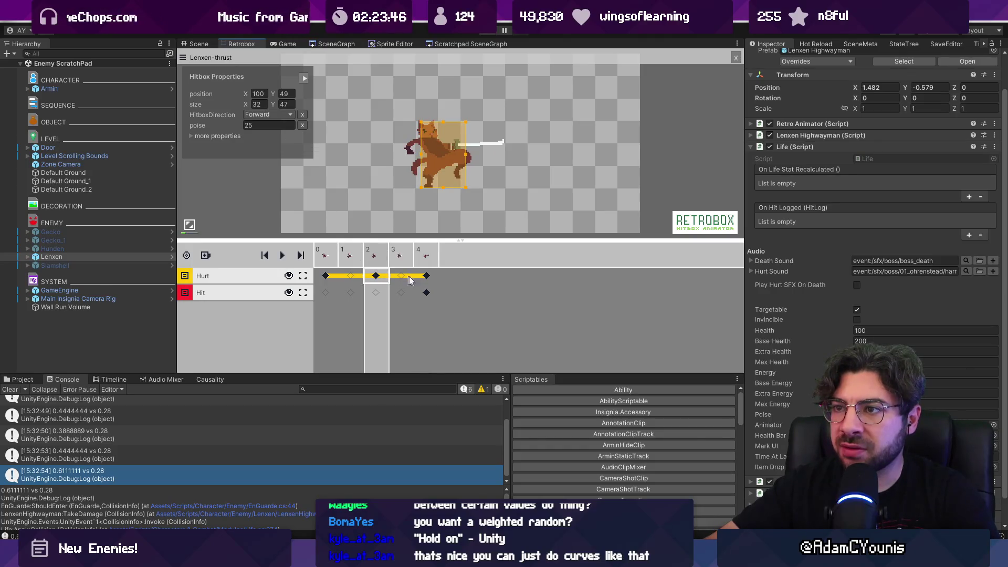
left_click(426, 277)
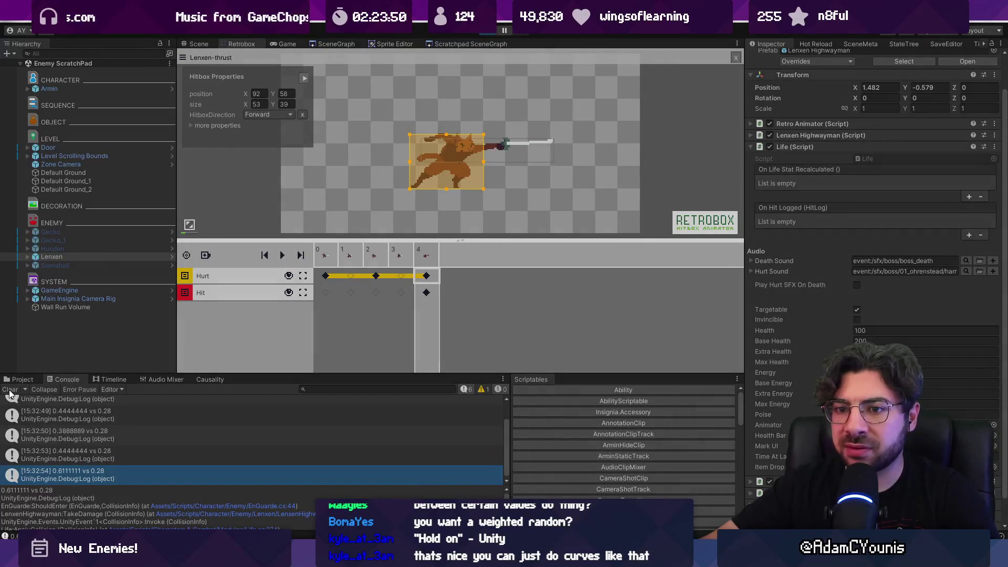
left_click(9, 389)
key("Right")
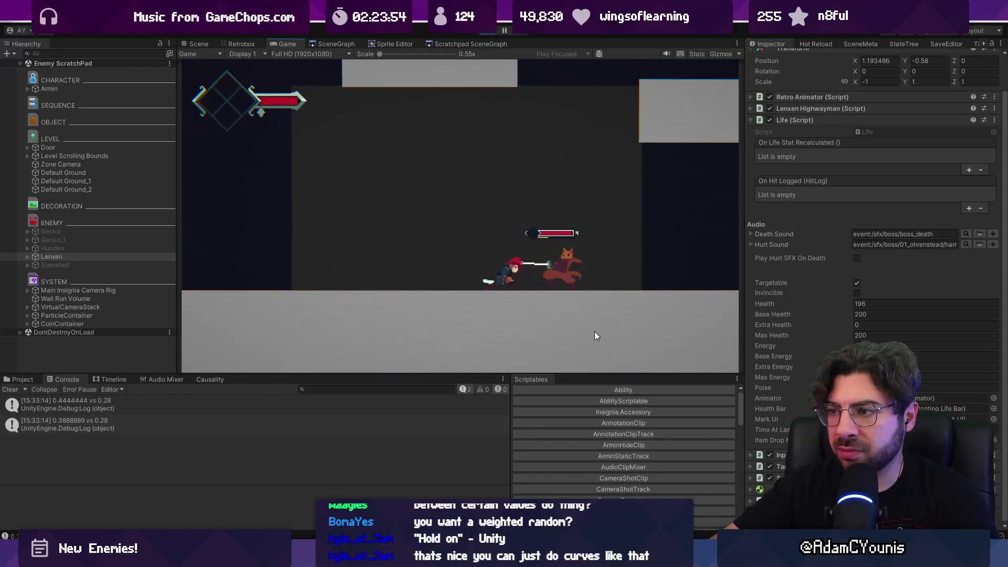
- Fight Lenxen, clear the Console, and open a poise log's source line in EnGuarde.cs
key("Left")
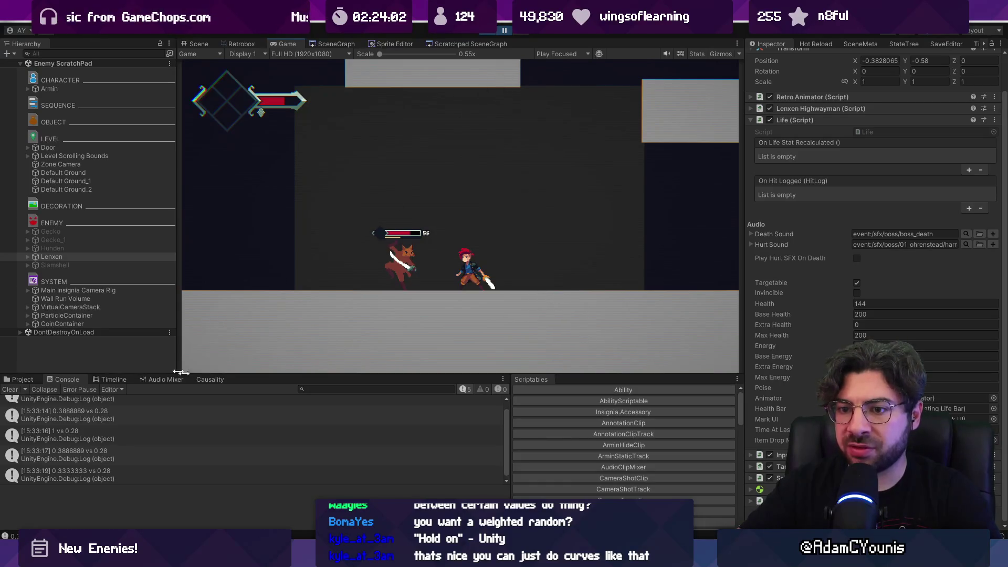
left_click(11, 389)
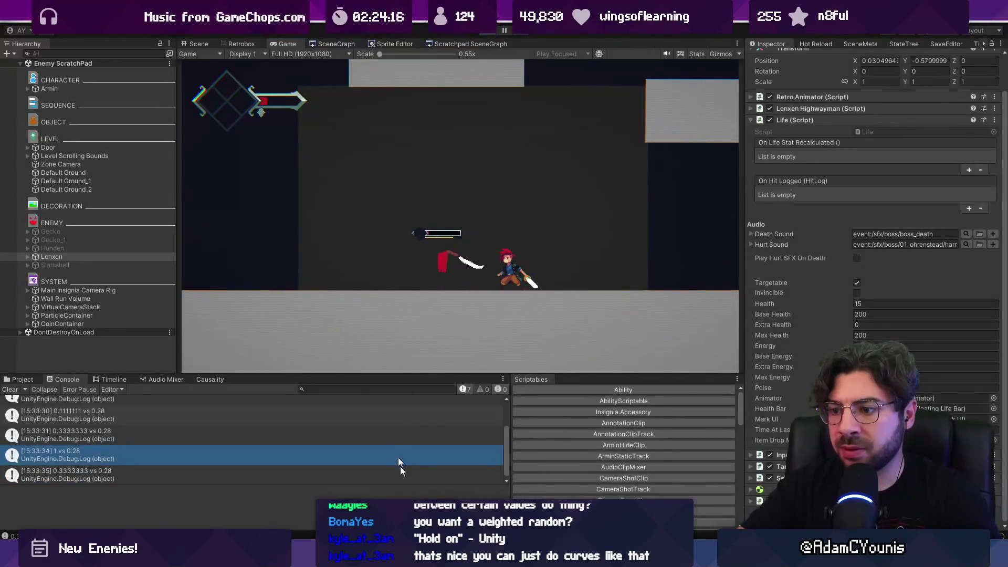
double_click(400, 462)
left_click(440, 298)
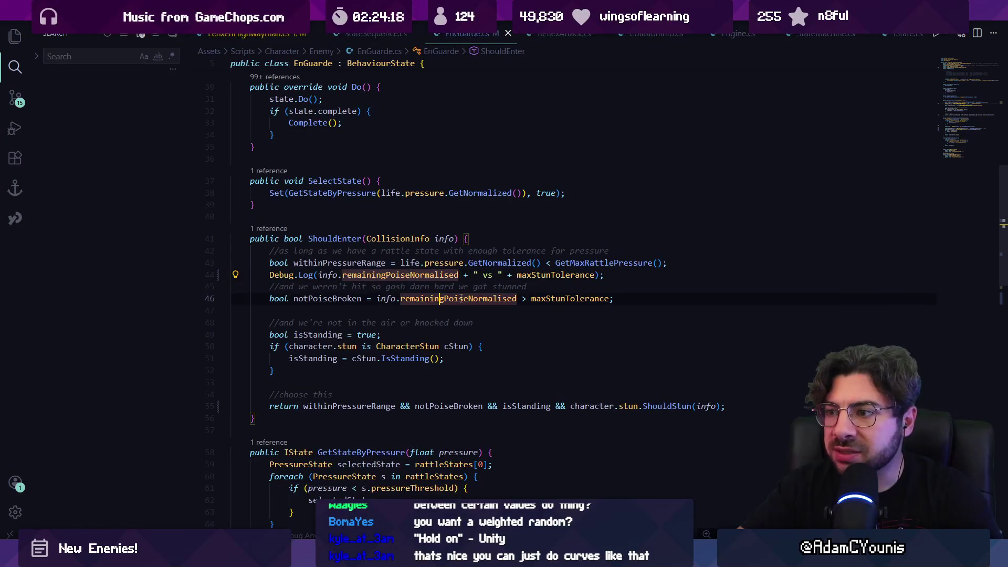
- Review remainingPoiseNormalised and maxStunTolerance in the line-46 poise check
left_click(550, 298)
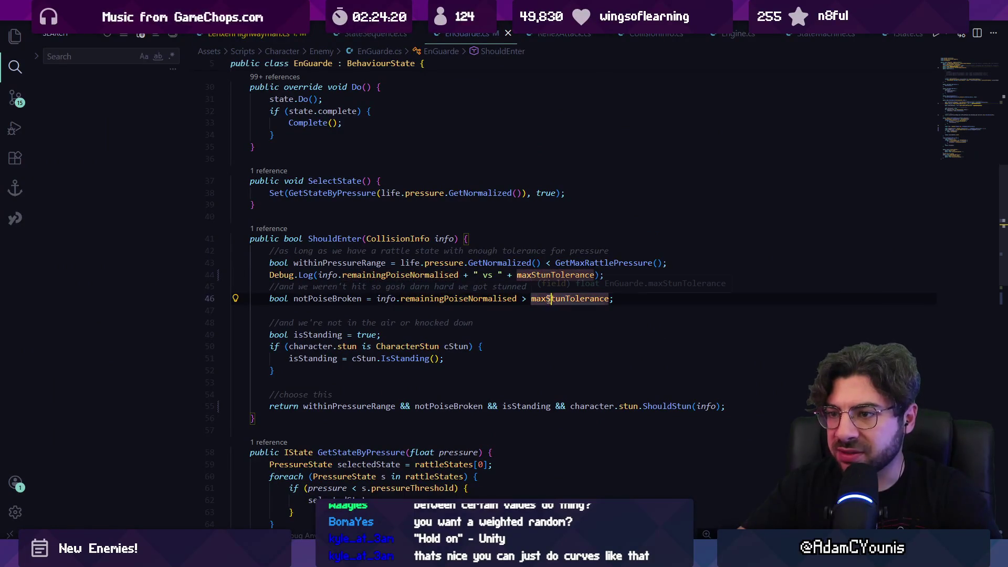
left_click(560, 286)
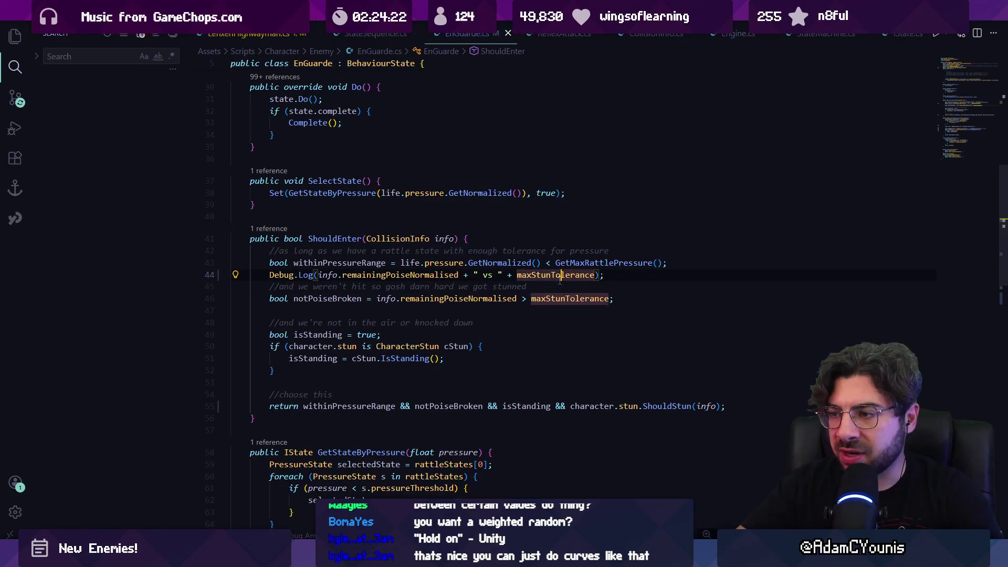
key("alt+Tab")
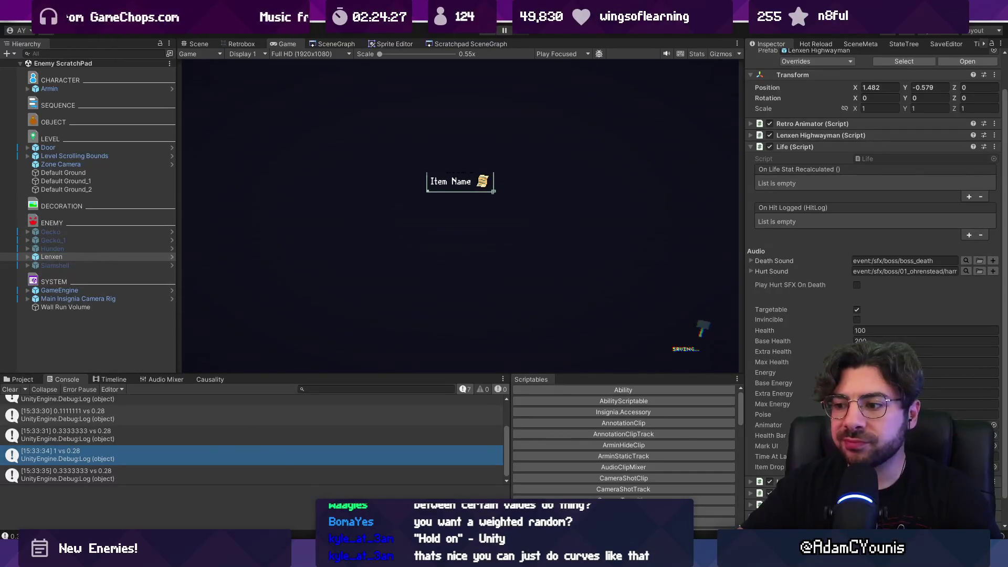
key("alt+Tab")
left_click(424, 299)
left_click(551, 299)
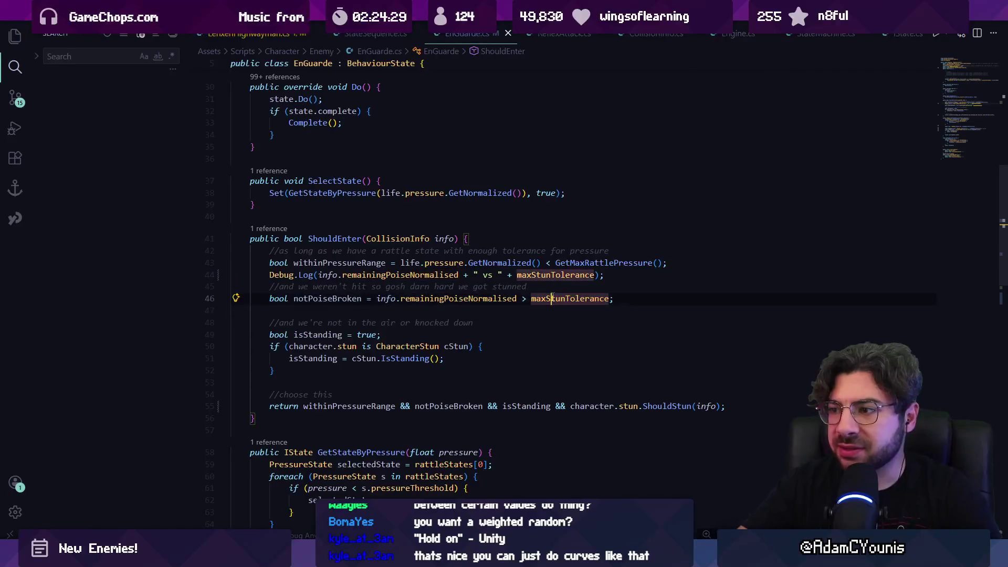
- Delete the poise Debug.Log and notPoiseBroken lines and the return's notPoiseBroken condition, then go to ShouldStun
key("End")
key("shift+Up")
key("shift+Up")
key("shift+Home")
key("shift+Home")
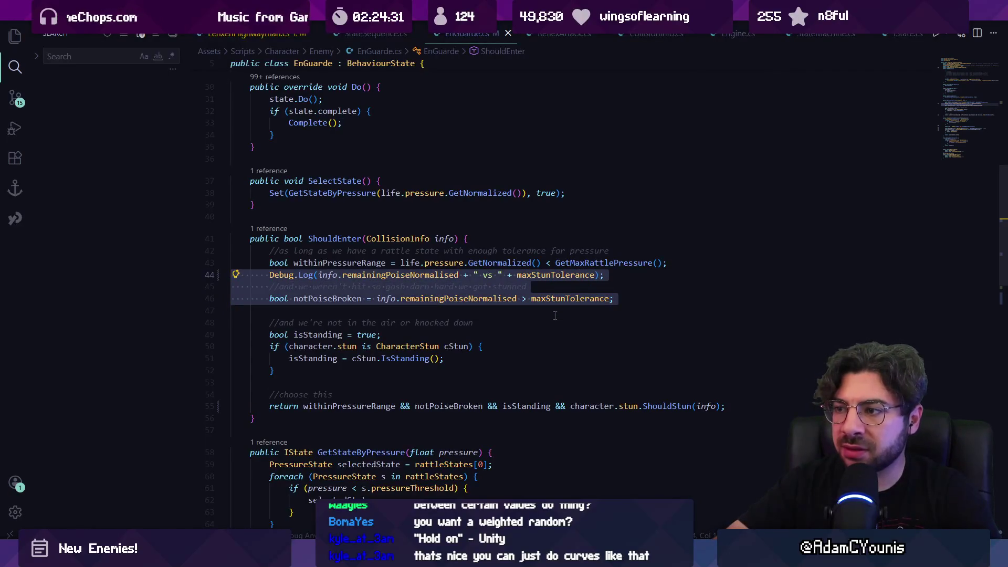
key("BackSpace")
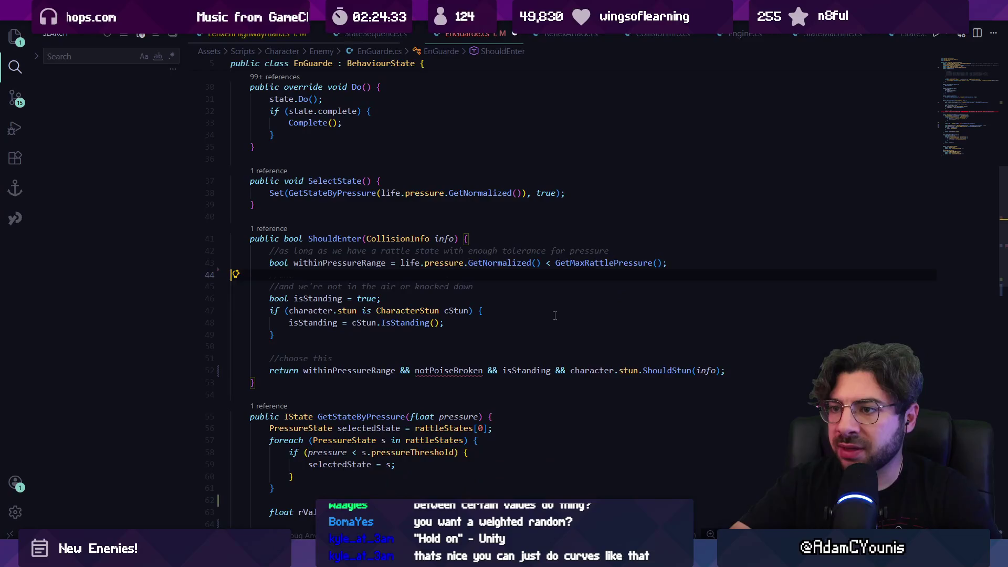
double_click(471, 366)
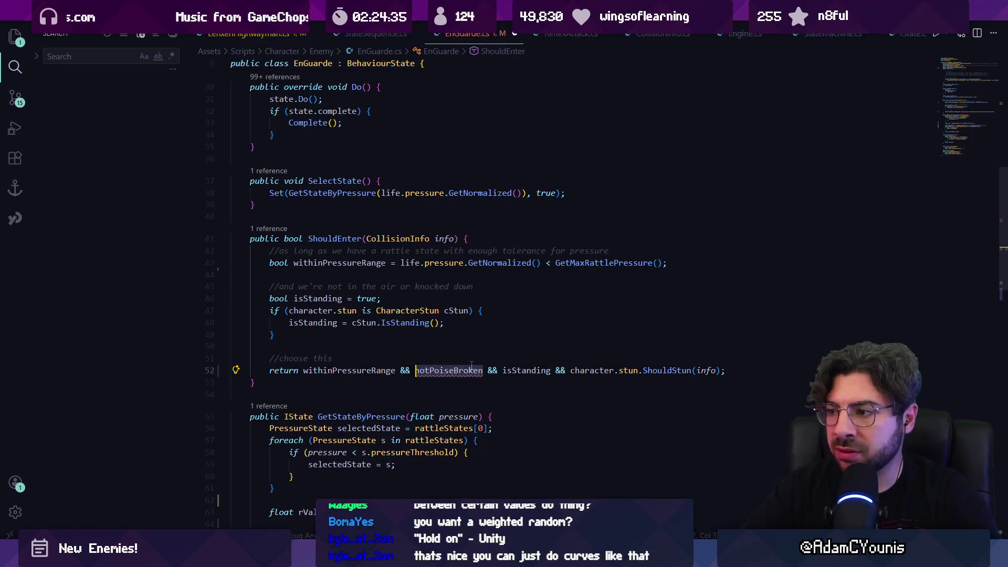
key("BackSpace")
left_click(578, 370, "ctrl")
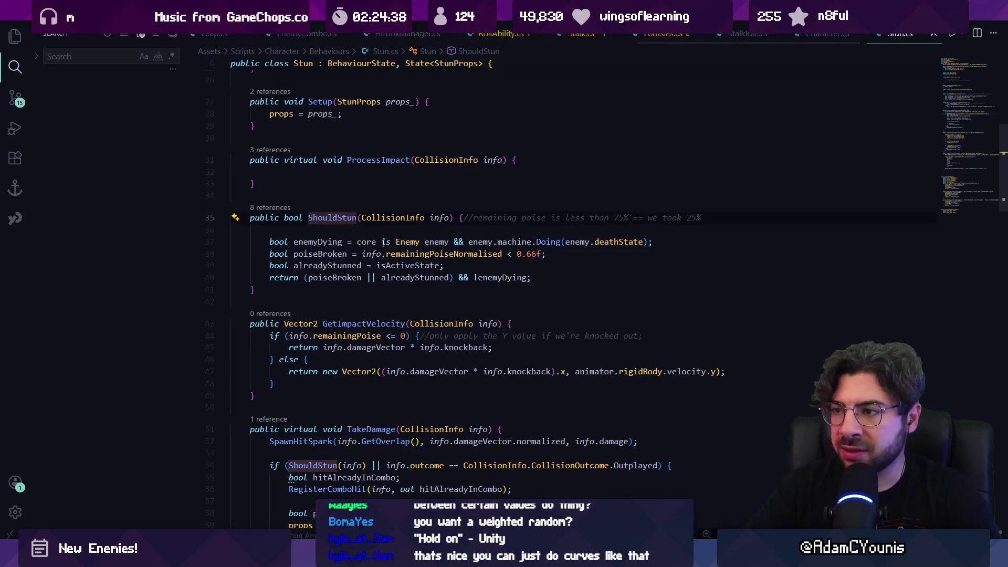
- Undo the ShouldEnter deletions and compare it with ShouldStun's 0.66f poise threshold in Stun.cs
key("alt+Left")
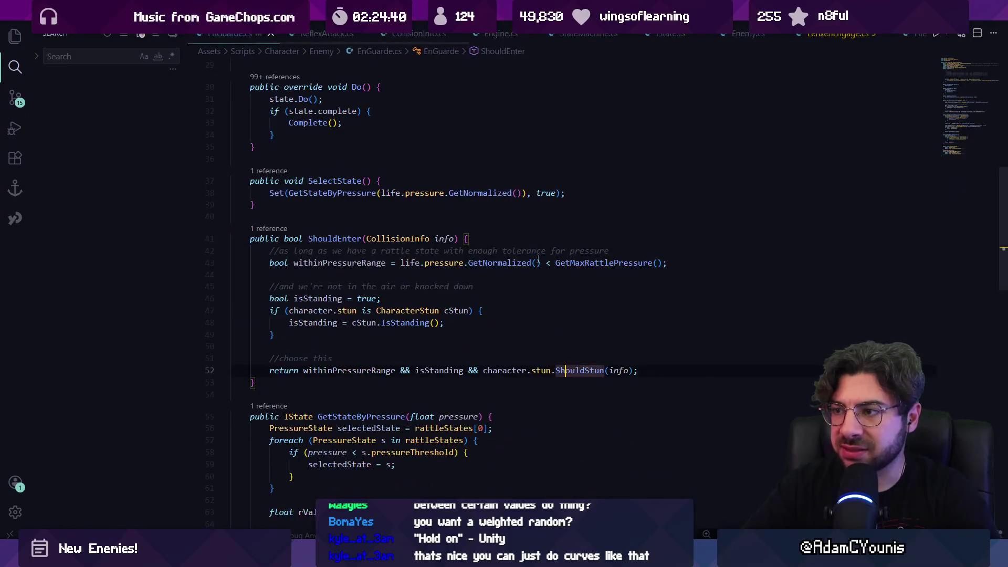
key("ctrl+z")
key("ctrl+z")
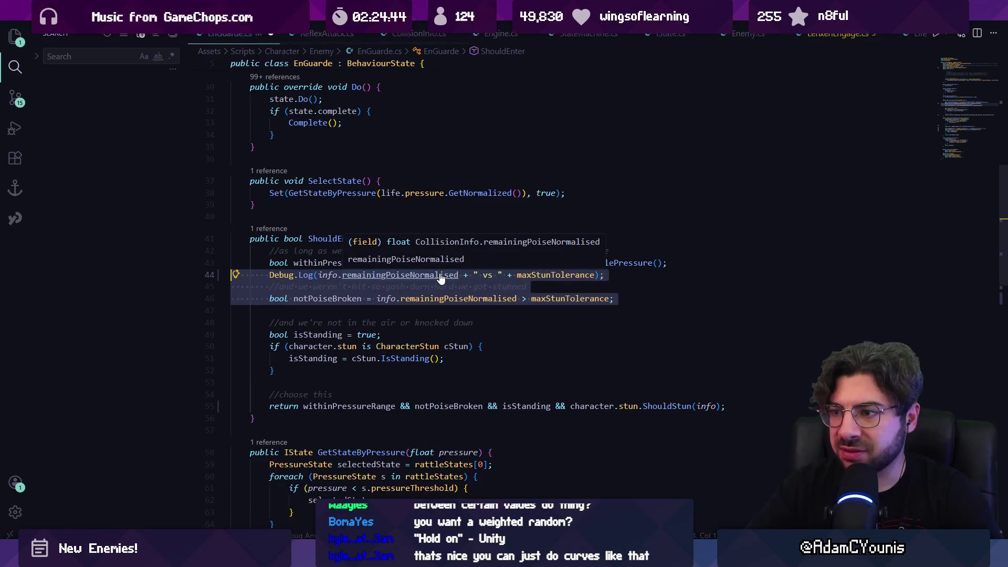
left_click(664, 406, "ctrl")
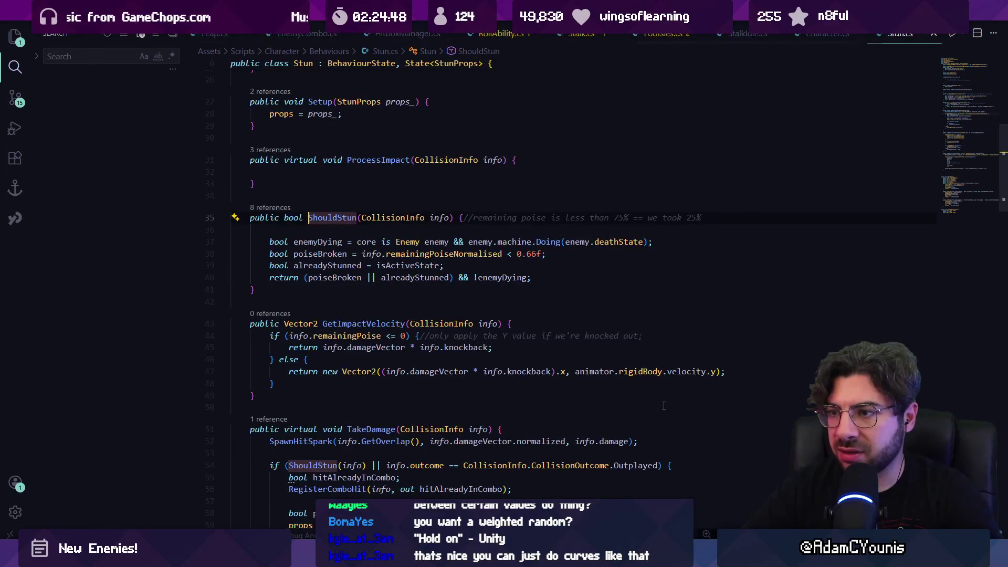
key("alt+Left")
left_click(663, 406, "ctrl")
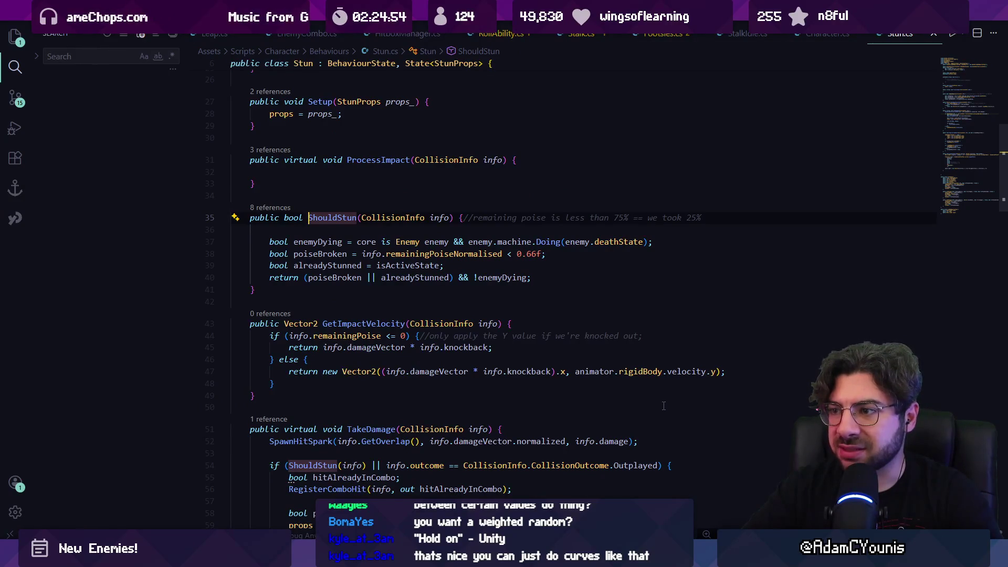
key("alt+Left")
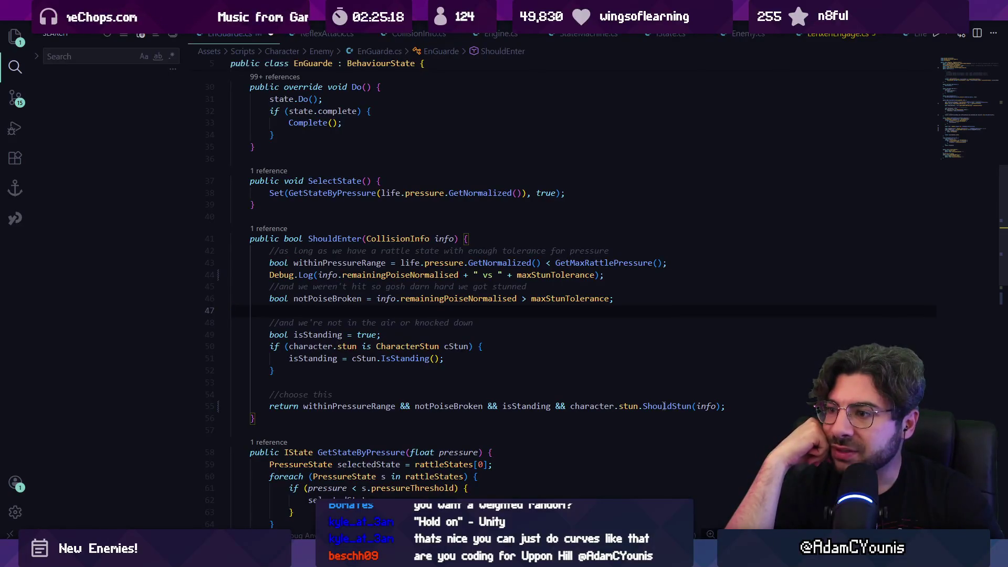
left_click(665, 406)
key("F12")
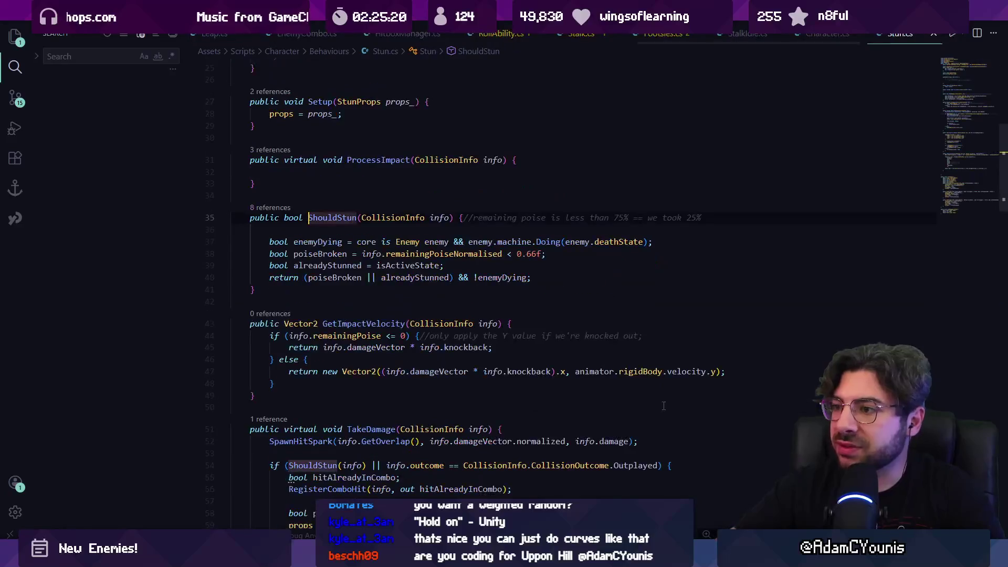
- Delete the poise Debug.Log and notPoiseBroken lines in ShouldEnter
key("alt+Left")
key("Home")
key("Home")
key("Up")
key("Up")
key("Up")
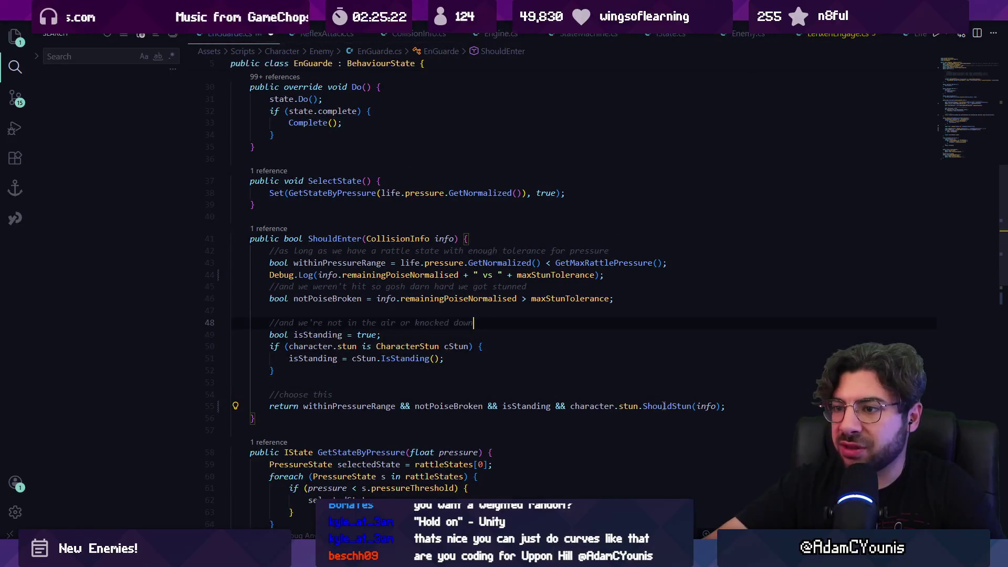
key("shift+Up")
key("shift+Up")
key("shift+Up")
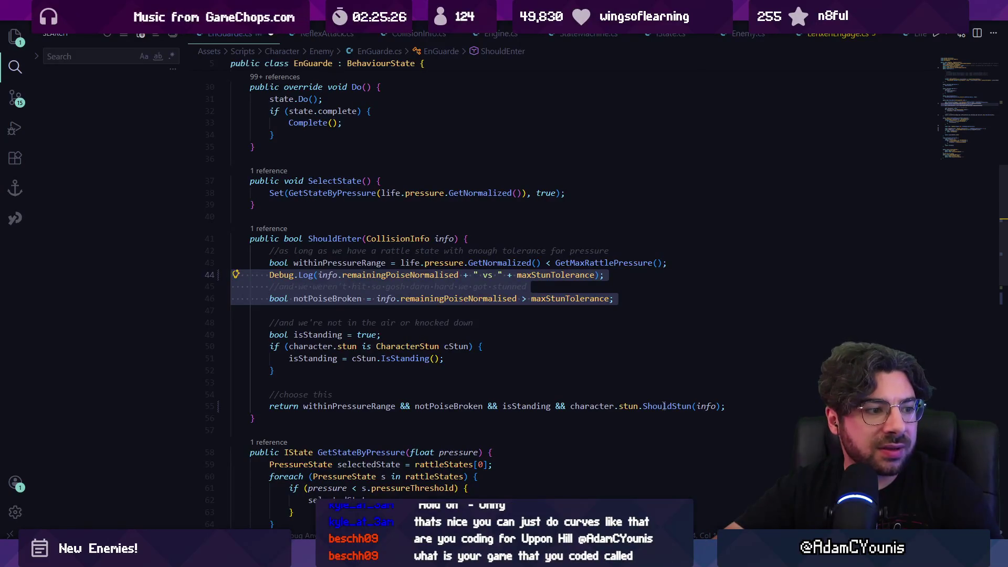
key("Delete")
key("Down")
key("Down")
key("Down")
key("Down")
key("Down")
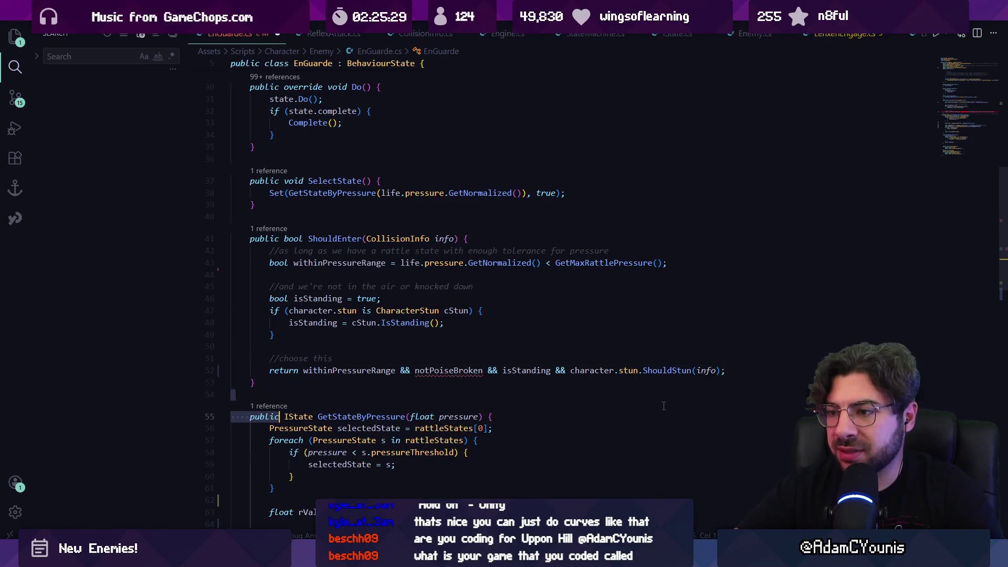
- Remove '&& notPoiseBroken' from the ShouldEnter return condition
key("Up")
key("Up")
key("ctrl+shift+Left")
key("ctrl+shift+Left")
key("ctrl+shift+Left")
key("ctrl+Left")
key("ctrl+Left")
key("ctrl+Left")
key("ctrl+shift+Left")
key("ctrl+shift+Left")
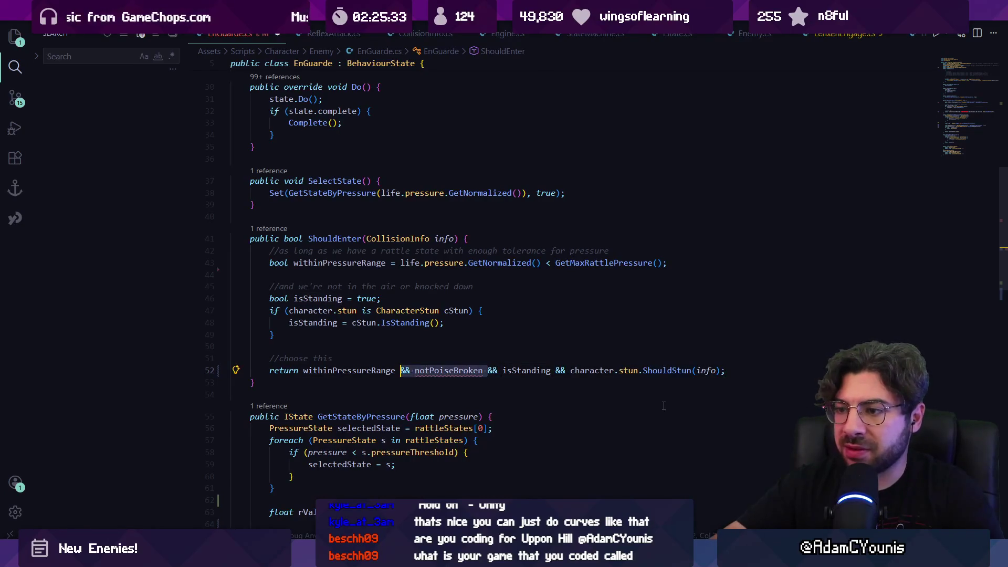
key("BackSpace")
- Delete the 'public float maxStunTolerance = 0.25f;' field line
scroll(552, 306, "up", 10)
left_click(406, 209)
key("ctrl+l")
key("BackSpace")
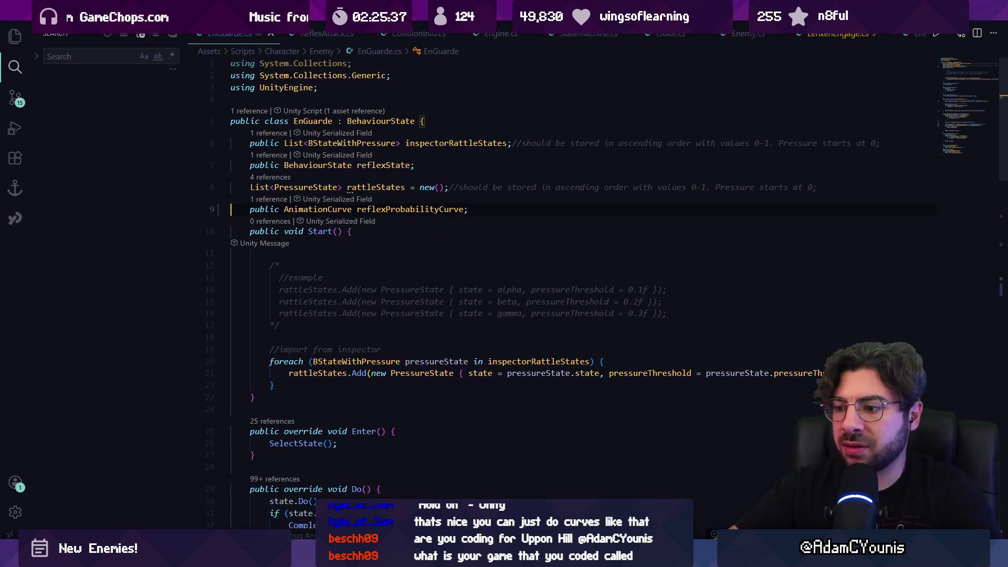
key("alt+Tab")
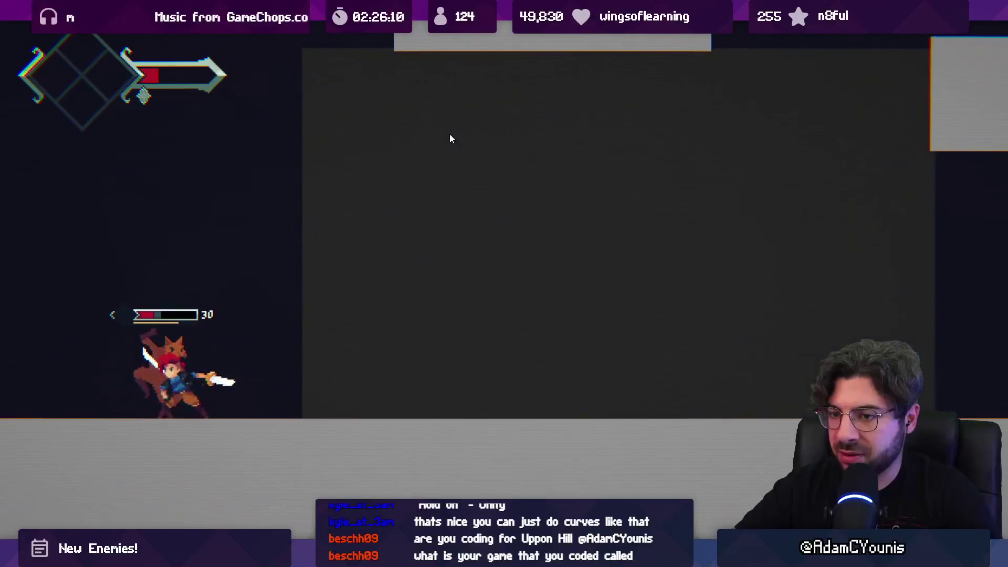
key("ctrl+shift+p")
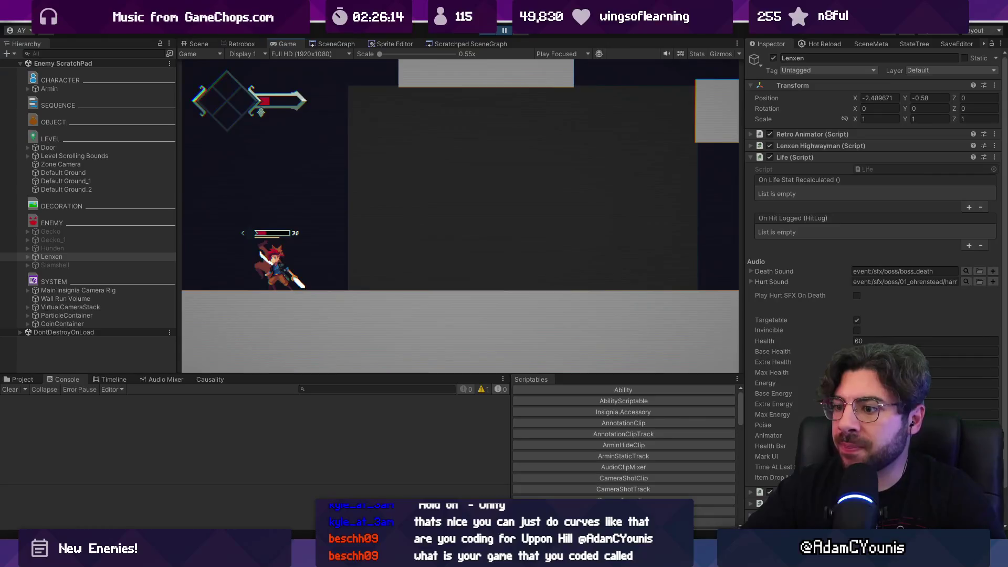
key("alt+Tab")
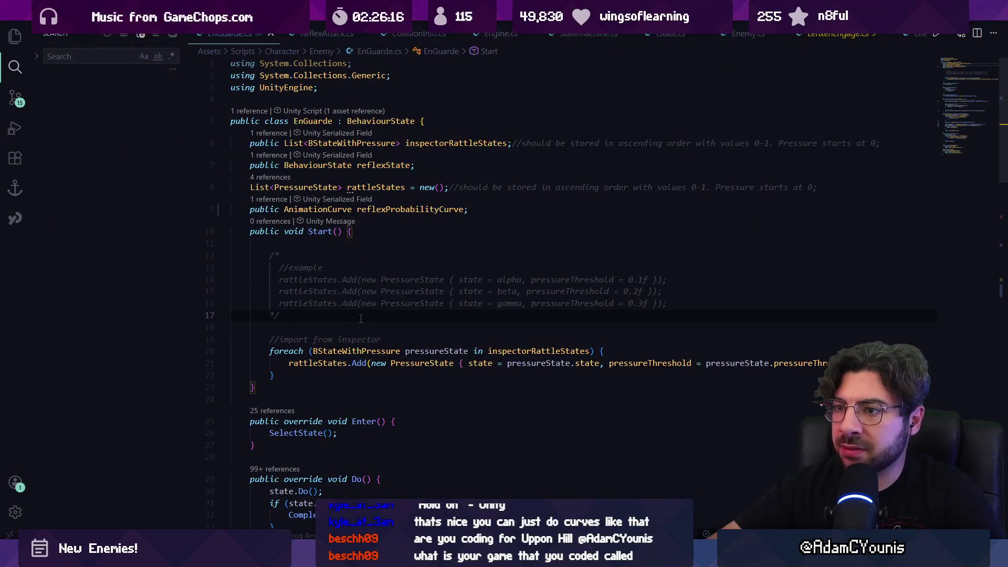
- Find the references to ShouldEnter and open its call in LenxenHighwayman.cs
scroll(361, 319, "down", 10)
scroll(361, 318, "up", 9)
key("alt+Left")
key("alt+Left")
key("alt+Left")
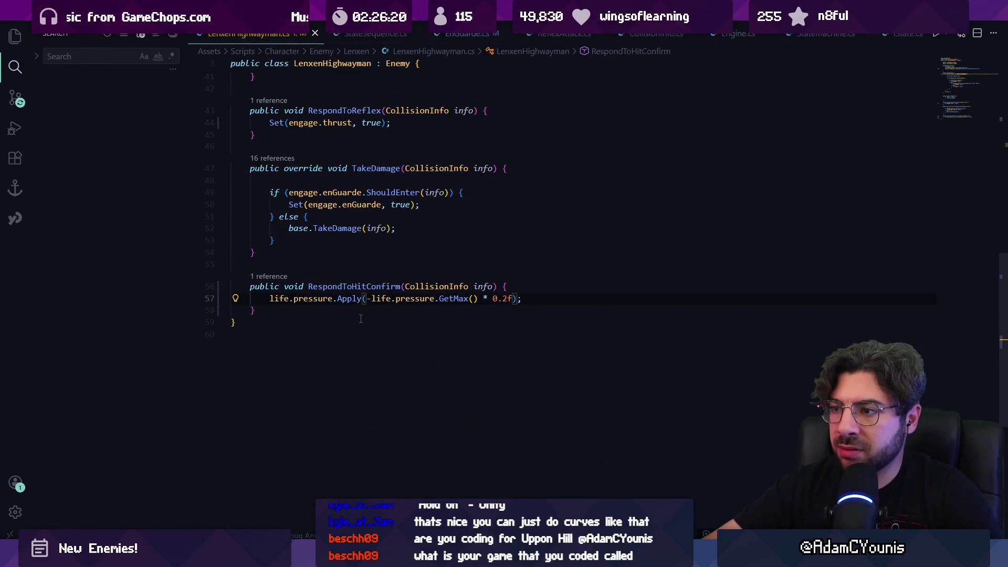
key("alt+Right")
key("Down")
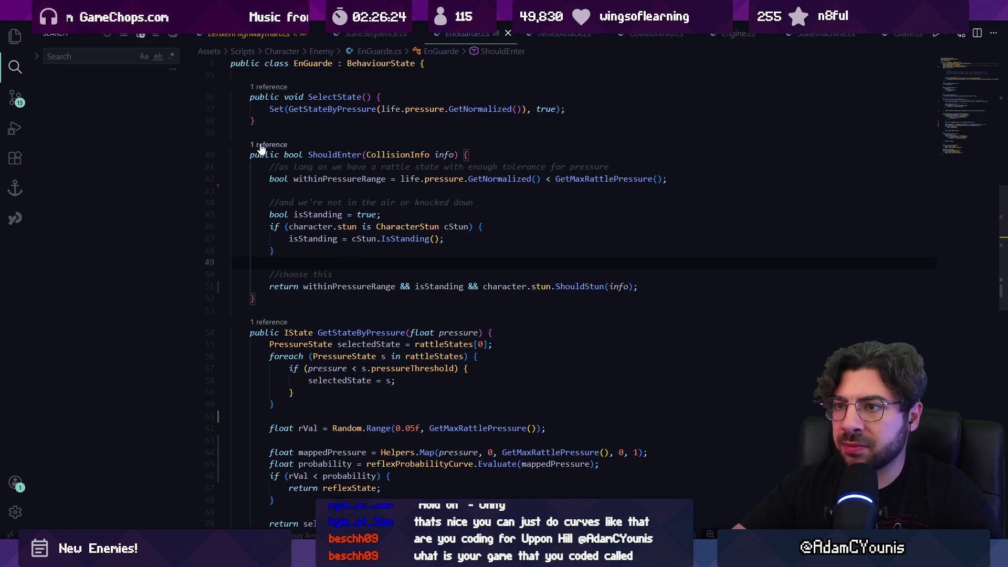
key("shift+F12")
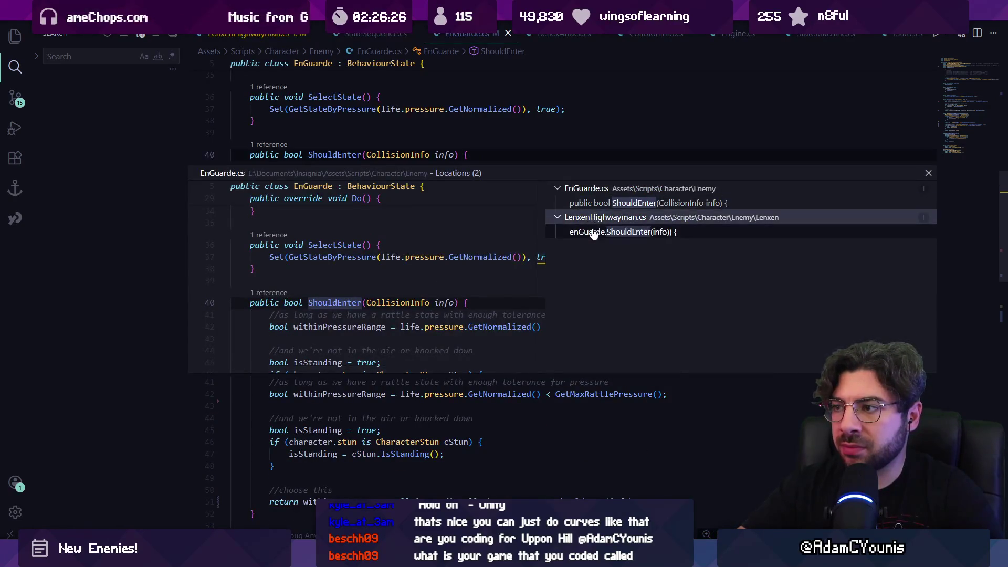
left_click(591, 231)
key("Return")
- Add Debug.Log lines to TakeDamage's EnGuarde and else branches
left_click(398, 288)
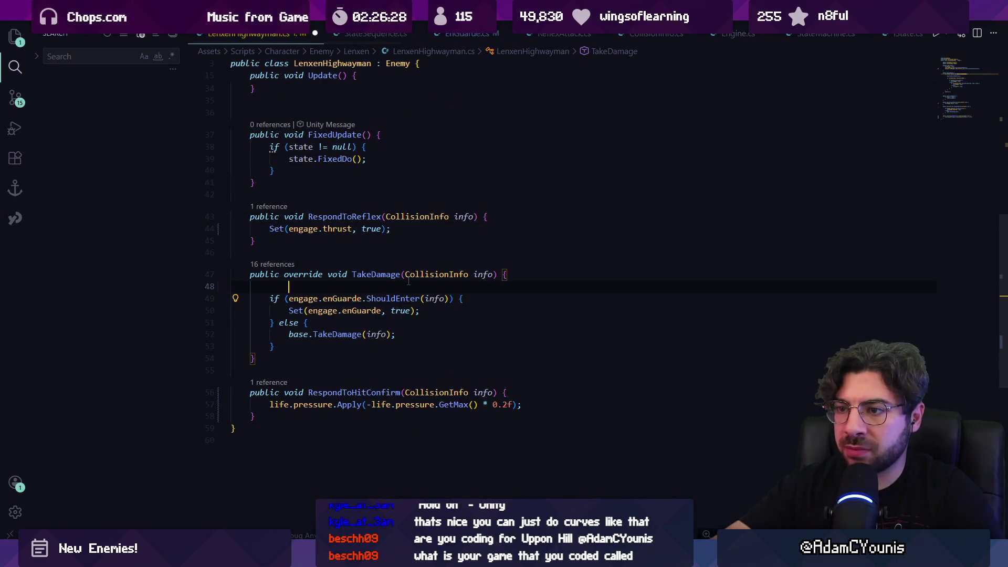
type("Debug.Log(\"Considering EnGuarde on hit\");")
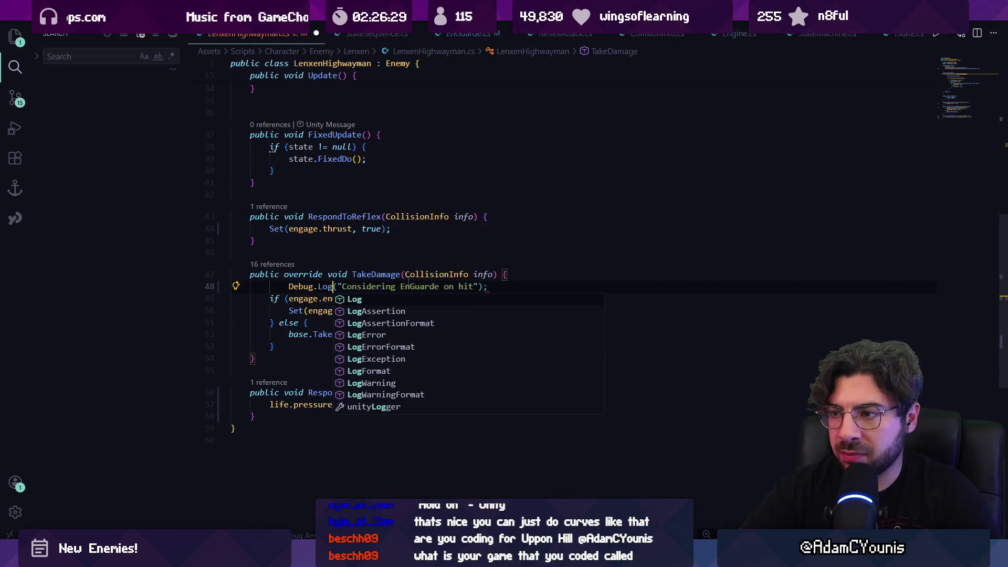
key("Tab")
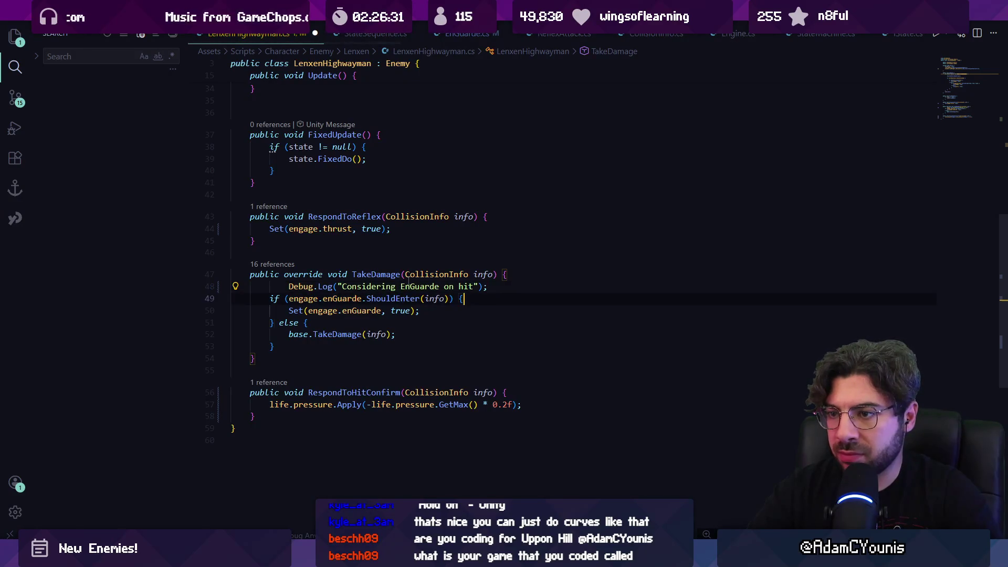
key("Return")
type("Debug.Log(\"Entering EnGuarde on hit\");")
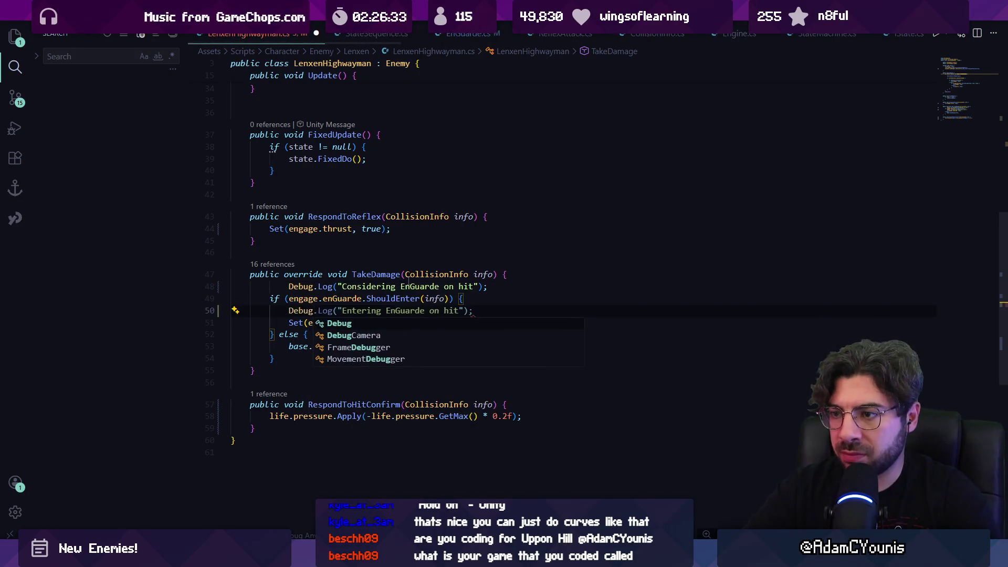
key("Tab")
key("Return")
type("Dewbug.Log(\"Not entering EnGuarde on hit\");")
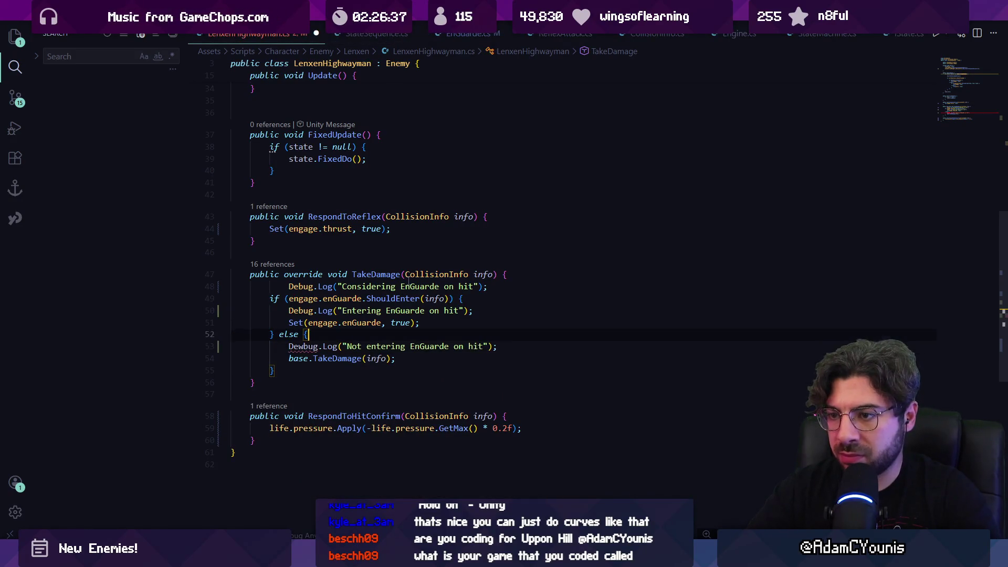
- Change the else-branch log message to STUN and the EnGuarde one to ENGUARDE
key("Down")
key("ctrl+Right")
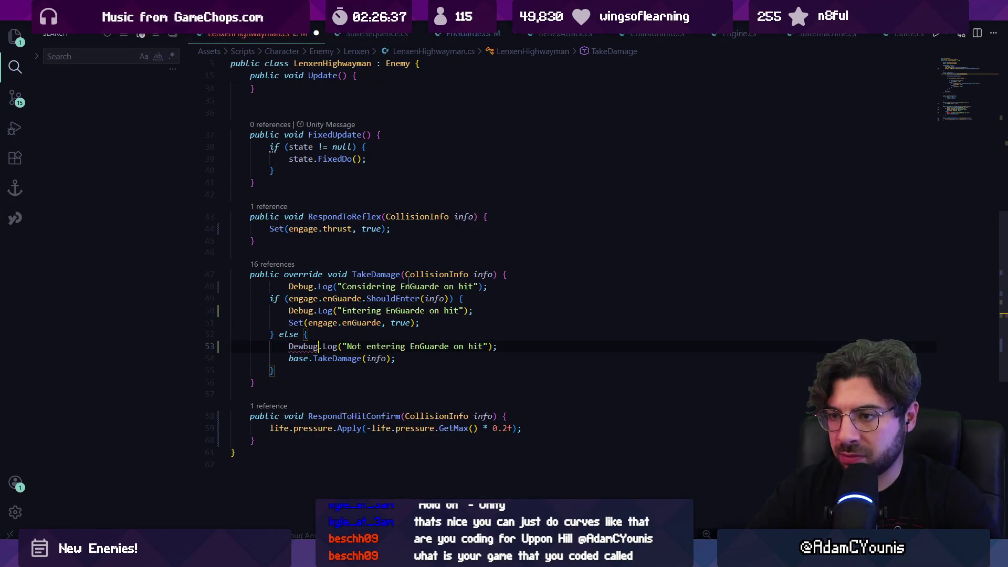
key("ctrl+Right")
key("ctrl+Right")
type("STUN")
key("ctrl+shift+p")
key("Escape")
key("Up")
key("Up")
key("Up")
key("ctrl+Left")
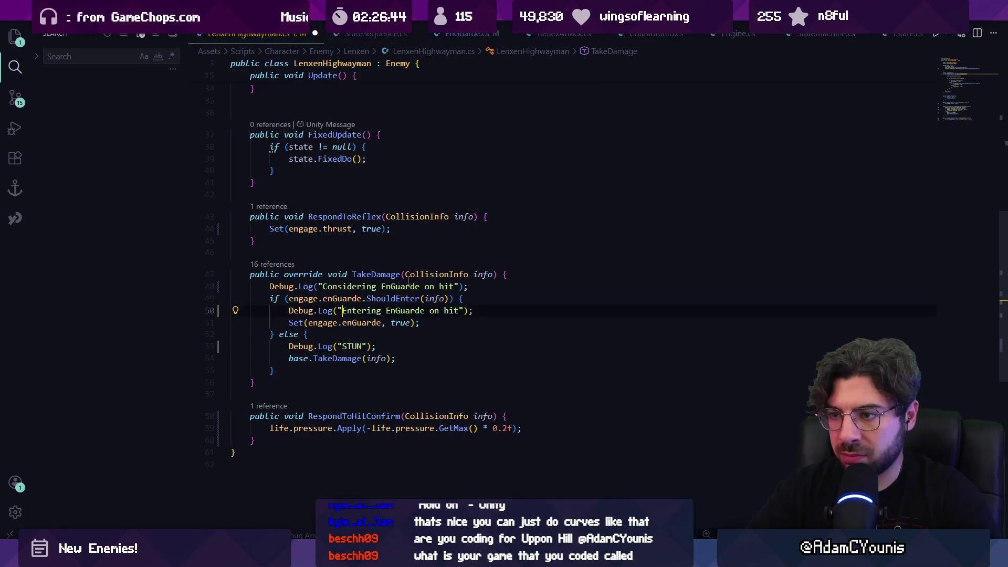
type("ENGUARDE")
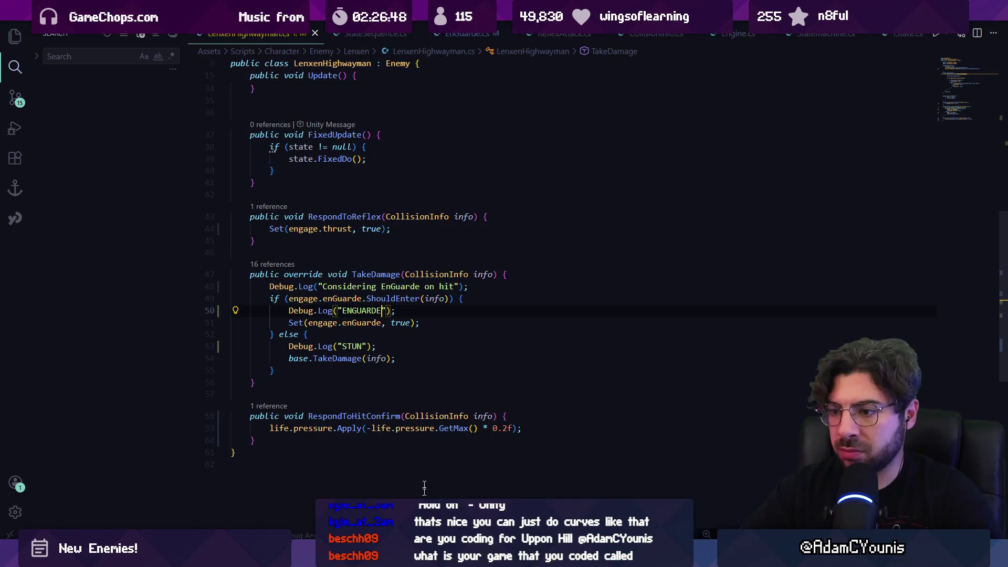
- Delete the 'Considering EnGuarde' log line and stop the running Unity play session
triple_click(405, 286)
key("BackSpace")
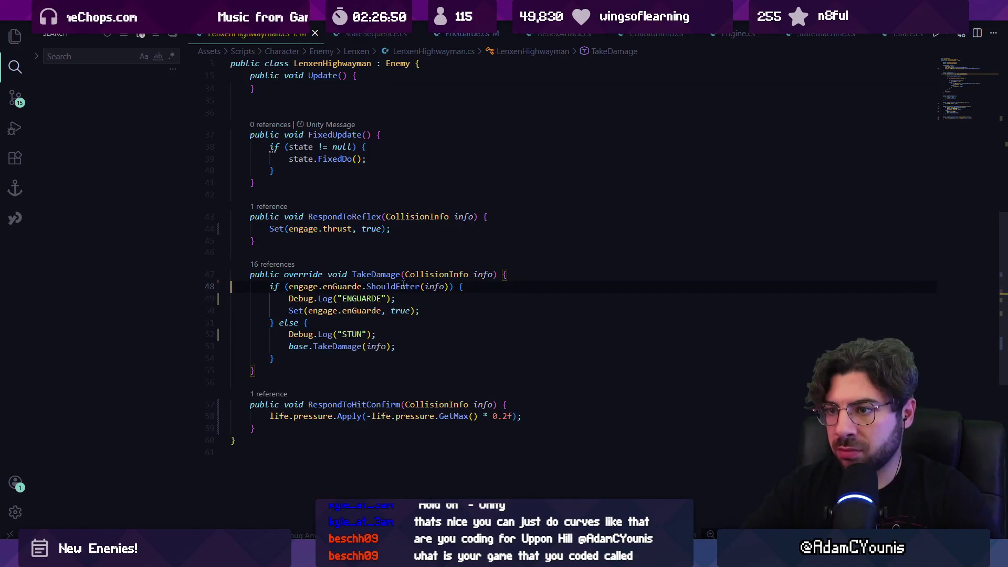
key("alt+Tab")
left_click(495, 35)
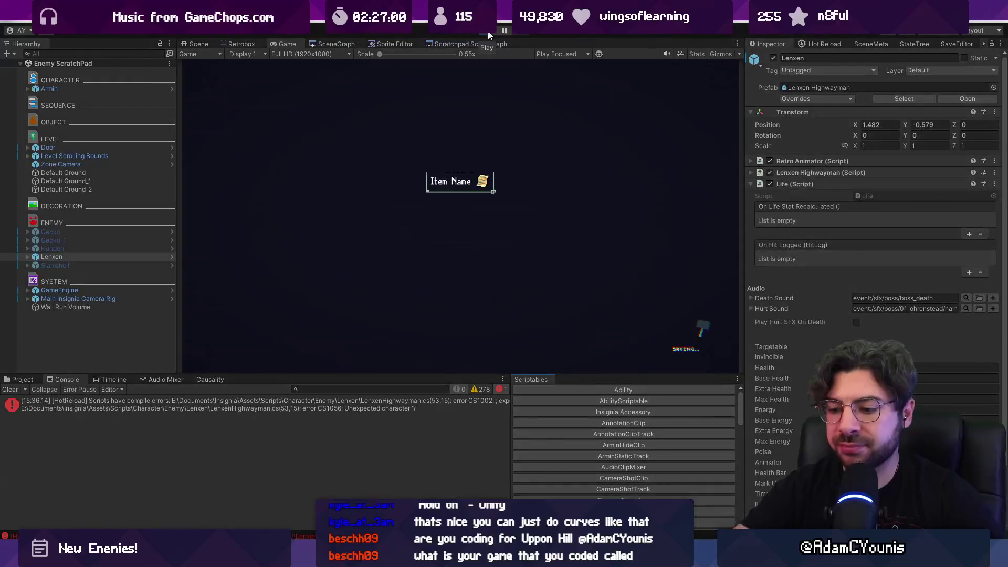
- Play, pause, clear the Console, fight the Highwayman for ENGUARDE/STUN logs, then exit play mode
left_click(488, 35)
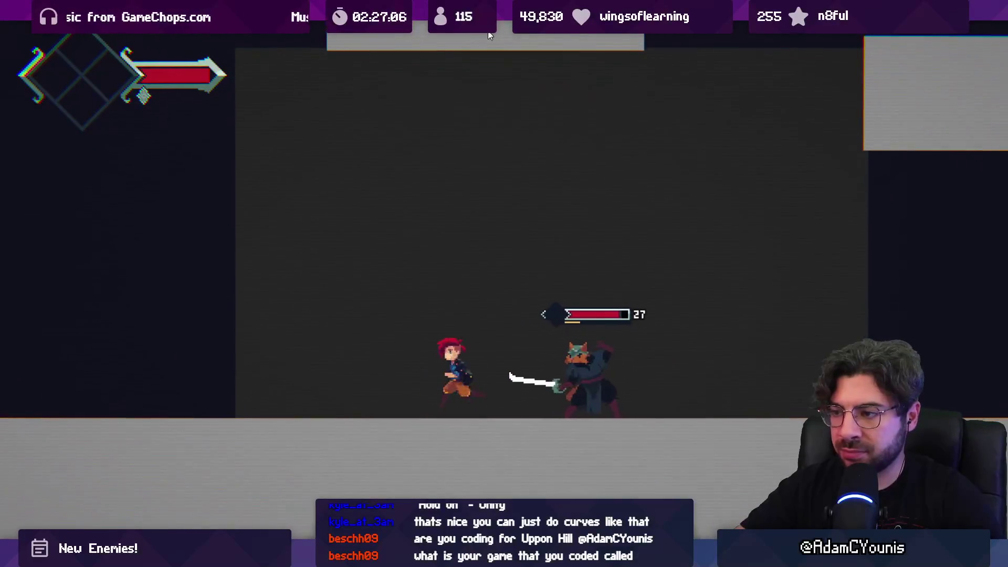
key("ctrl+shift+p")
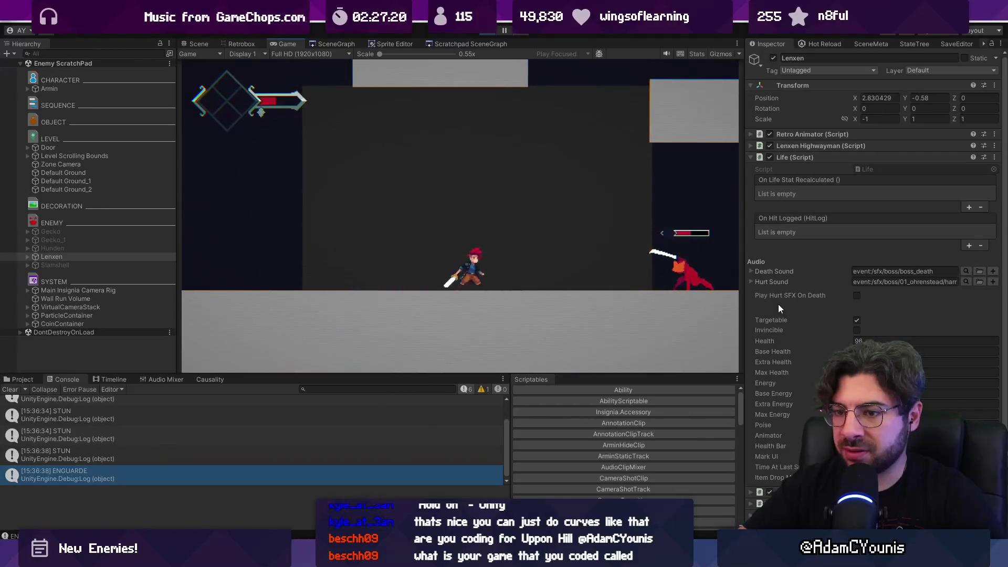
left_click(16, 390)
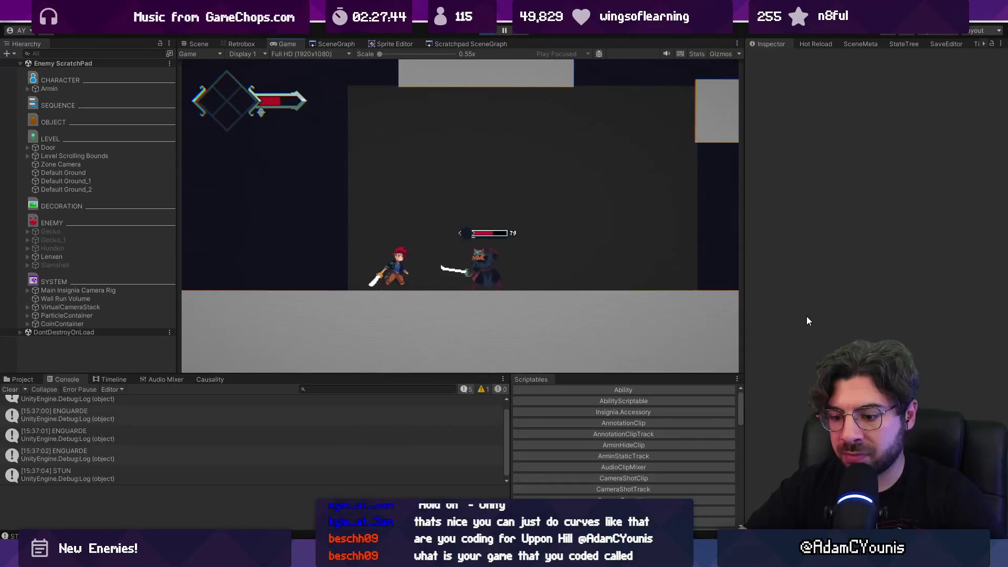
key("ctrl+p")
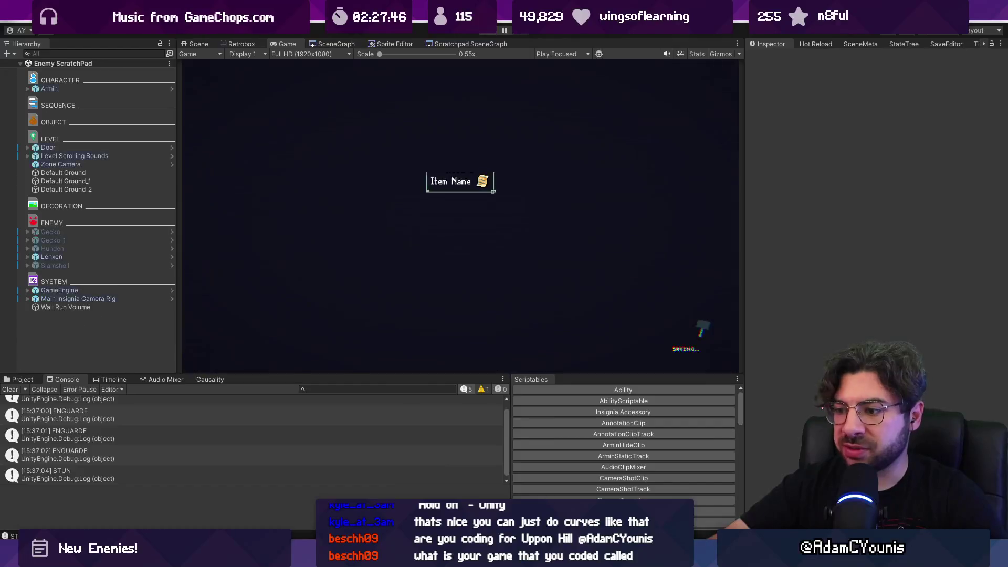
- Copy the info.remainingPoiseNormalised expression from the ENGUARDE log into the STUN log and replay
key("alt+Tab")
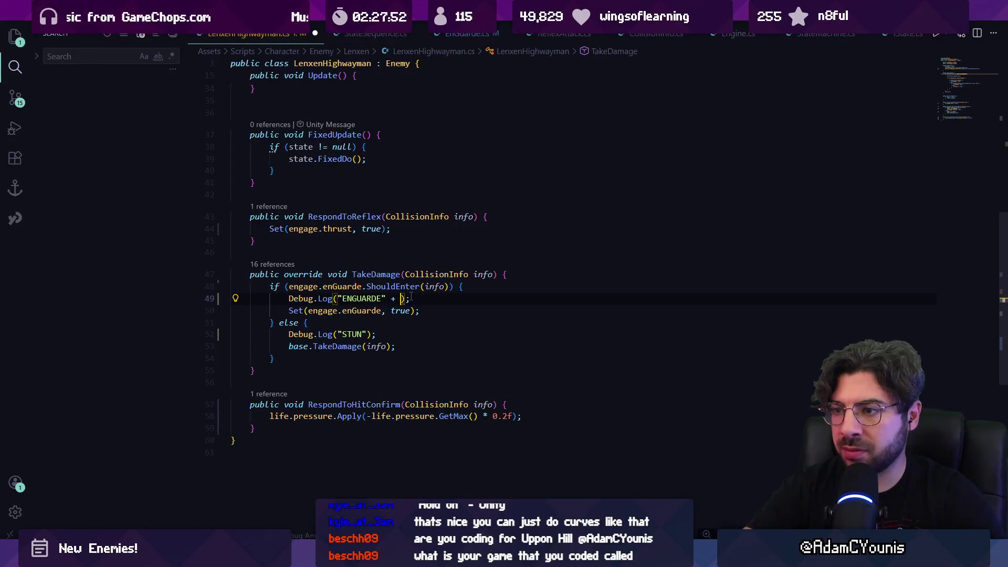
key("ctrl+shift+Left")
key("ctrl+shift+Left")
key("ctrl+shift+Left")
key("ctrl+c")
key("Down")
key("Down")
key("Down")
key("Left")
key("Left")
key("ctrl+v")
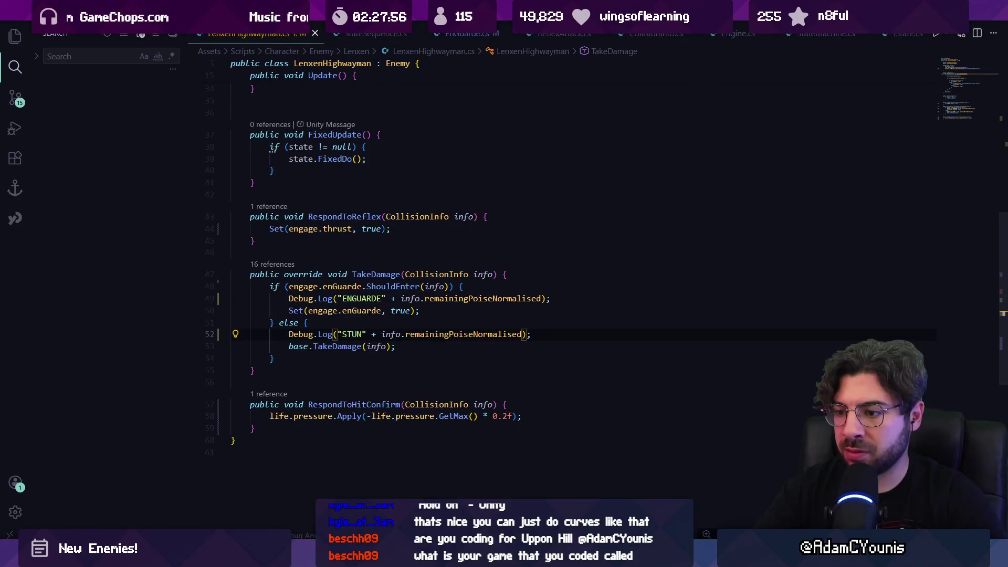
key("alt+Tab")
left_click(494, 32)
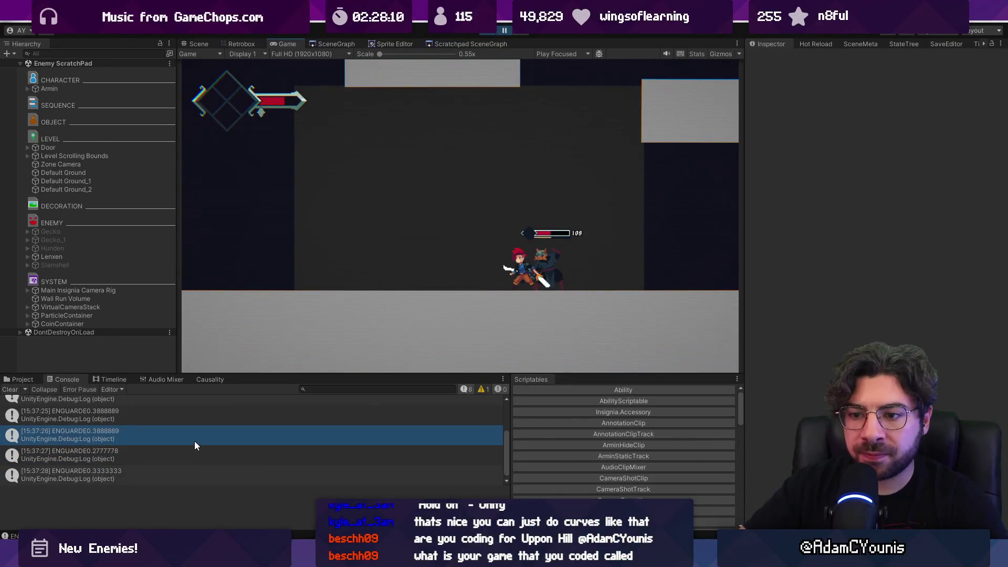
- Read the latest ENGUARDE log's stack trace, then clear the Console
left_click(159, 478)
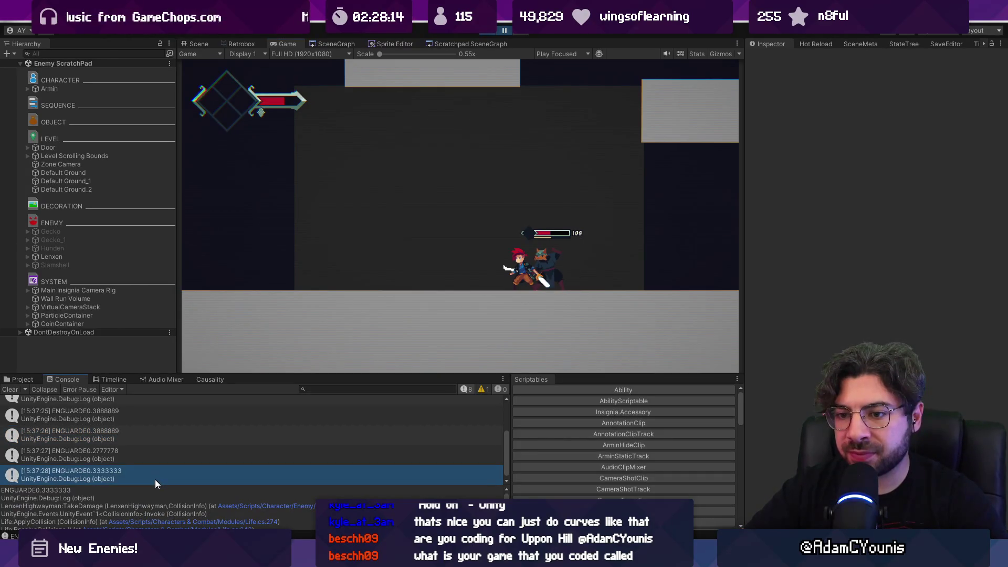
mouse_move(470, 560)
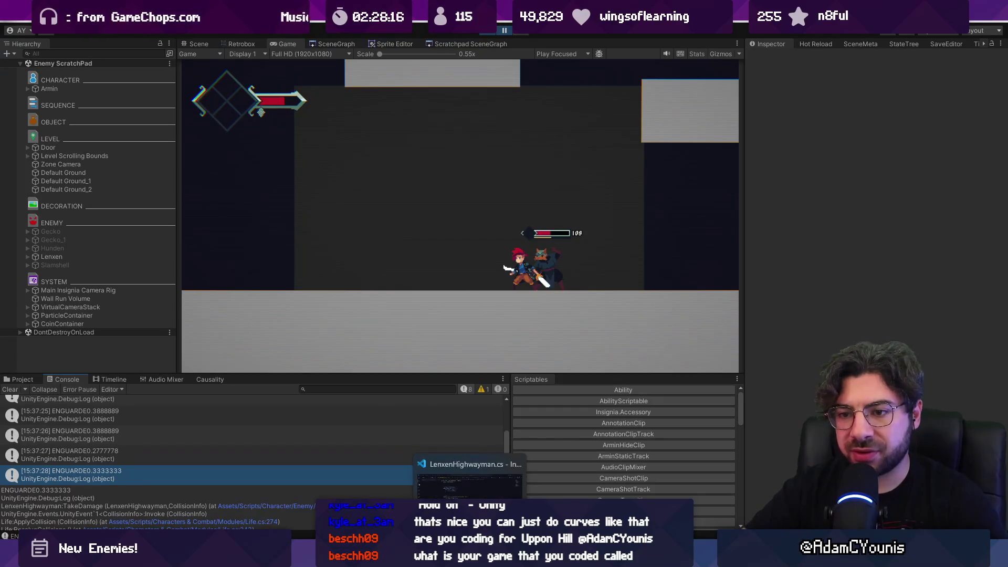
scroll(201, 433, "down", 1)
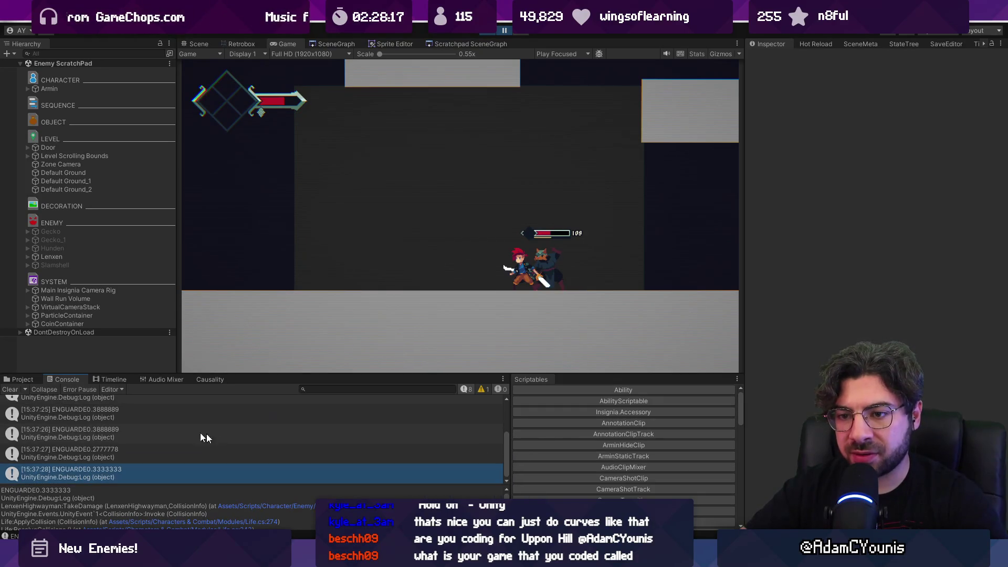
left_click(15, 390)
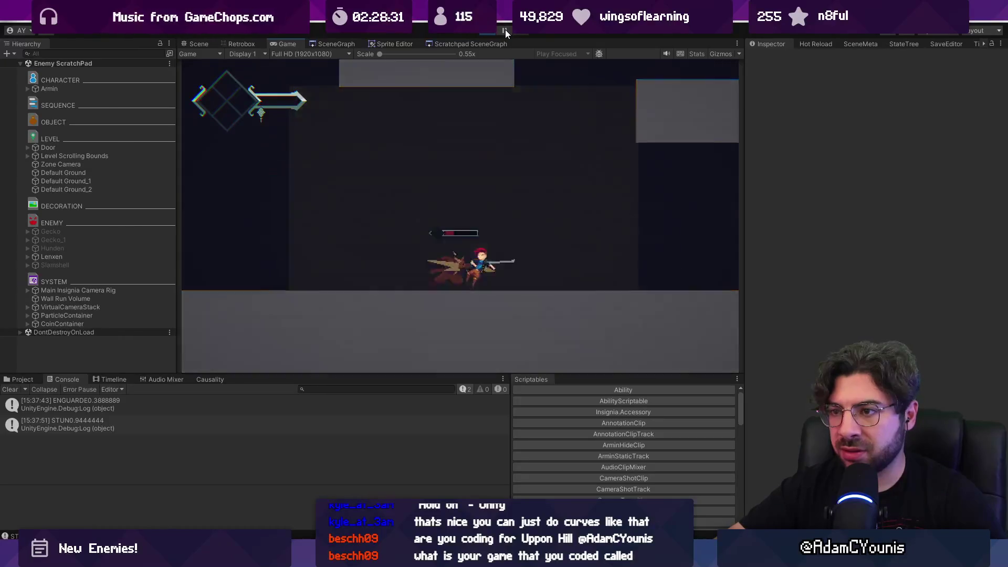
- Restart play mode, check the new ENGUARDE log, enlarge the Game view slightly, and clear the Console
left_click(486, 33)
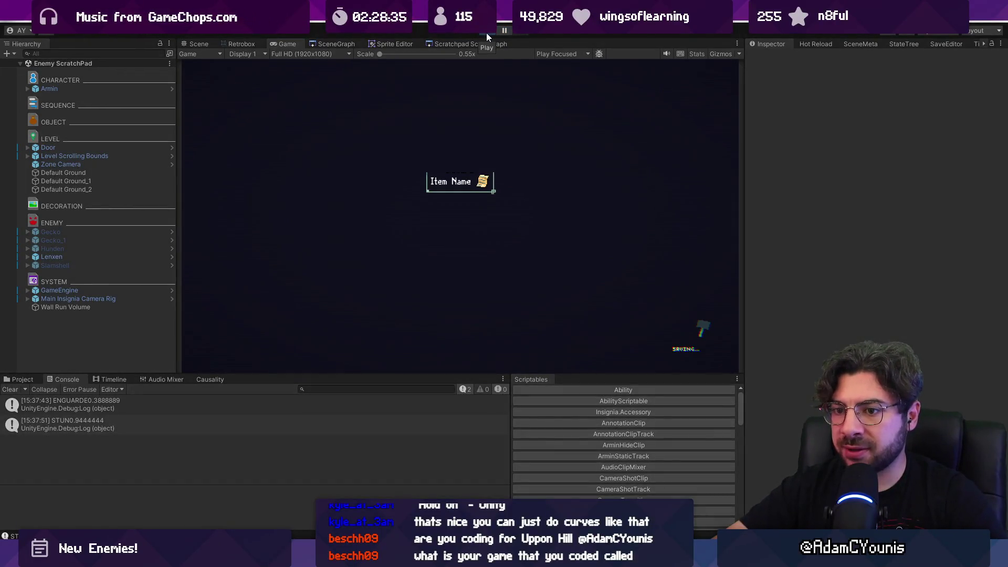
left_click(487, 33)
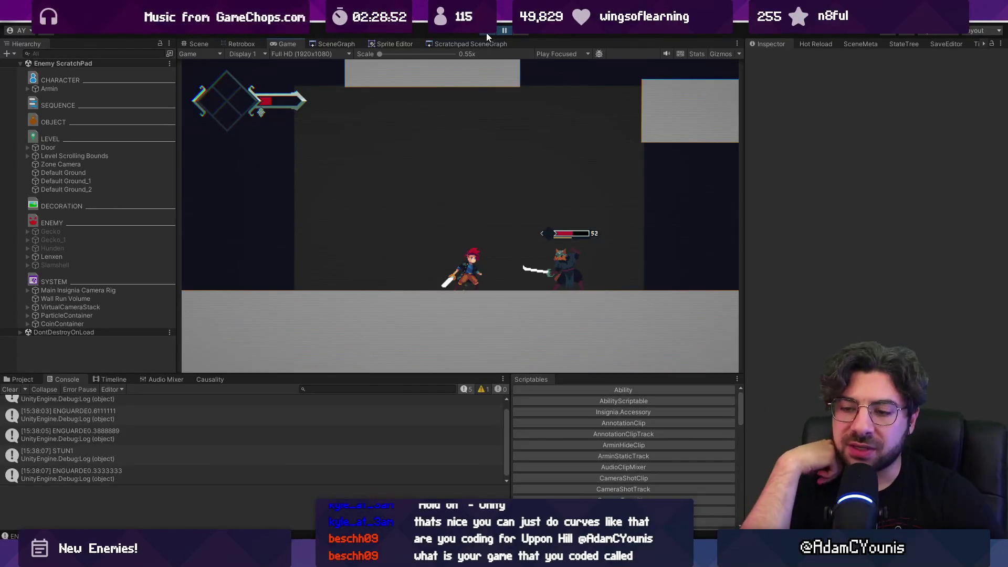
left_click(147, 430)
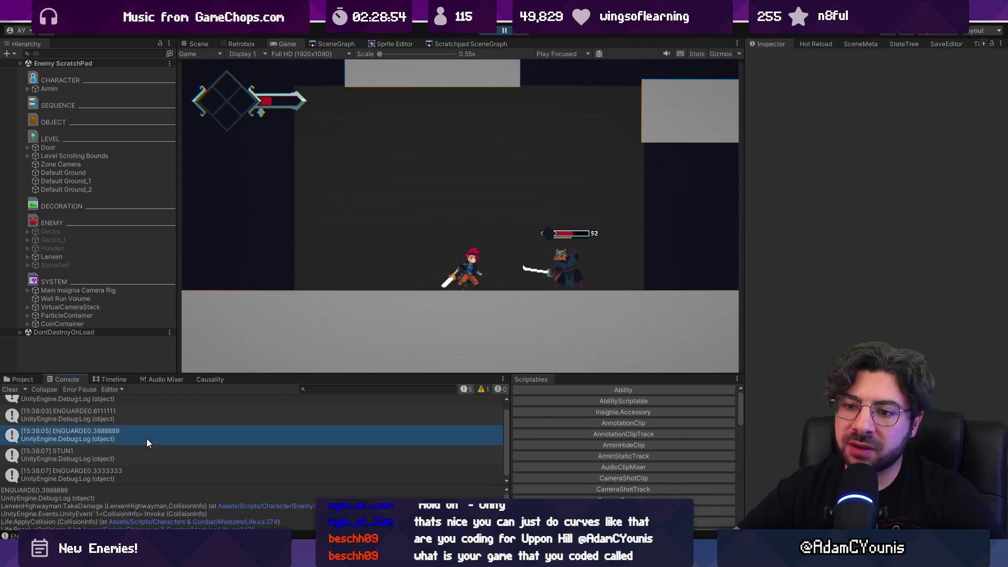
left_click_drag(251, 372, 257, 382)
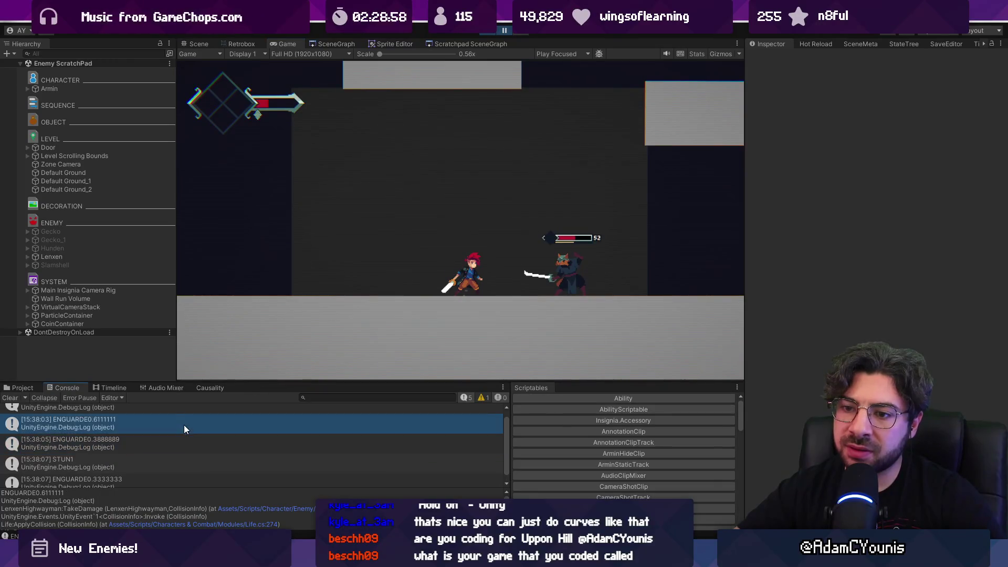
left_click(9, 399)
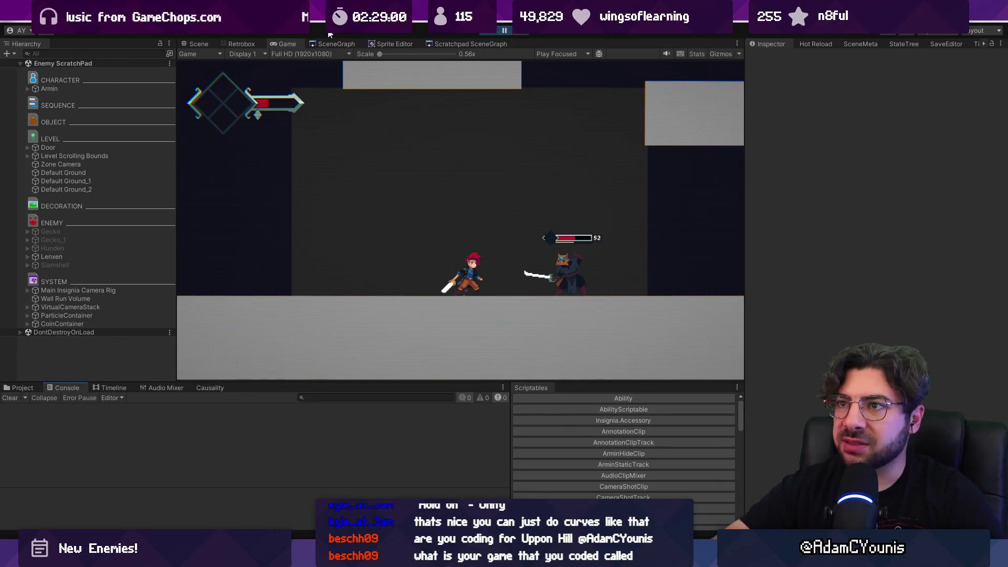
key("alt+Tab")
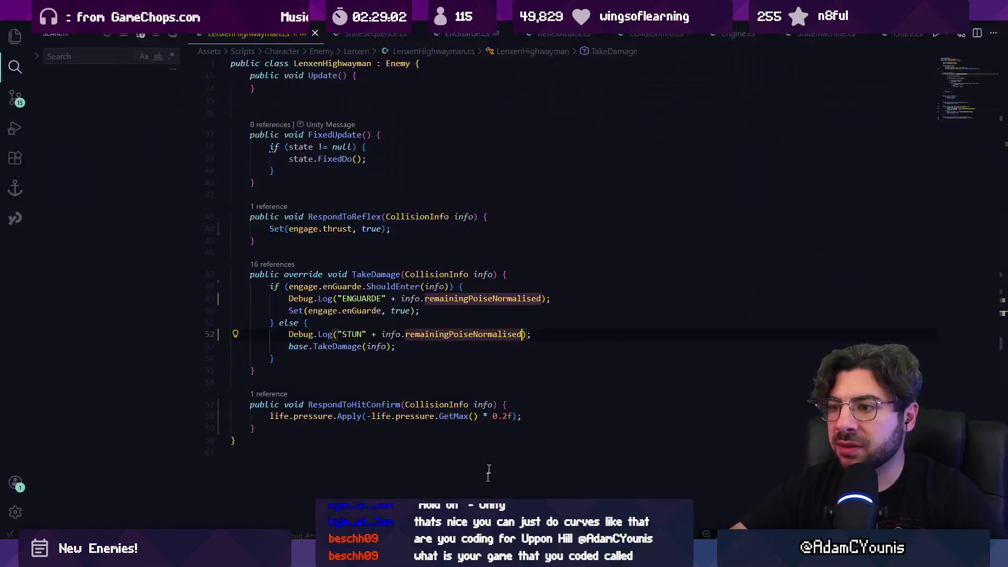
- Append ' + info.outcome' to the ENGUARDE log on line 49 and paste it into the STUN log
left_click(543, 298)
type("_ ")
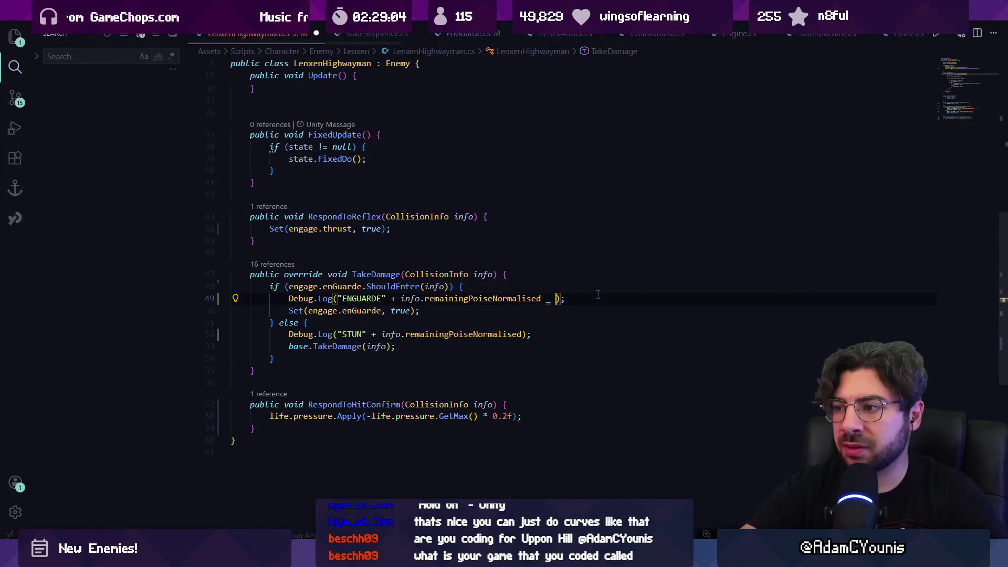
type(" inb")
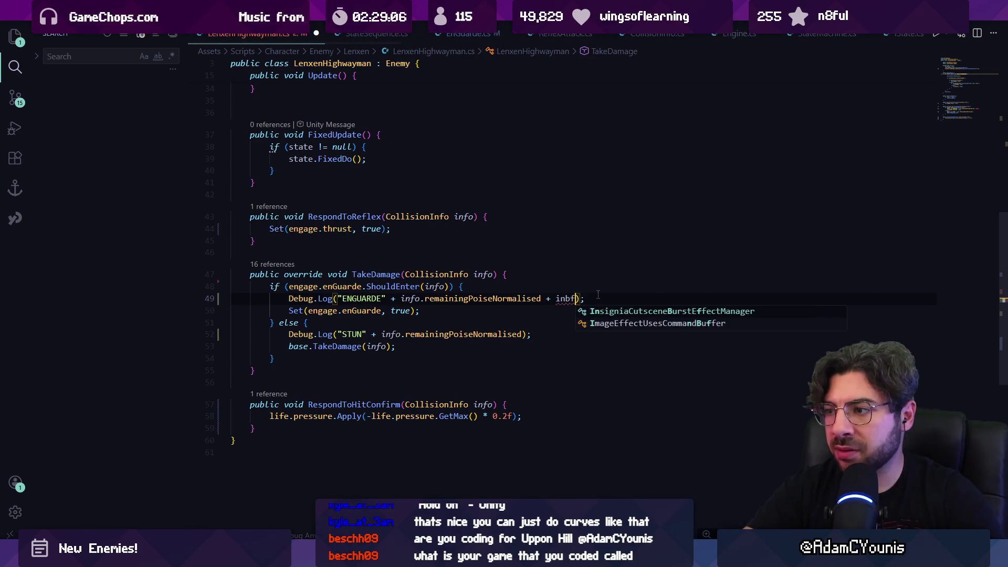
key("BackSpace")
type("fo.ol")
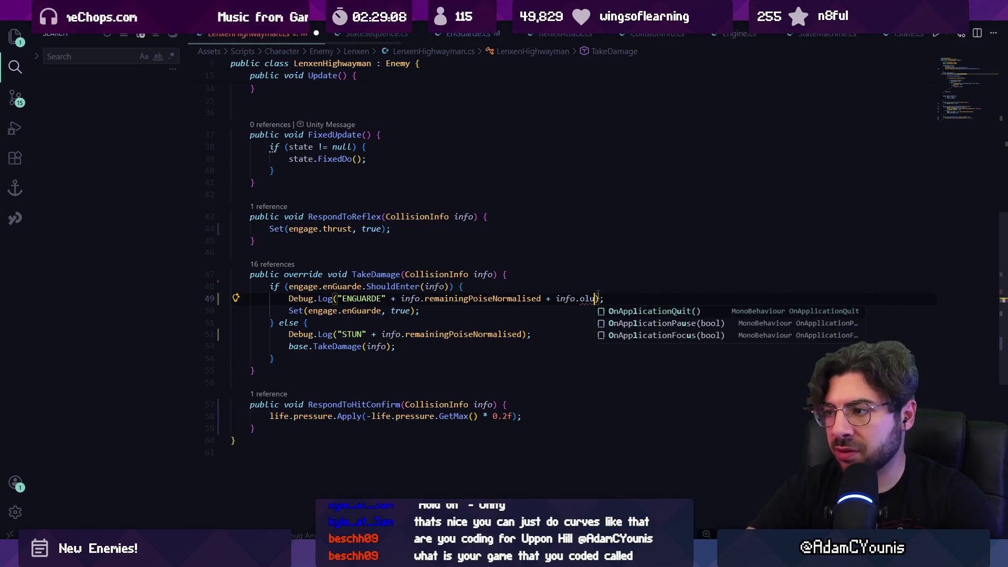
type("u")
key("Tab")
key("ctrl+shift+Left")
key("ctrl+shift+Left")
key("ctrl+shift+Left")
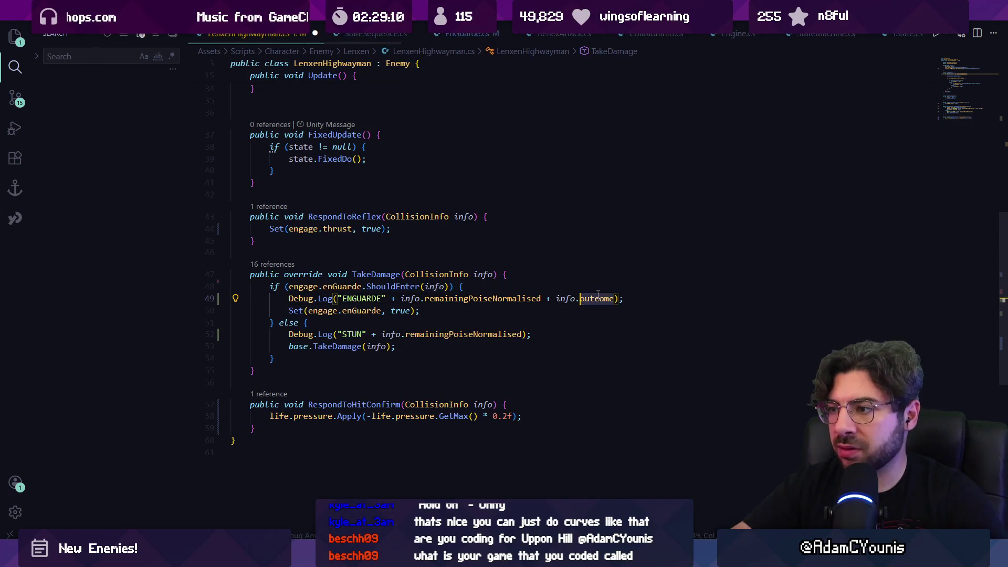
key("Down")
key("Down")
key("Left")
key("ctrl+v")
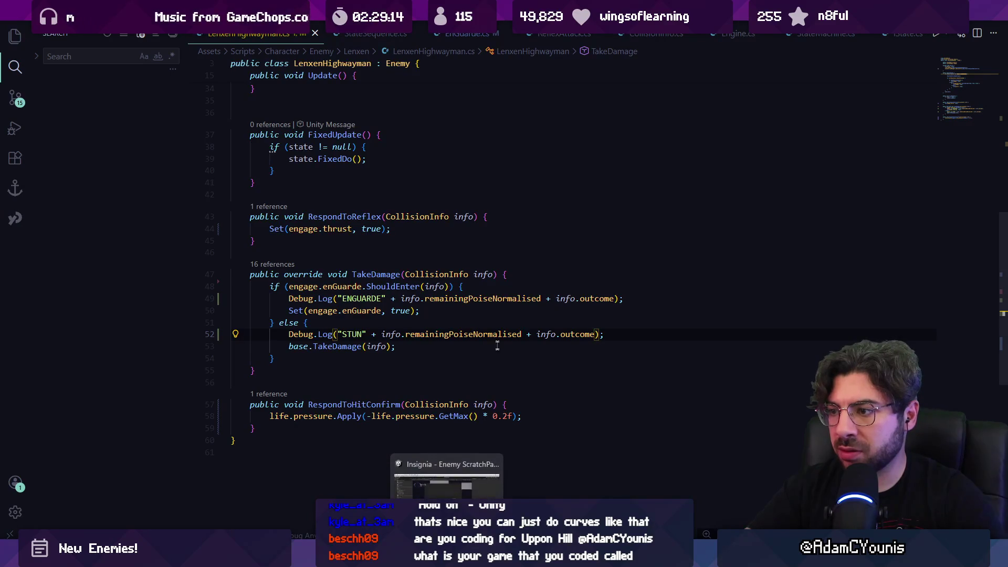
key("alt+Tab")
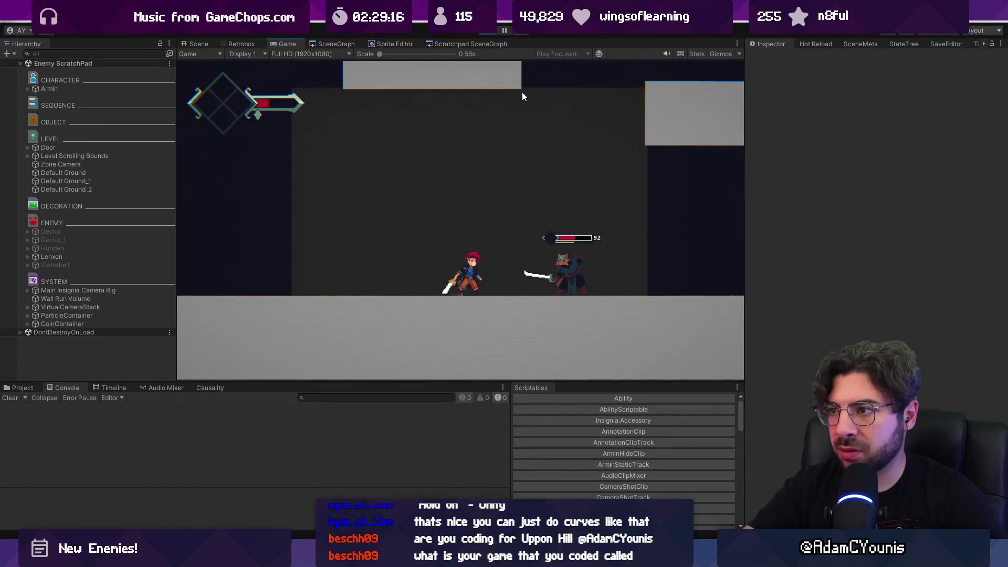
- Hit the Lenxen enemy with X in the running game, logging ENGUARDE0.3888889Guarded and STUN0.3333333Outplayed
key("Right")
key("x")
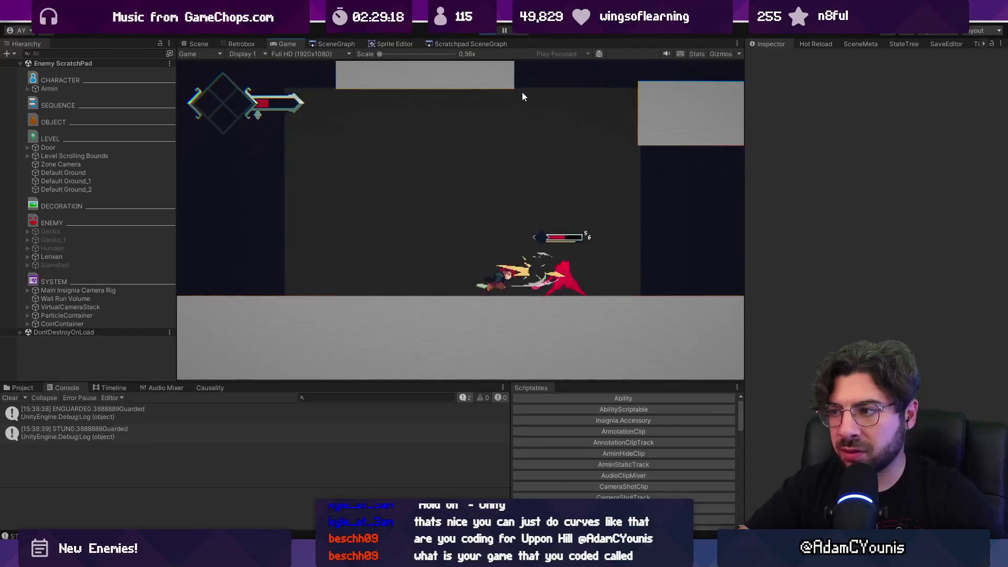
key("x")
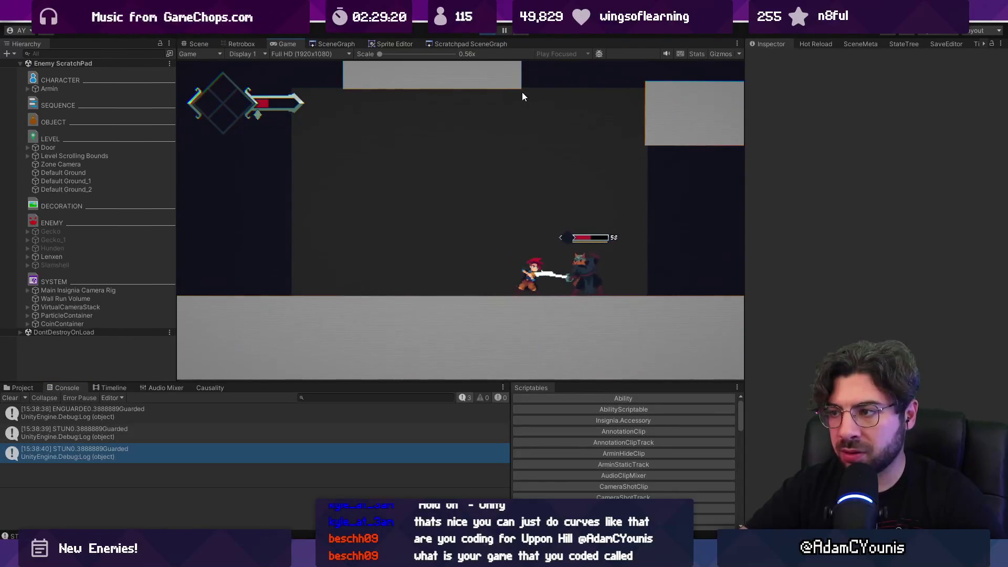
key("x")
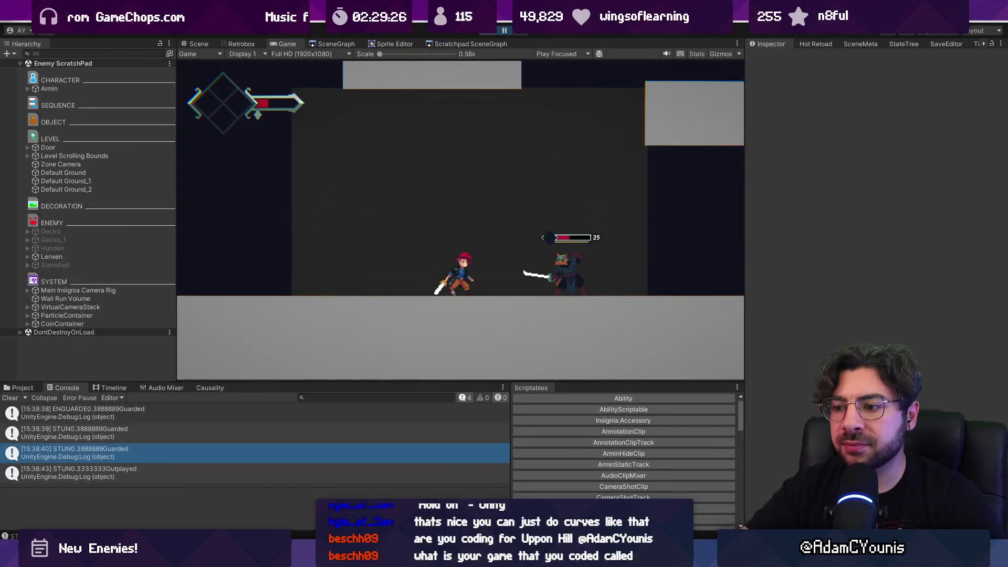
key("alt+Tab")
triple_click(511, 330)
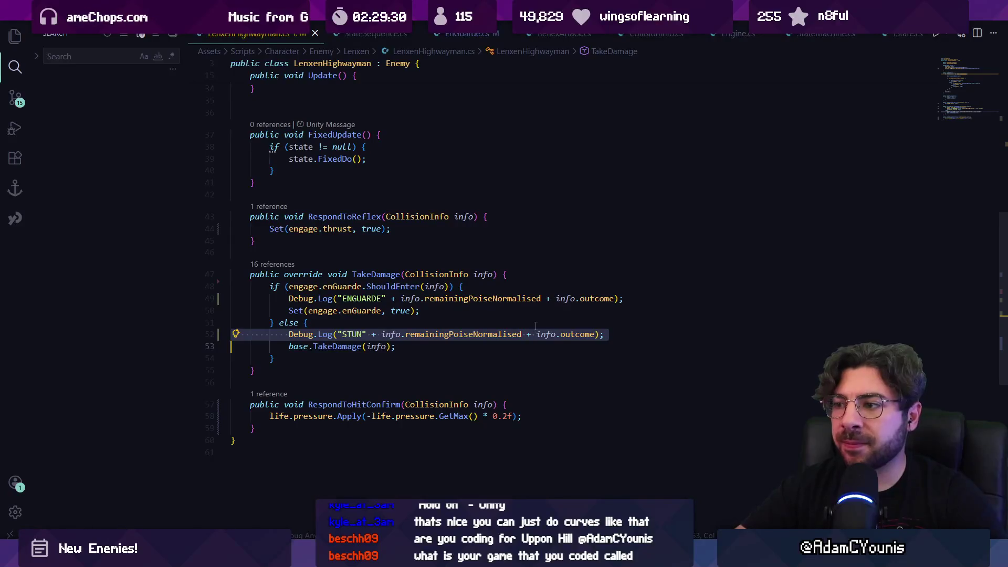
- Jump to the remainingPoiseNormalised definition and search CollisionInfo.cs for 'remainingpoisenormalised ='
left_click(449, 334)
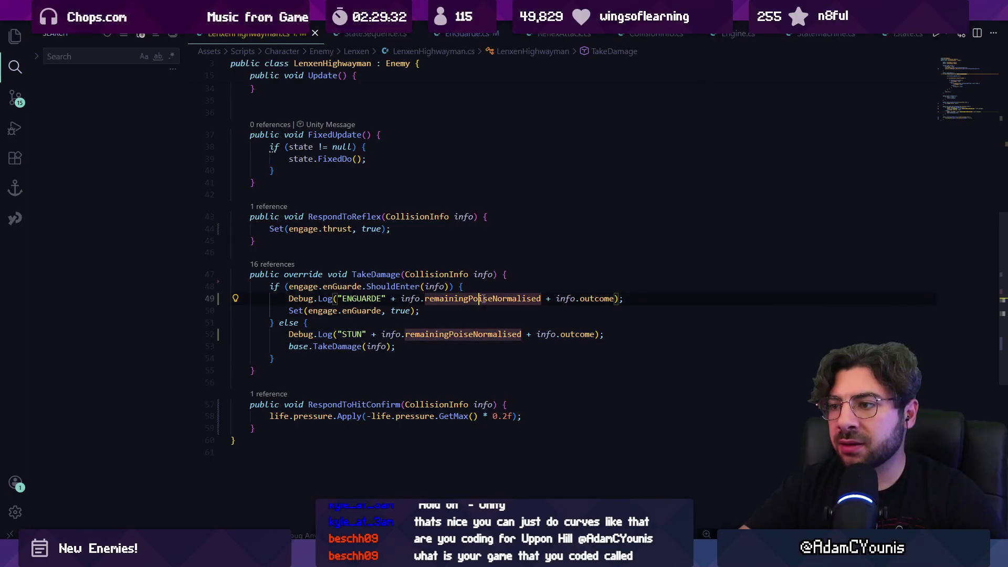
key("F12")
key("ctrl+f")
type("remaiin")
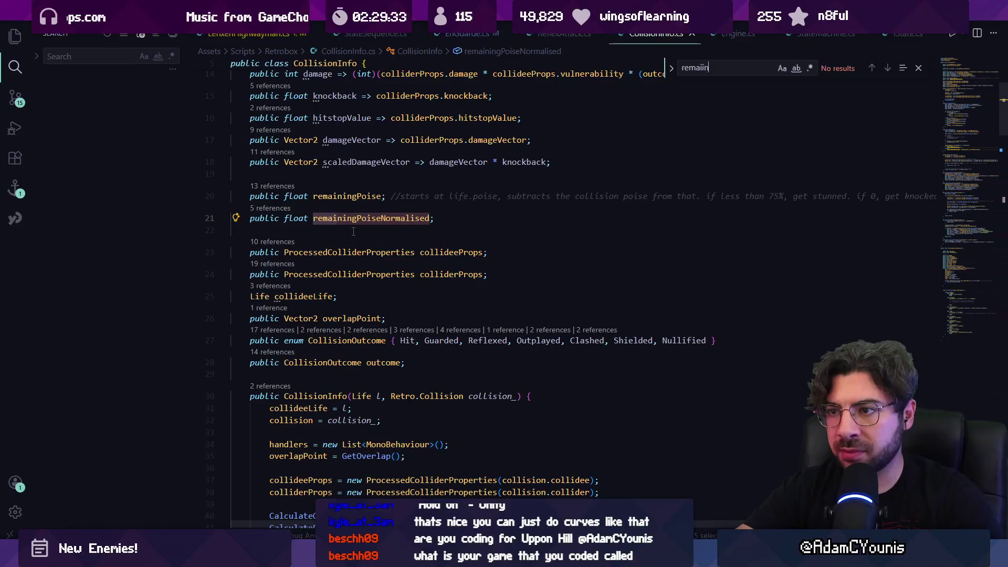
key("BackSpace")
type("ningp")
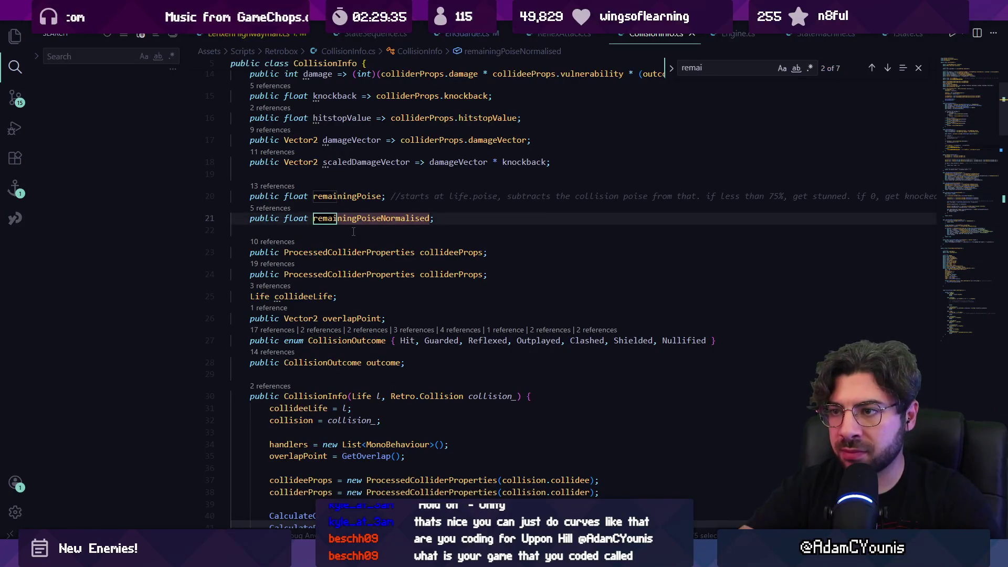
type("oisenorema")
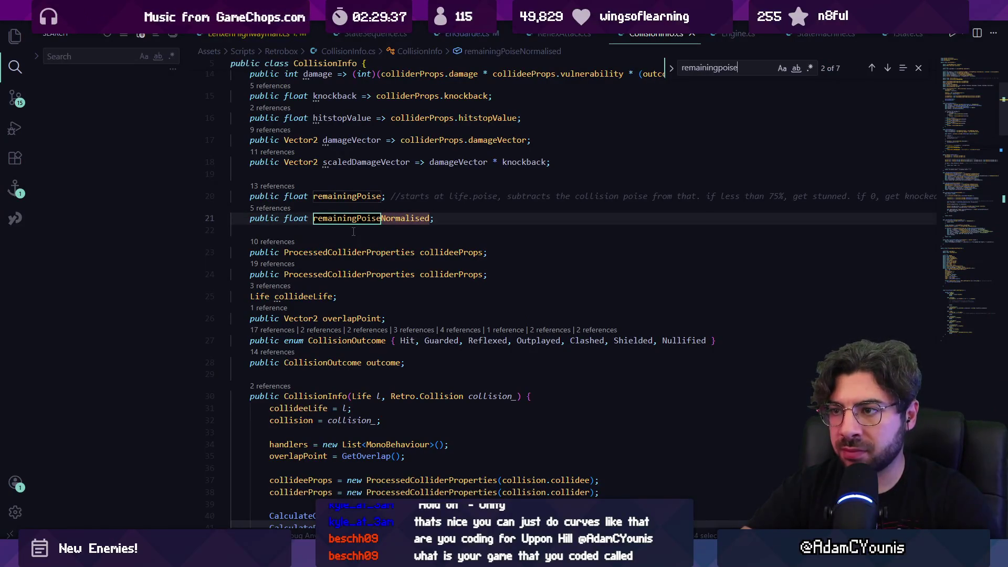
key("BackSpace")
key("BackSpace")
key("BackSpace")
type("malised =")
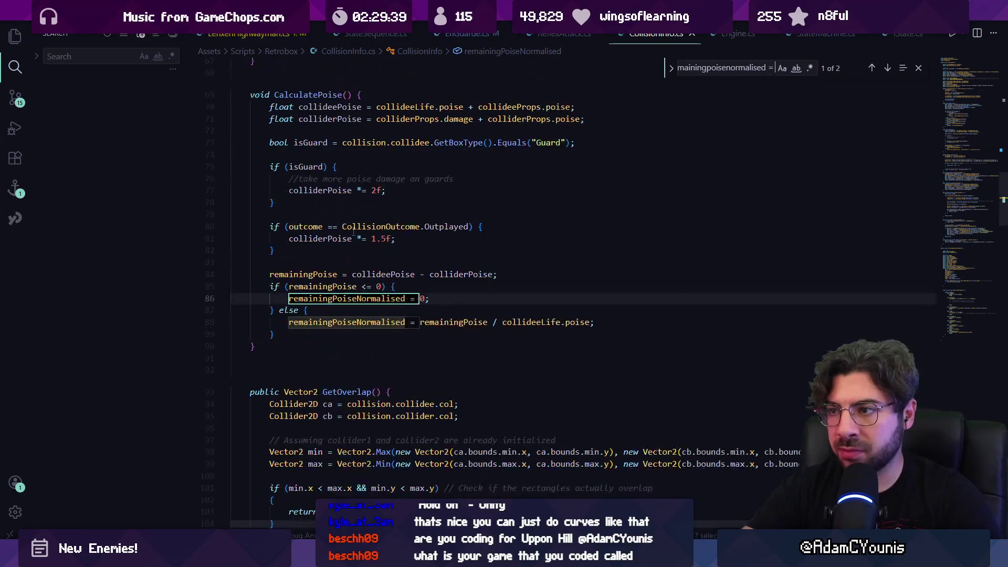
key("Return")
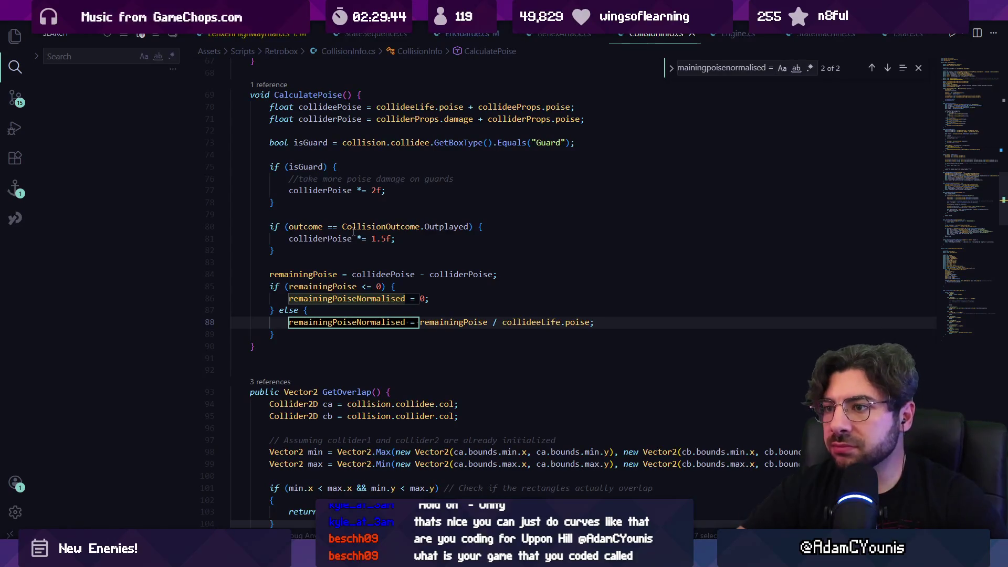
- Examine colliderPoise in CalculatePoise, including the guard doubling and the 1.5f Outplayed multiplier
left_click(423, 322, "ctrl")
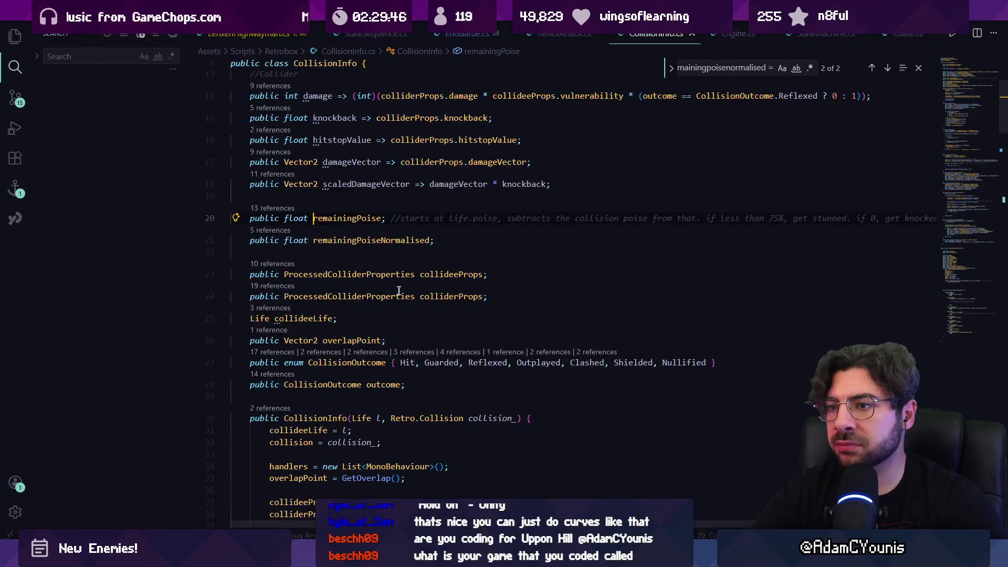
key("alt+Left")
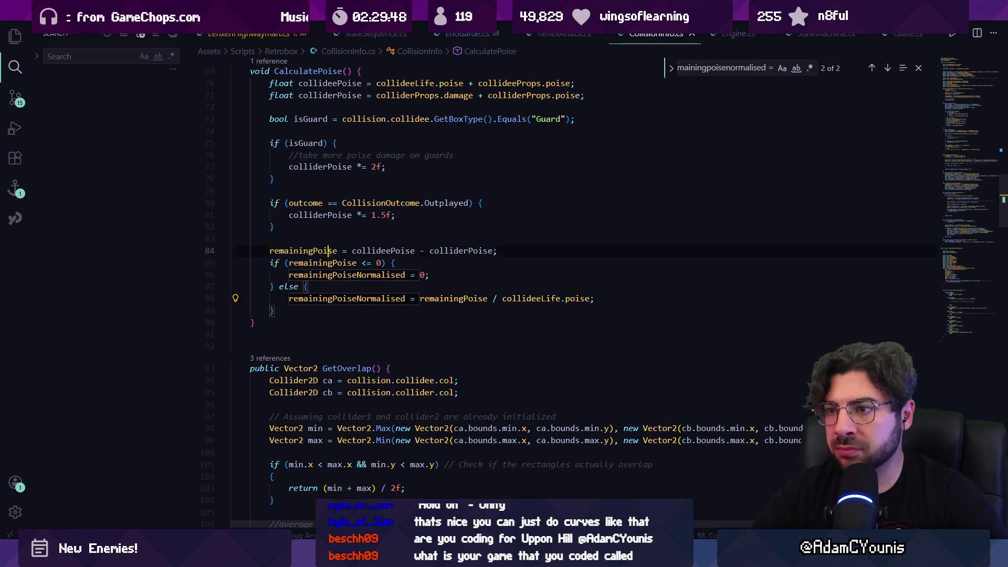
left_click(387, 245)
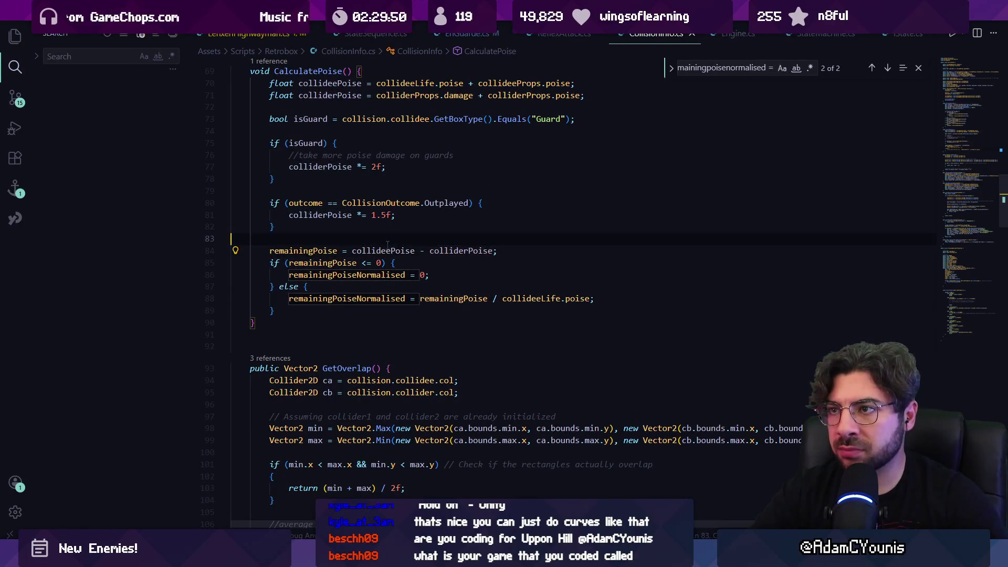
left_click(475, 251)
scroll(425, 225, "up", 2)
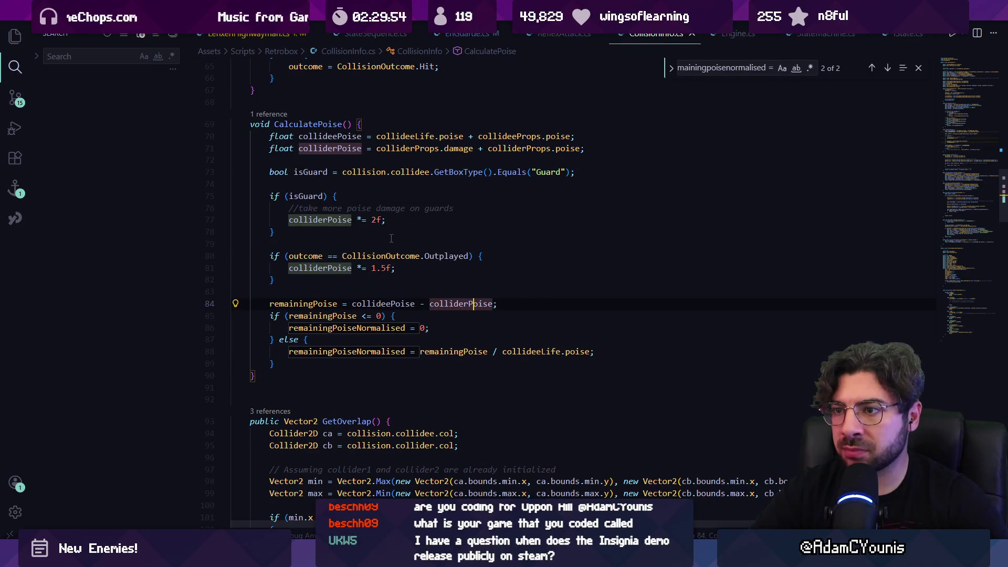
left_click(367, 220)
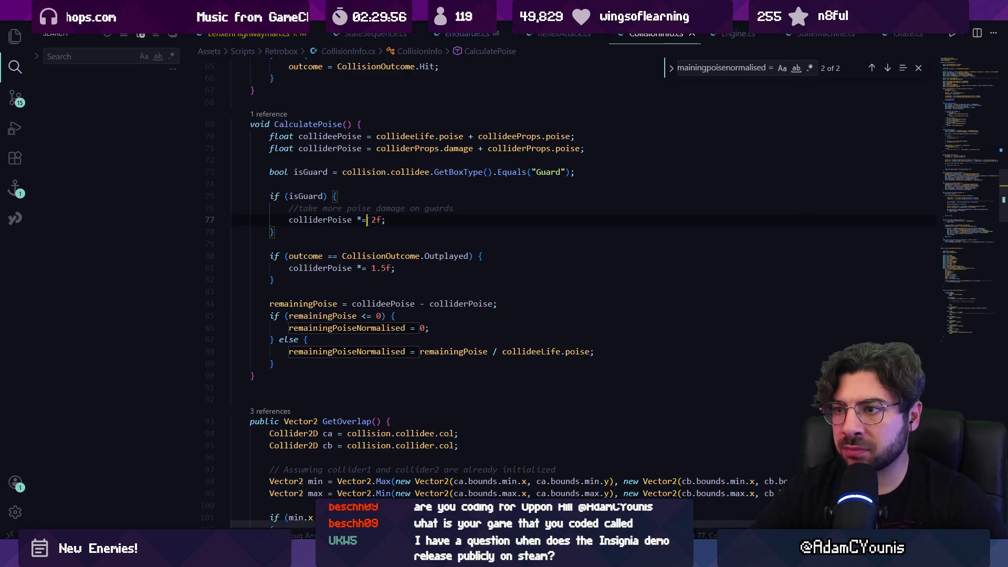
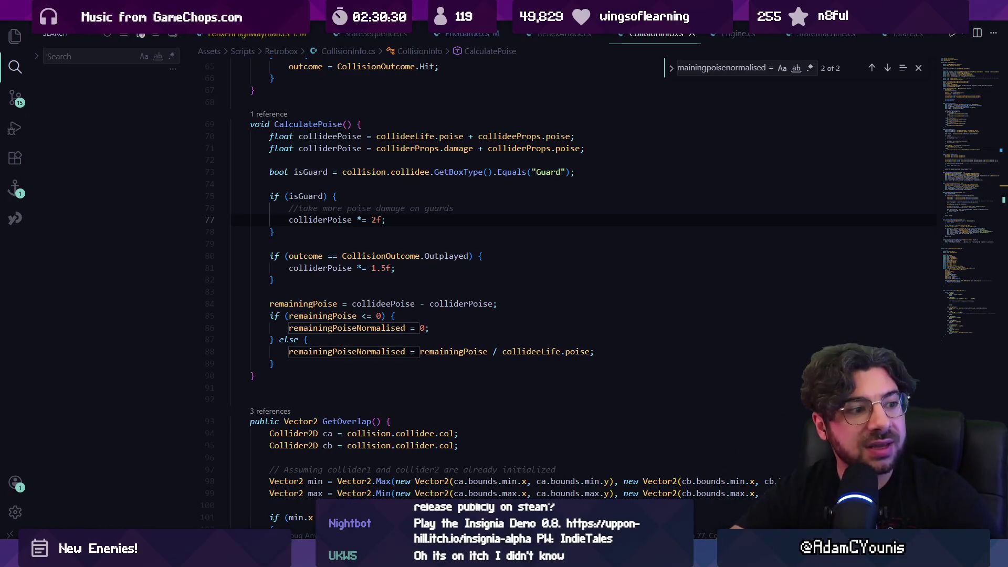
- Review the guard block and isGuard checks in CalculatePoise
left_click(381, 232)
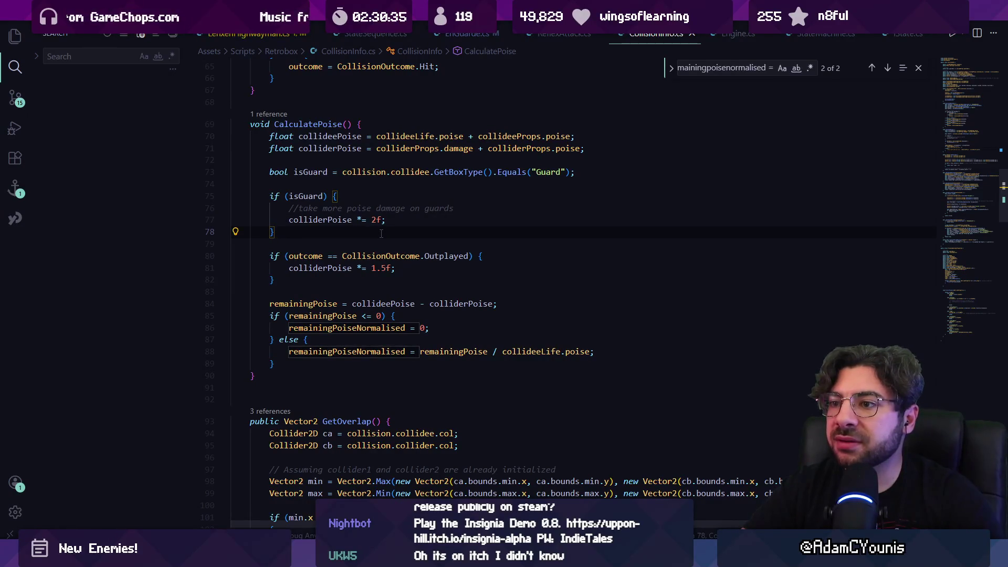
left_click(314, 171)
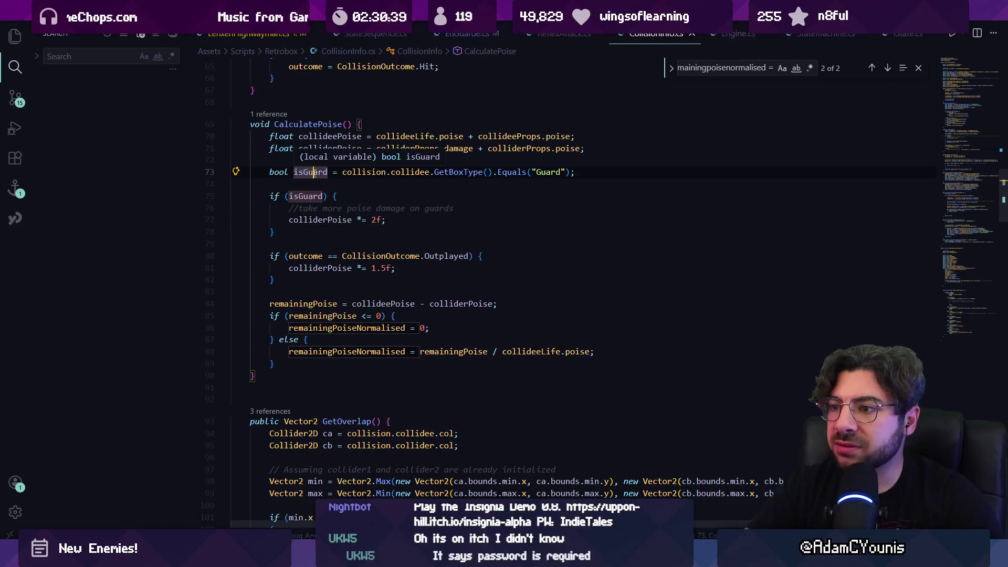
left_click(309, 196)
left_click(362, 171)
left_click(457, 172)
left_click(523, 171)
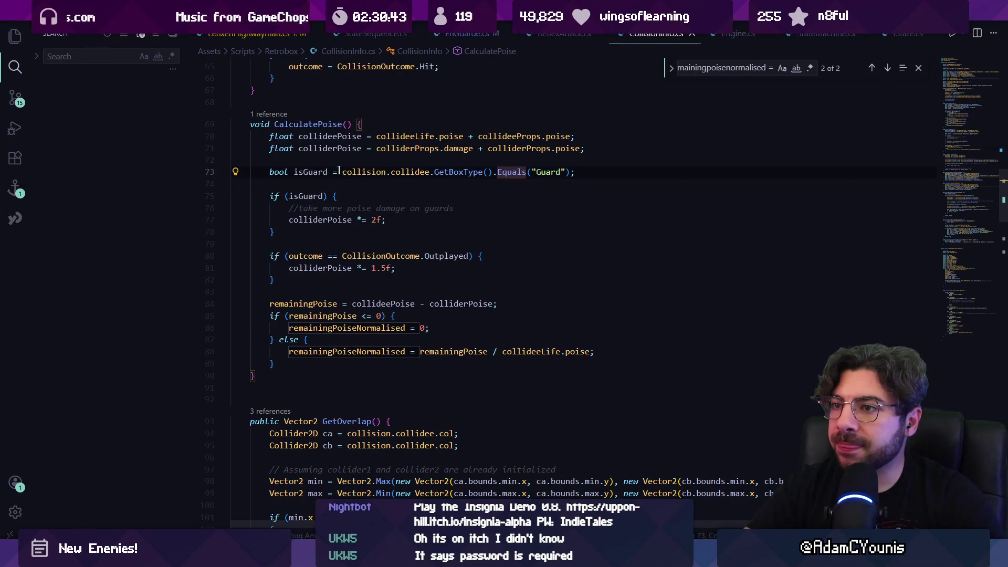
left_click(375, 280)
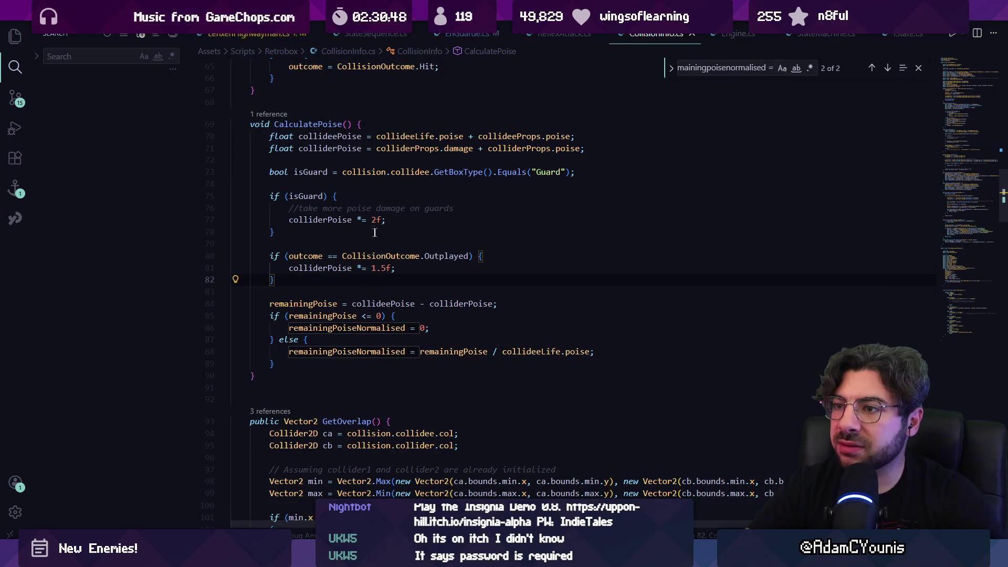
- Trace colliderPoise uses and the 2f guard multiplier line
left_click(338, 220)
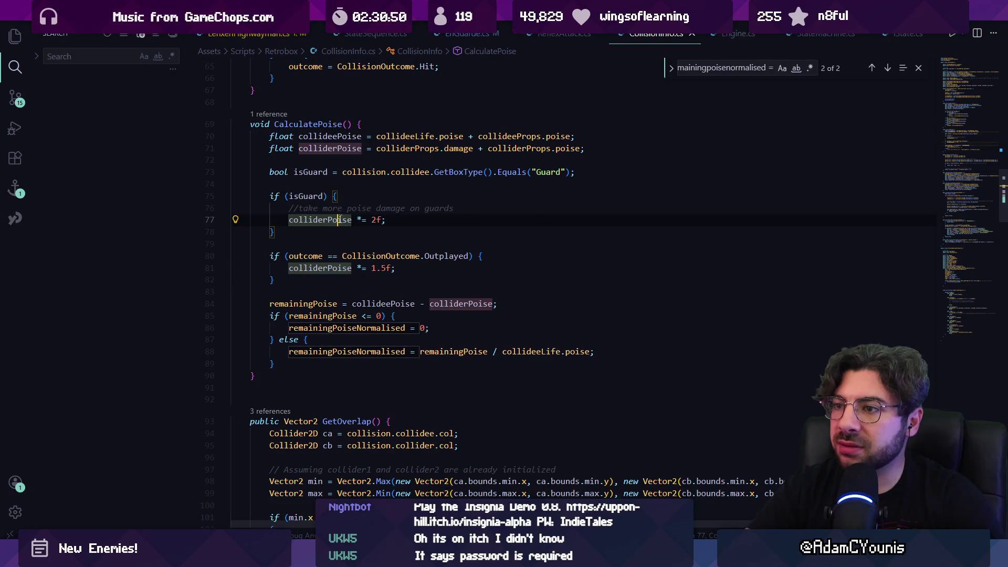
left_click(310, 172)
left_click(362, 171)
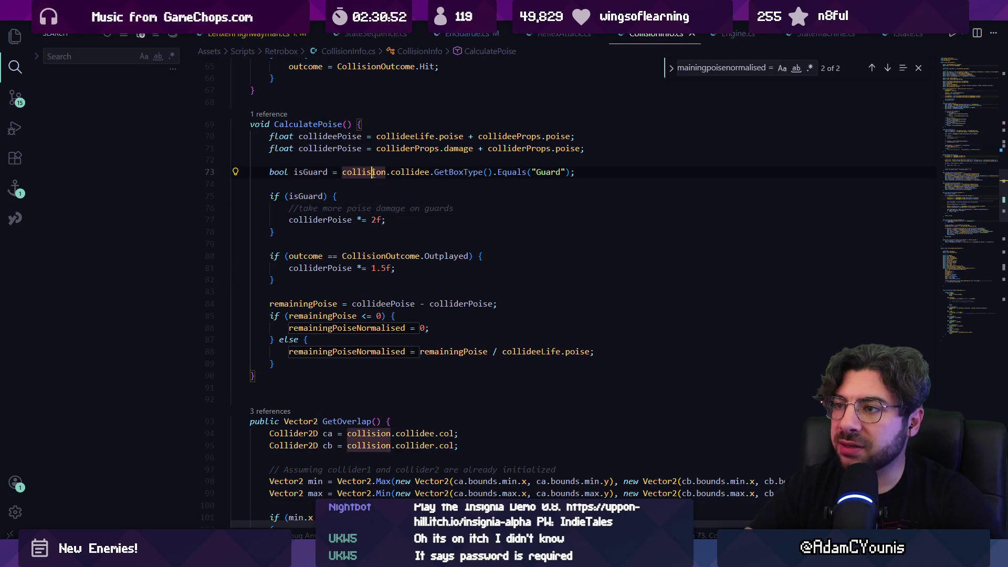
left_click(415, 172)
left_click(358, 220)
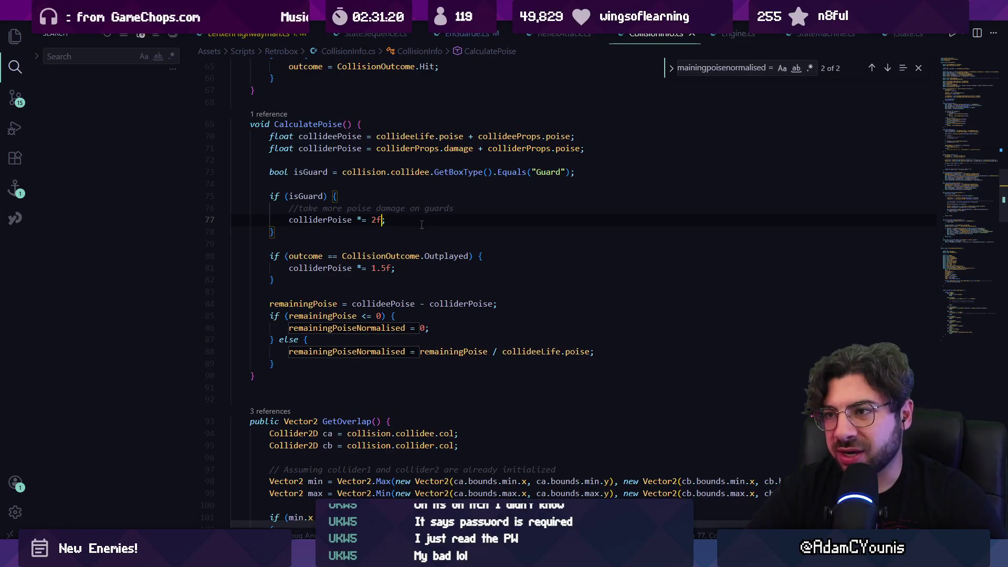
left_click(376, 219)
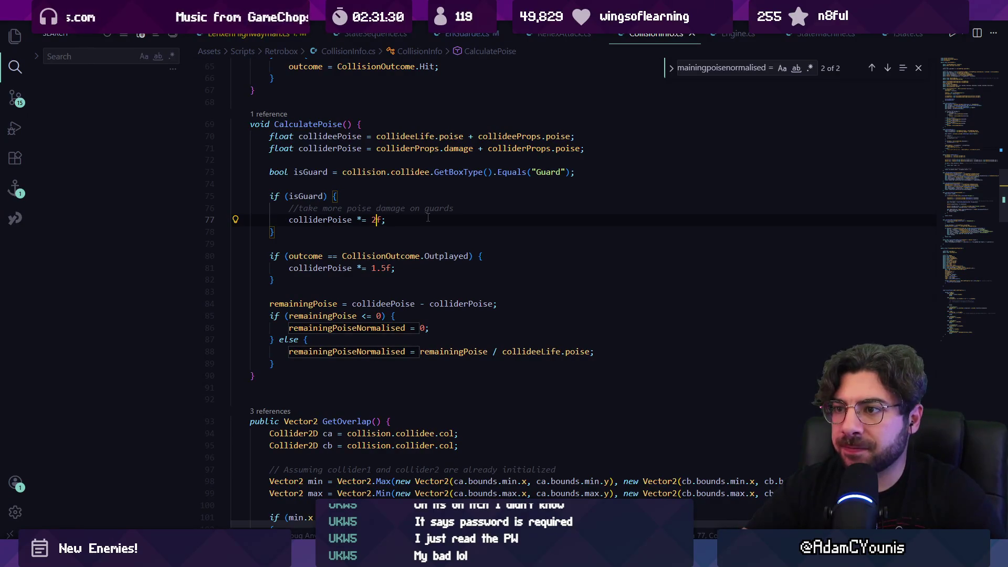
- Change the outplayed multiplier on line 81 from 1.5f to 2.5f
double_click(374, 268)
type("2")
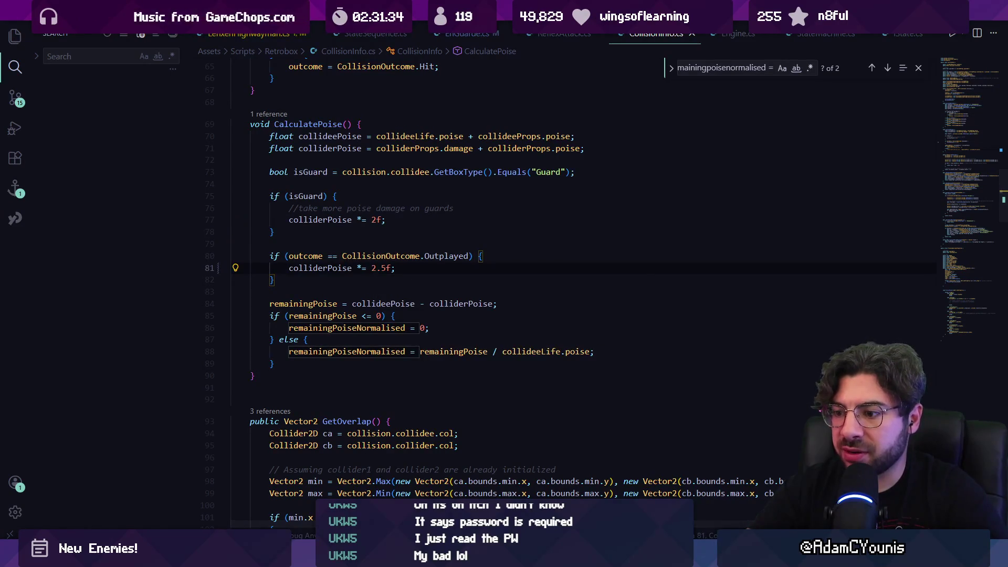
key("alt+Tab")
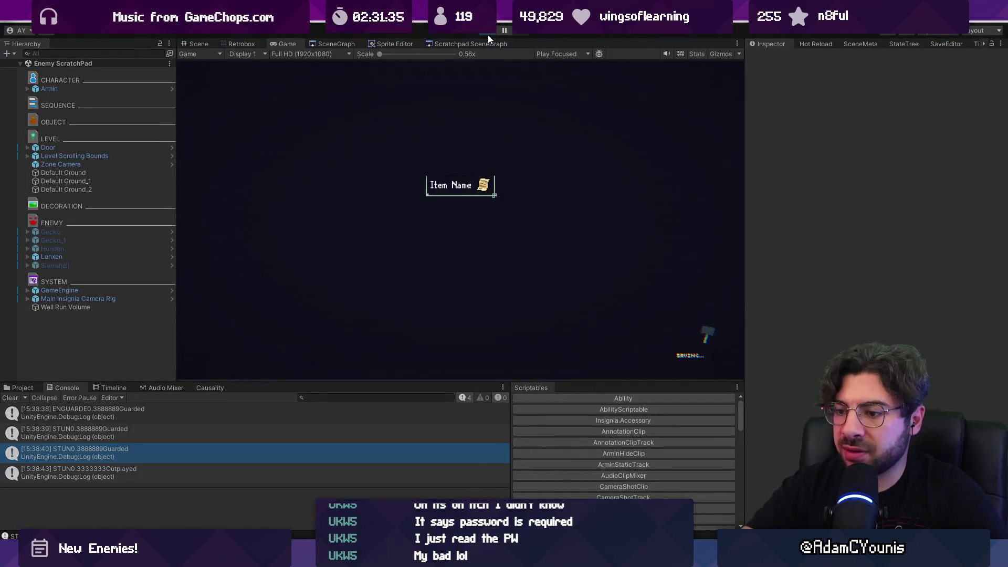
- Run at the first cat enemy and slash, leap and spin-attack until it's finished off
key("Right")
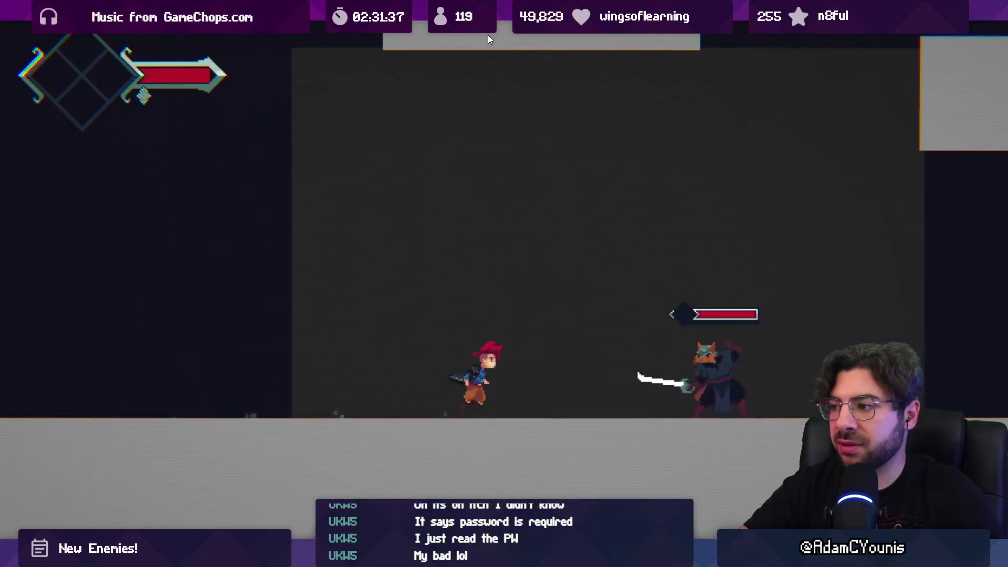
key("x")
key("x")
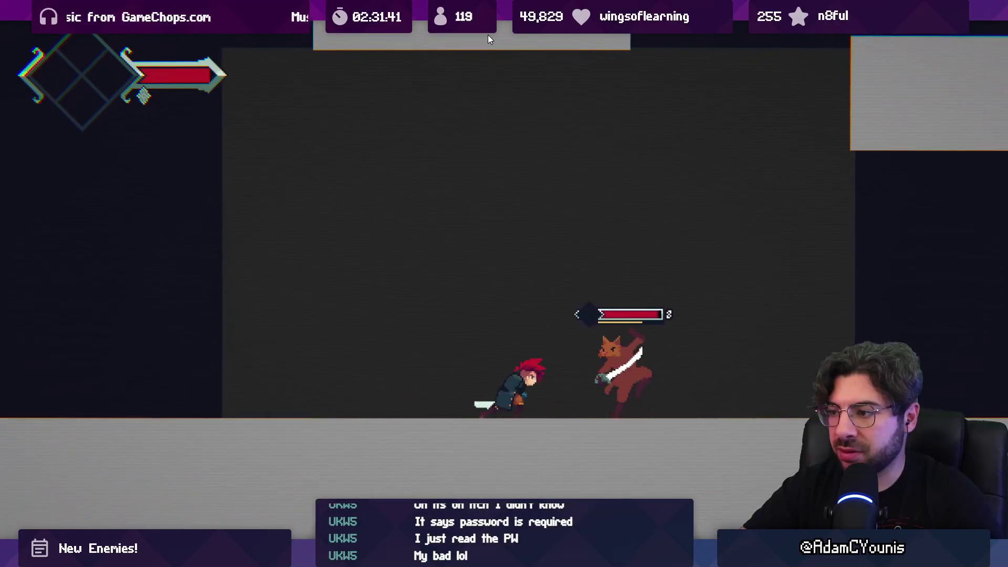
key("x")
key("x")
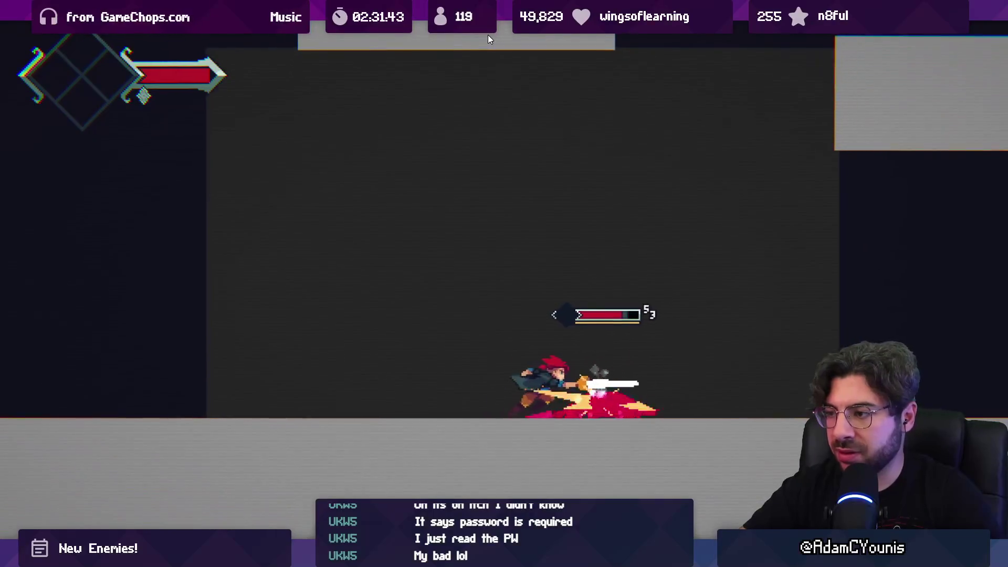
key("x")
key("x")
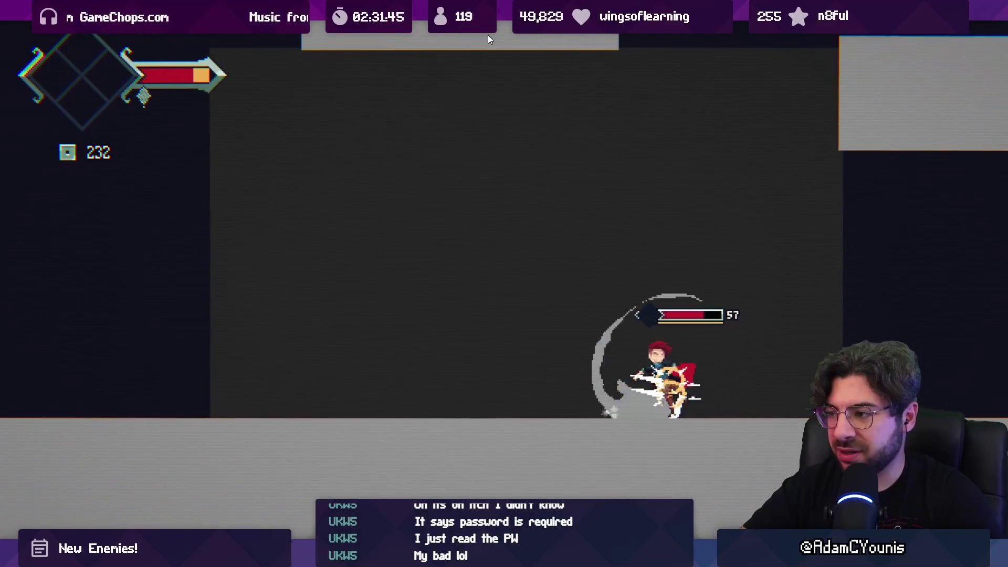
key("x")
key("x")
key("Right")
key("x")
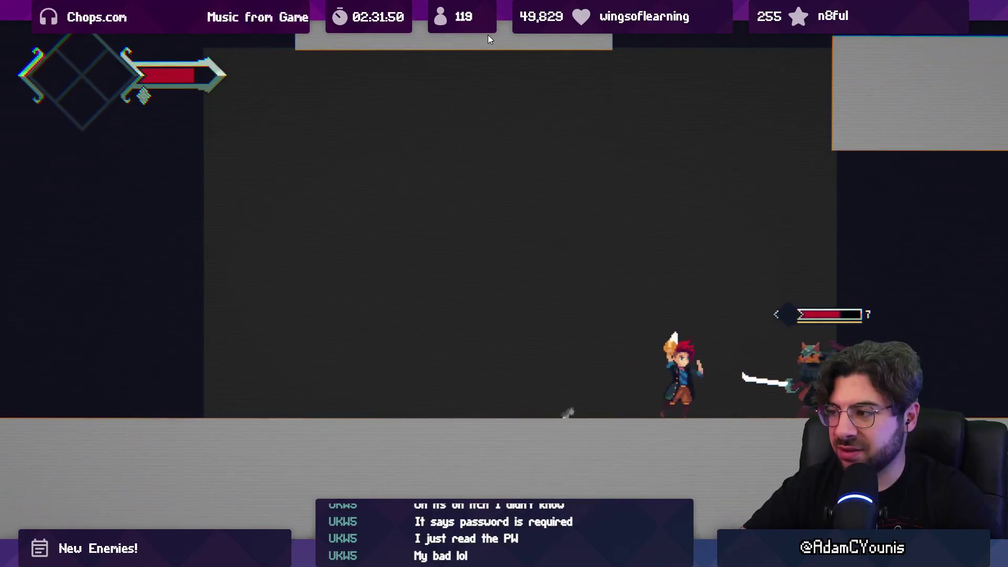
key("x")
key("Left")
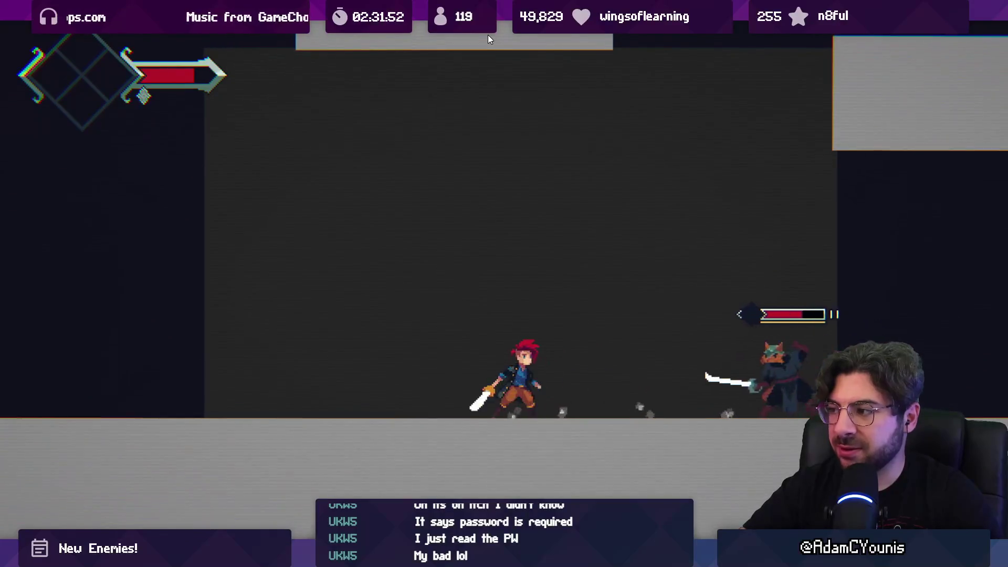
key("x")
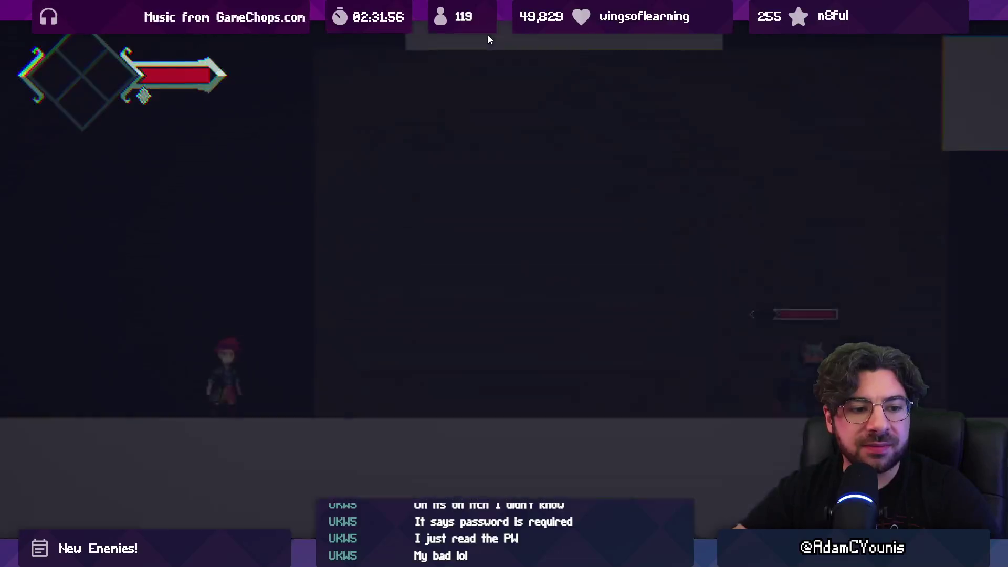
- Fight the next cat enemy, then leave the game view and return to the code
key("Right")
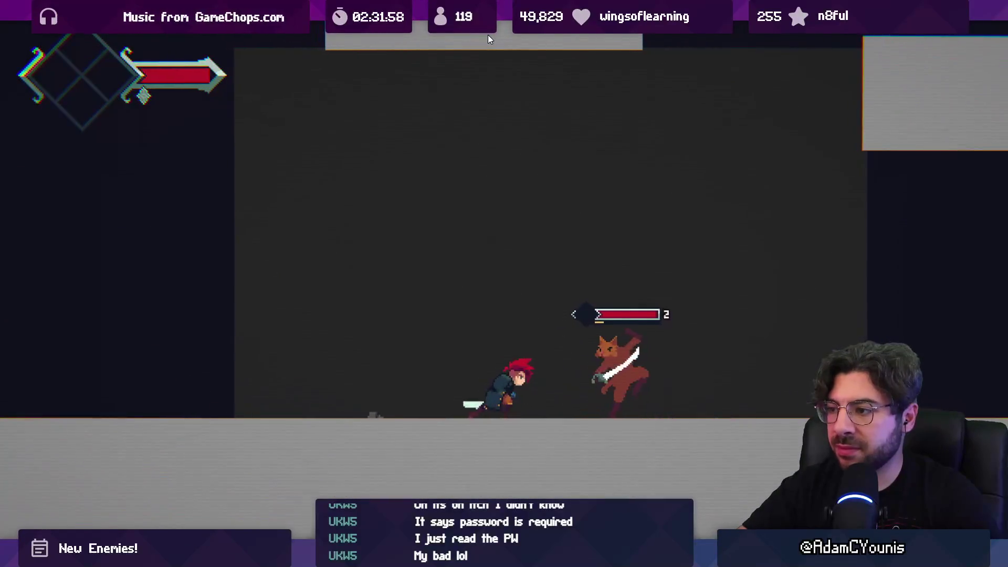
key("x")
key("Left")
key("x")
key("x")
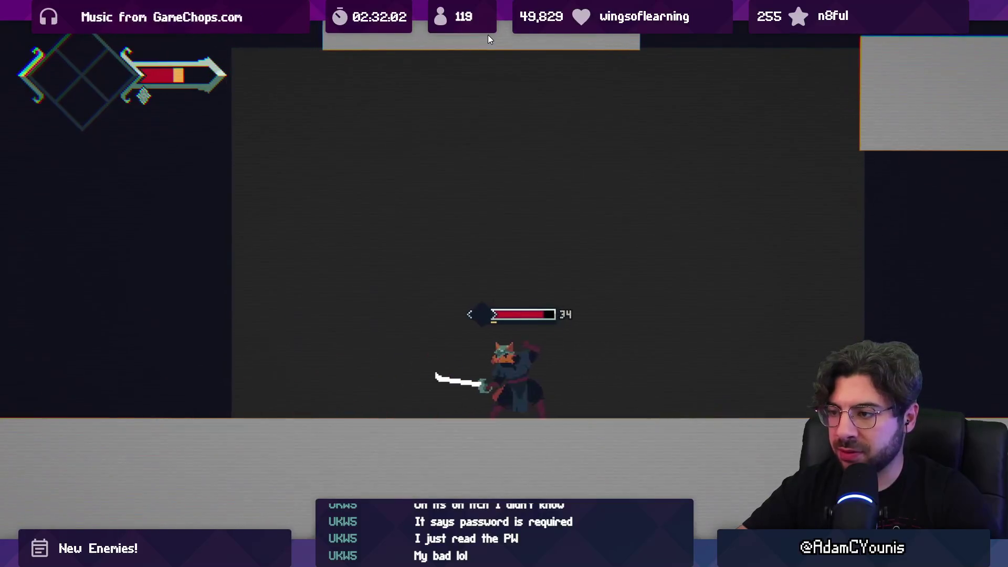
key("x")
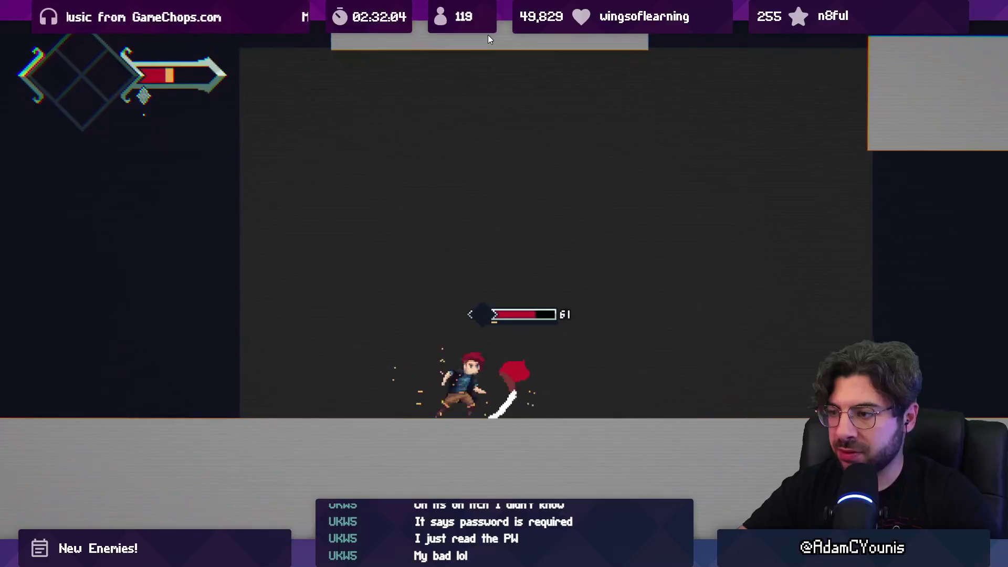
key("x")
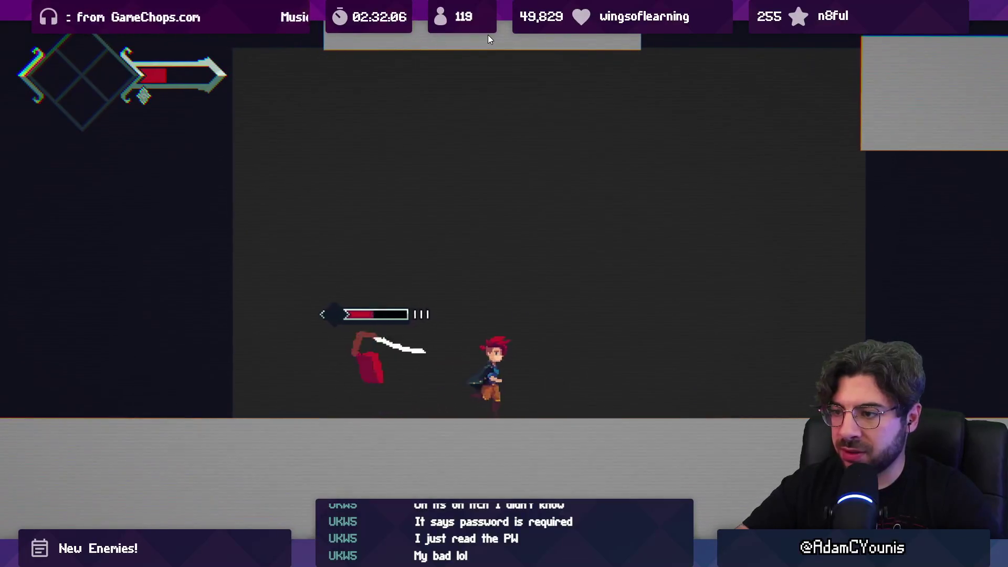
key("shift+space")
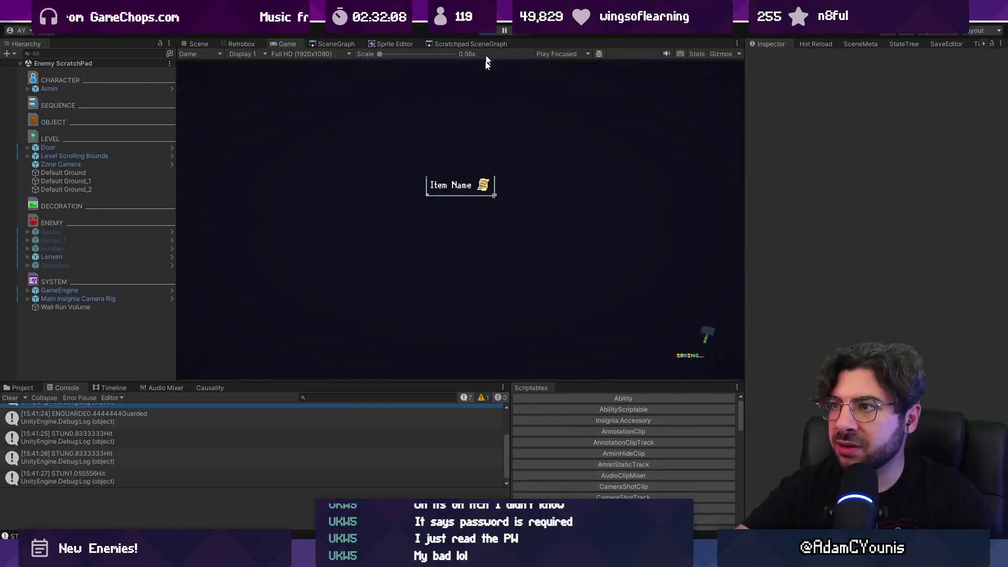
key("alt+Tab")
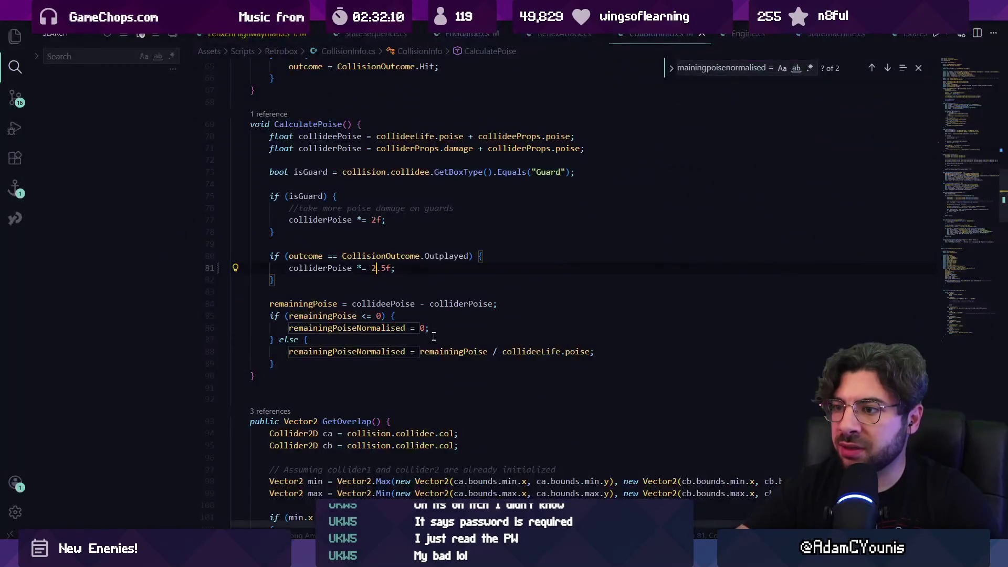
key("ctrl+p")
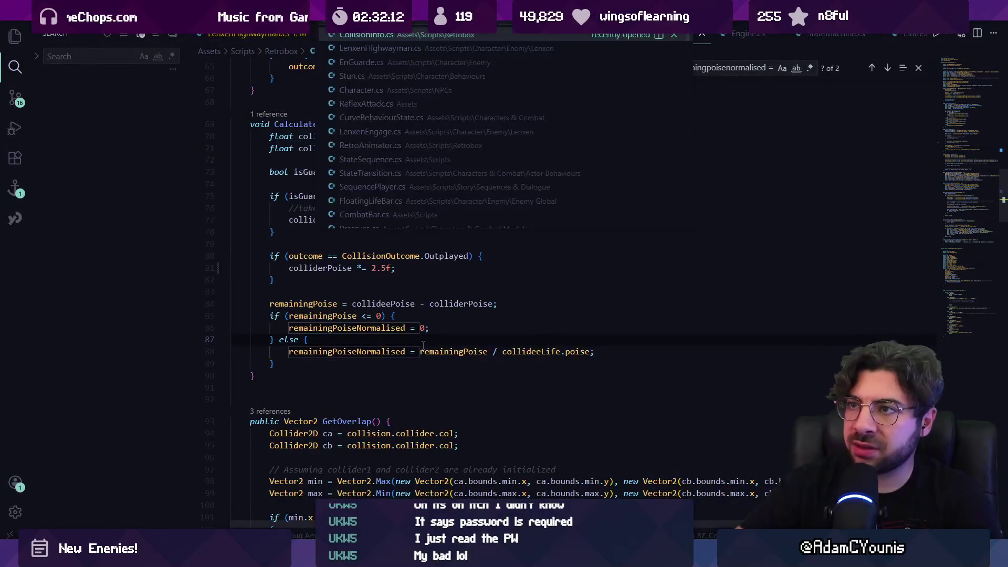
type("eng")
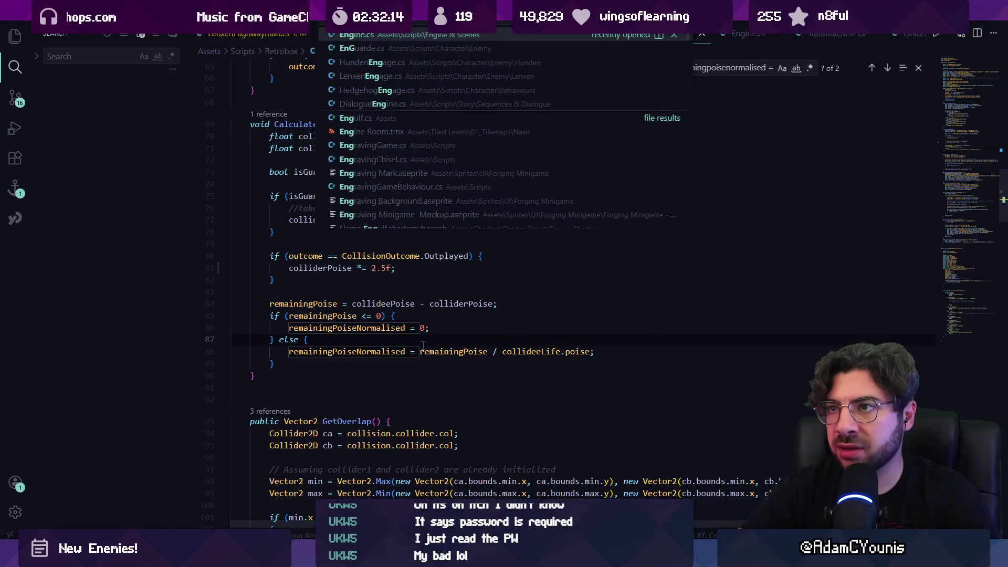
key("Down")
key("Return")
left_click(376, 286)
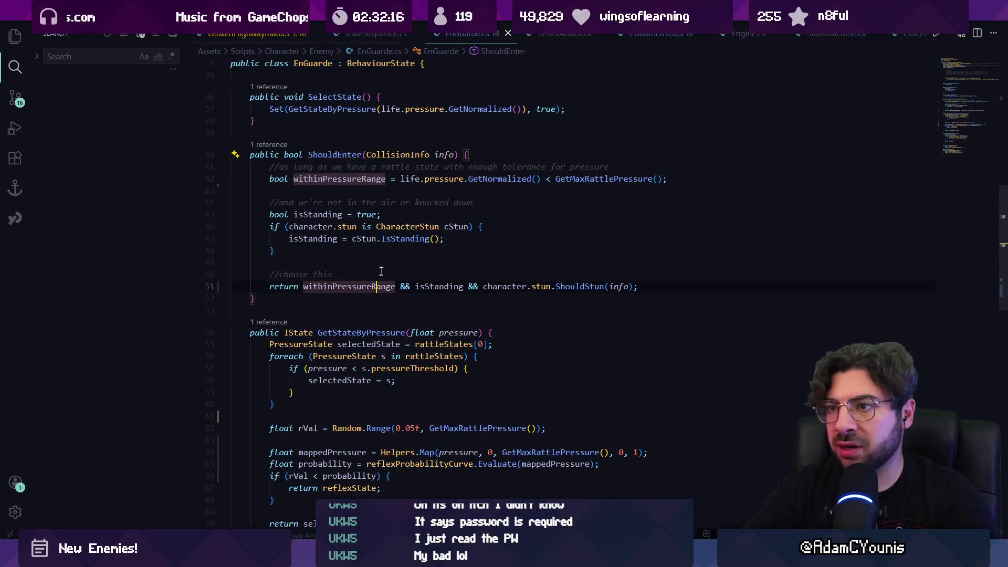
left_click(394, 255)
scroll(384, 283, "up", 9)
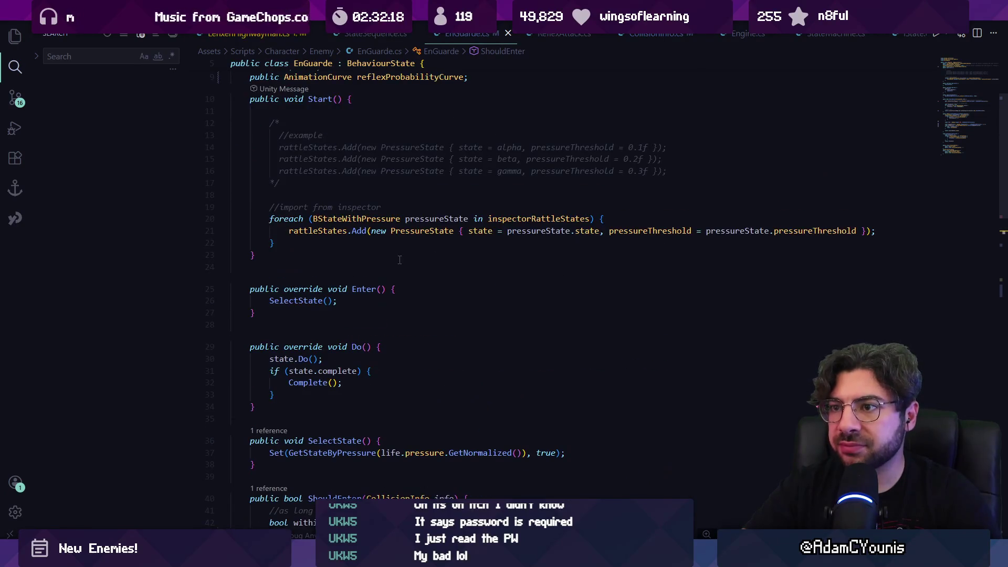
scroll(376, 307, "up", 3)
scroll(380, 297, "down", 3)
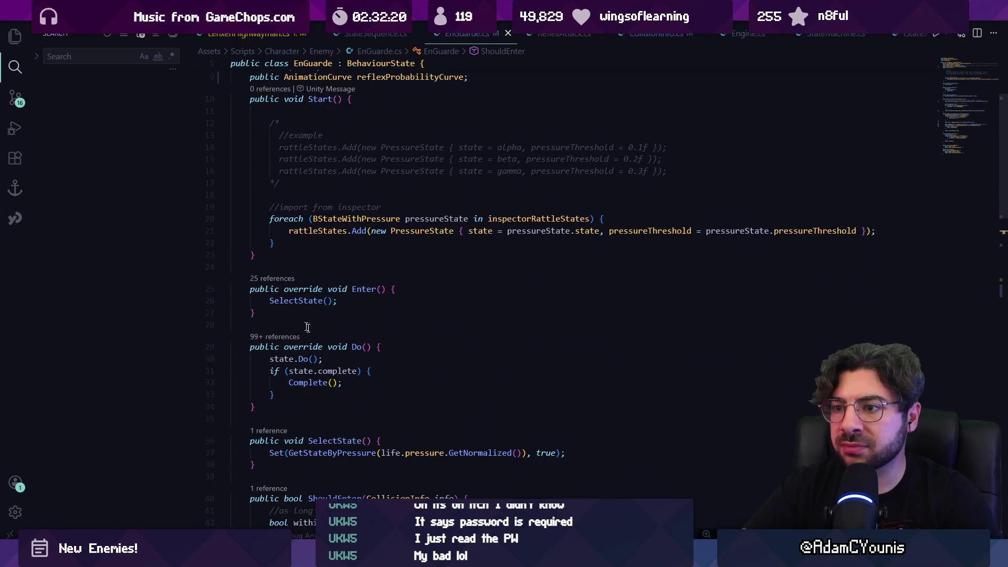
scroll(302, 321, "down", 2)
left_click(339, 330)
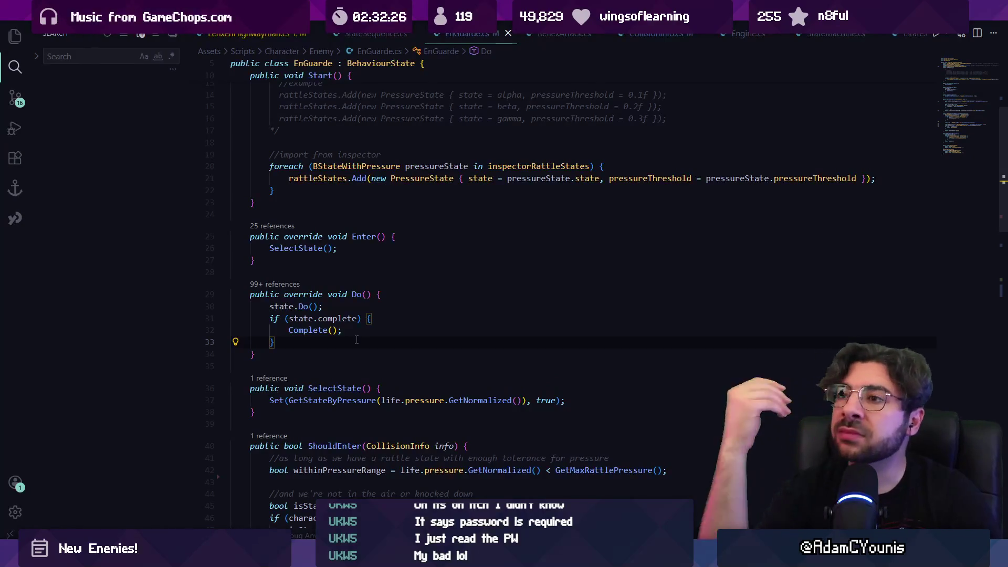
scroll(358, 340, "down", 4)
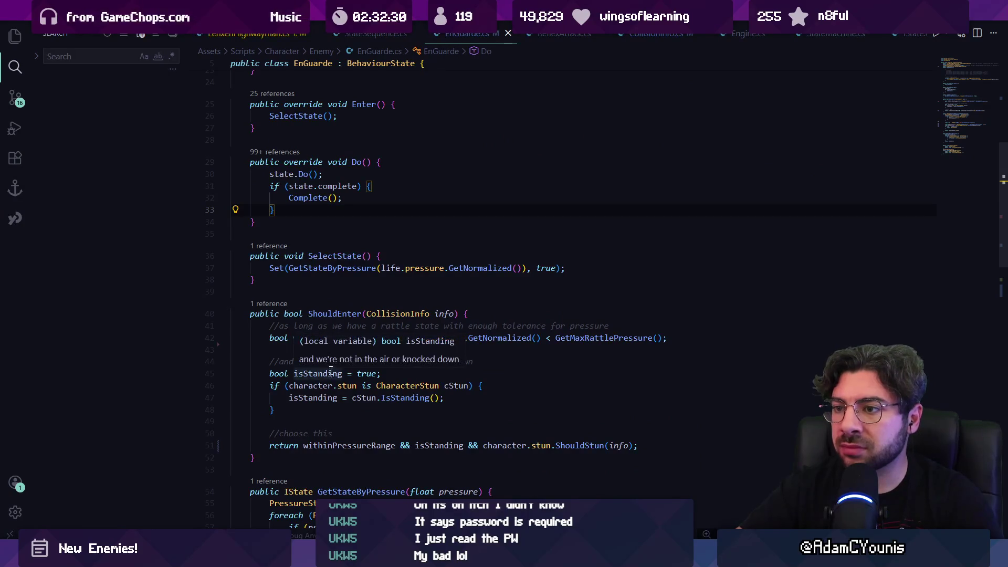
scroll(329, 373, "down", 5)
scroll(329, 366, "down", 2)
left_click(350, 407)
scroll(339, 345, "up", 12)
scroll(364, 294, "up", 2)
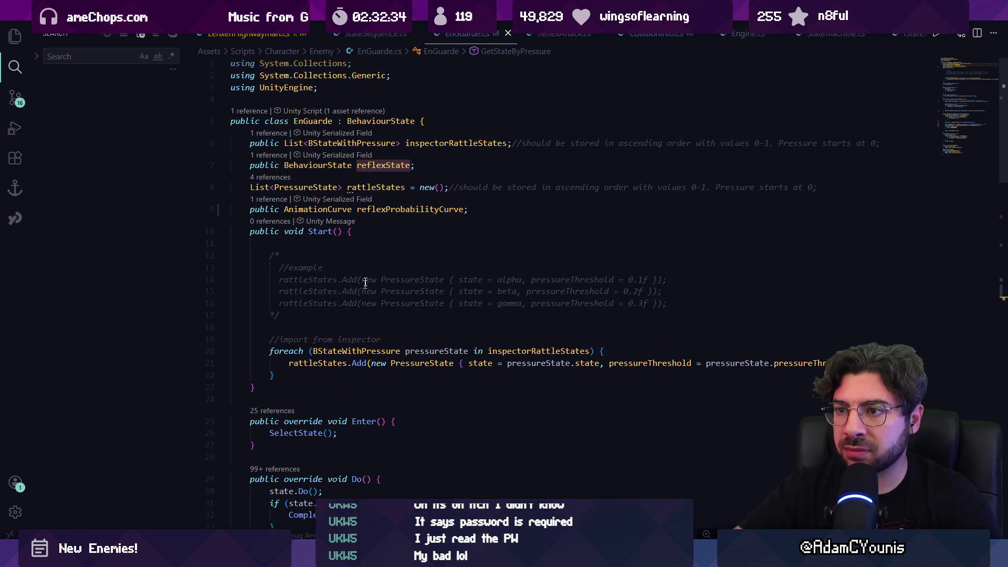
left_click(504, 211)
- Declare a public UnityEvent field initialized with new UnityEvent() below reflexProbabilityCurve
key("Return")
key("Return")
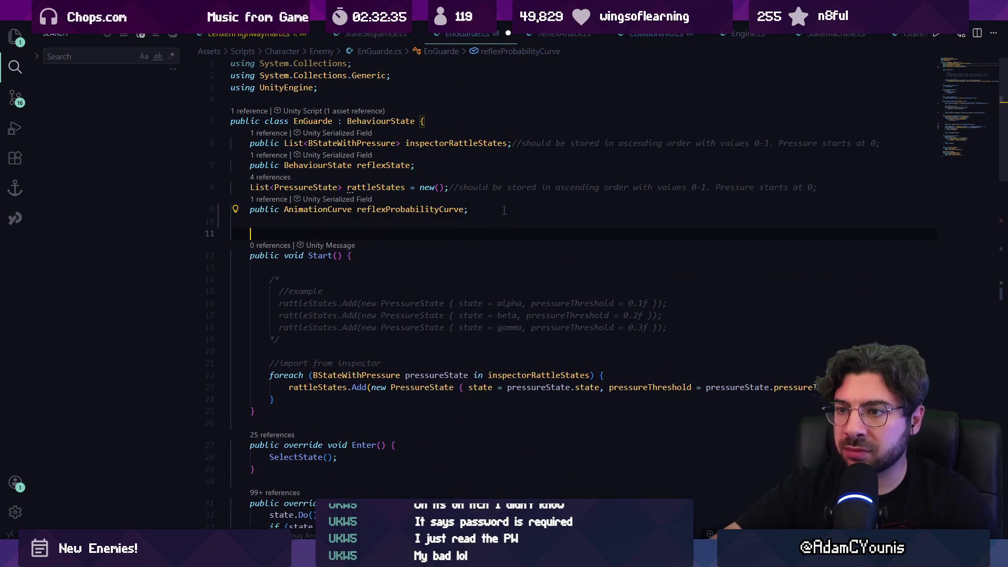
type("public bool")
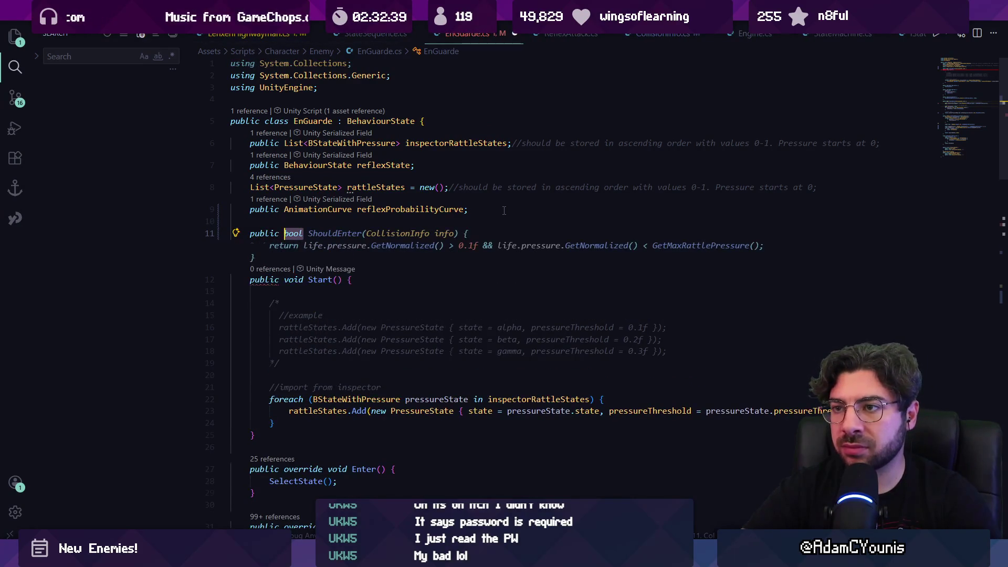
type("UnityEvent")
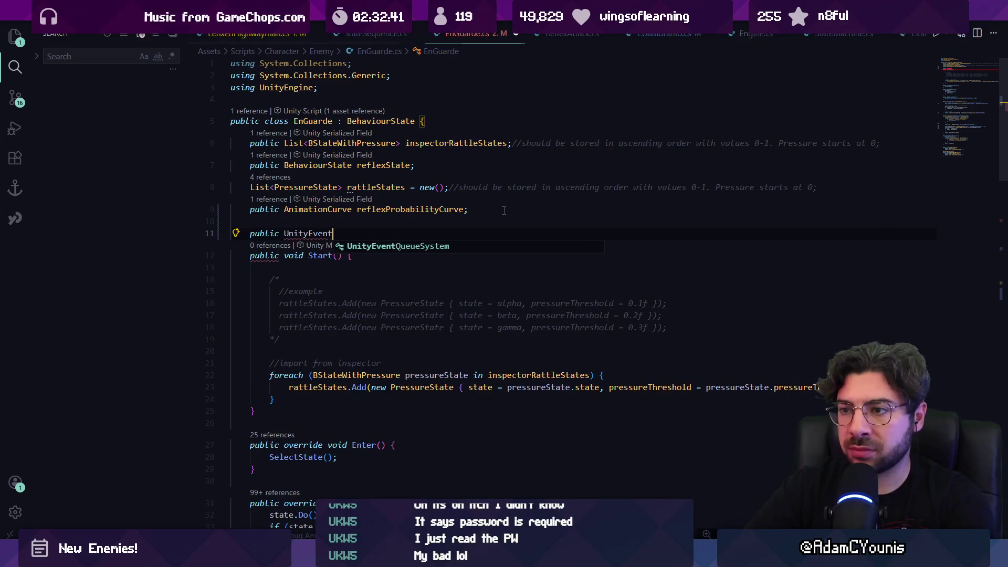
type(" OnRe")
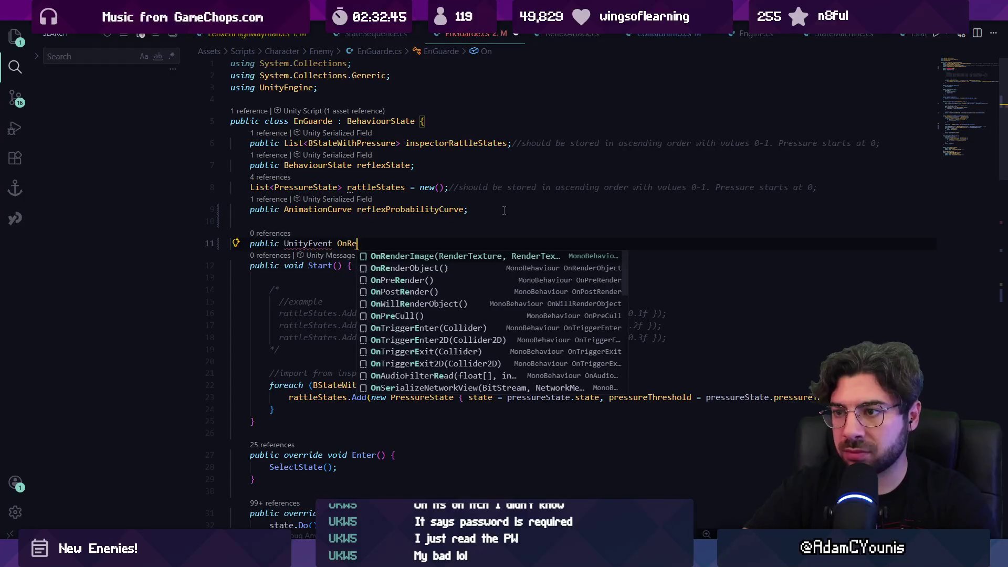
key("BackSpace")
key("BackSpace")
key("BackSpace")
type("onRecl")
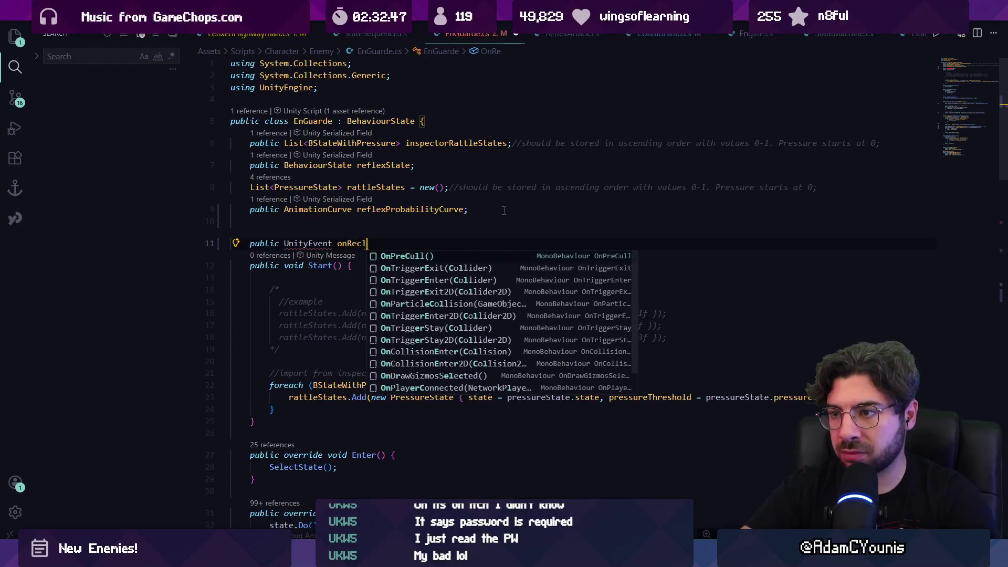
key("BackSpace")
key("BackSpace")
type("flexEnded(")
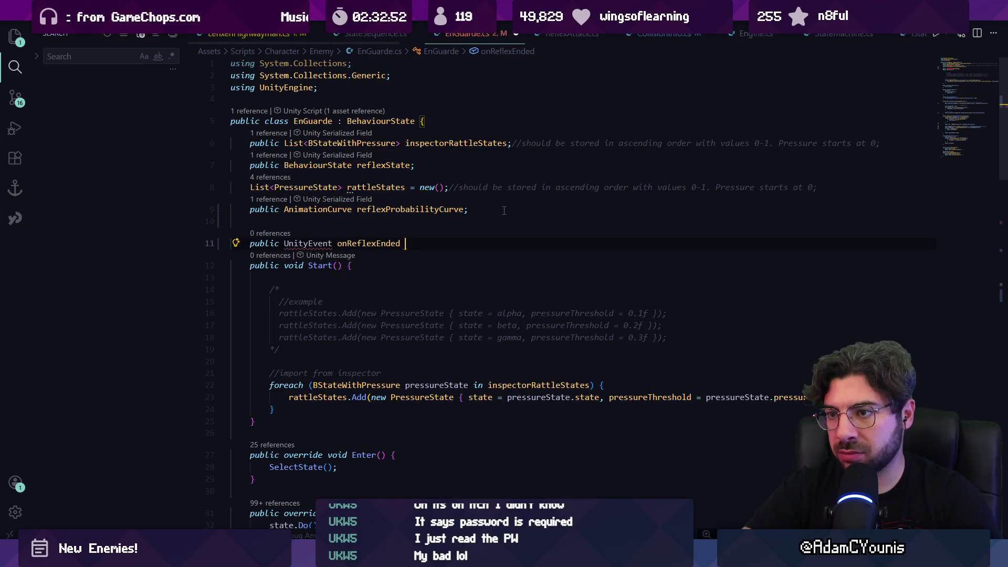
type(" = new UnityEvent();")
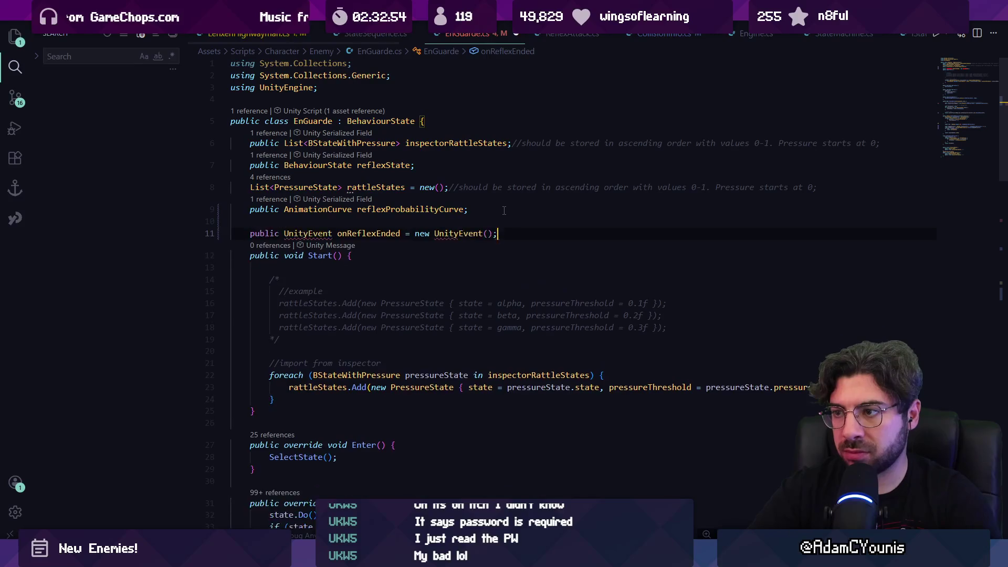
- Add 'using UnityEngine.Events;' to the using directives
left_click(404, 94)
key("Return")
key("Up")
type("U")
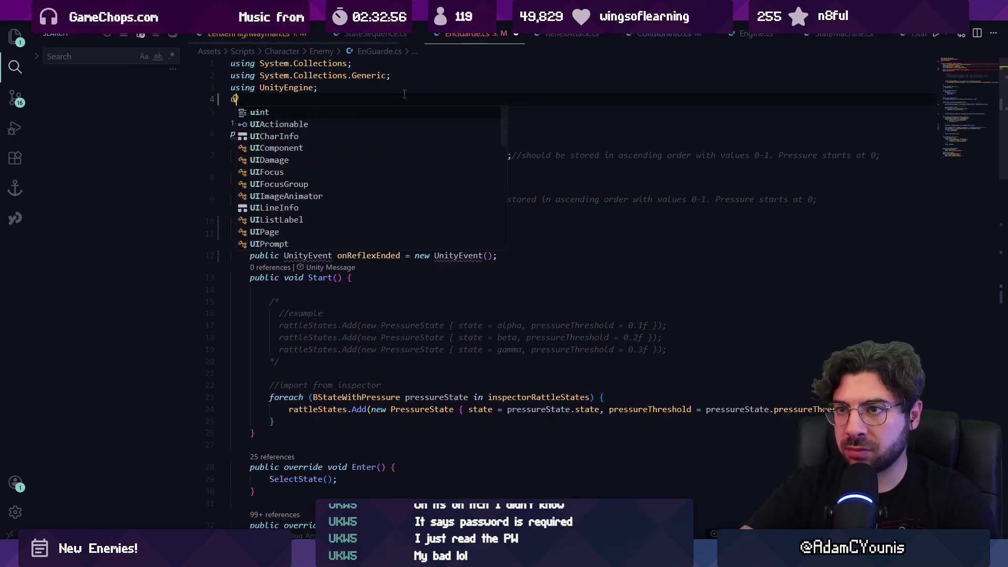
type("sing")
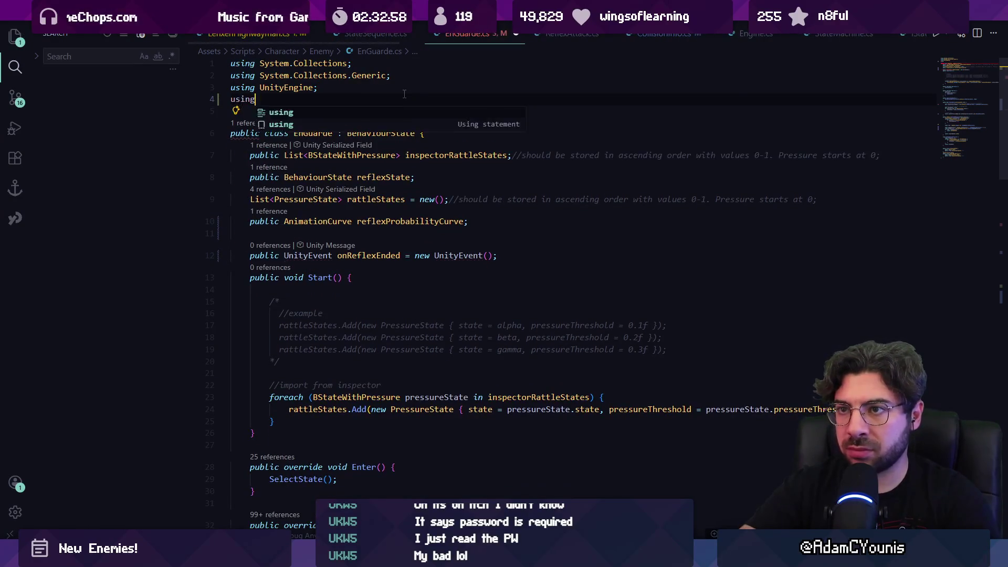
type(" UnityEngine.Events;")
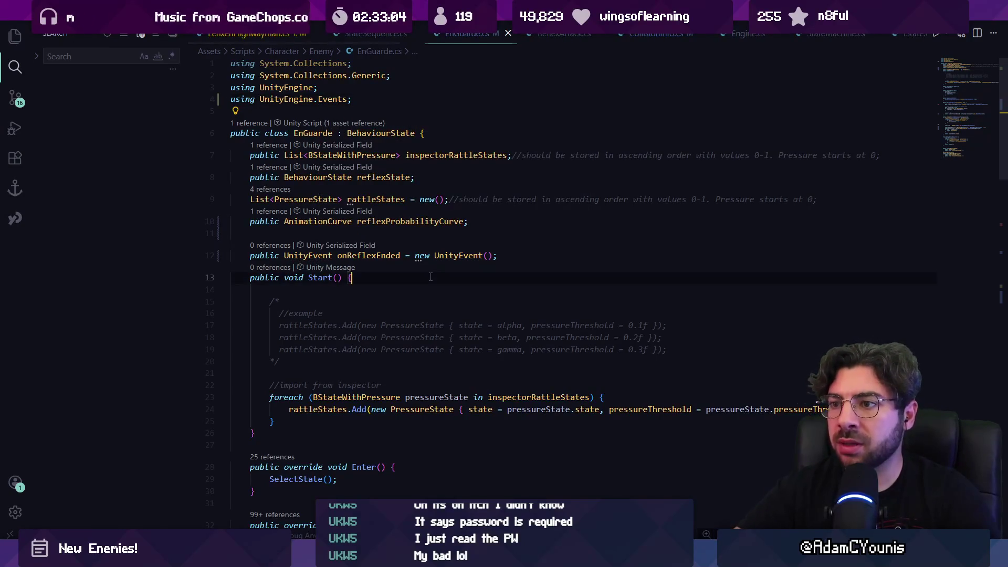
- Tidy the spacing and rename the event field to onReflexTimedOut
left_click(539, 258)
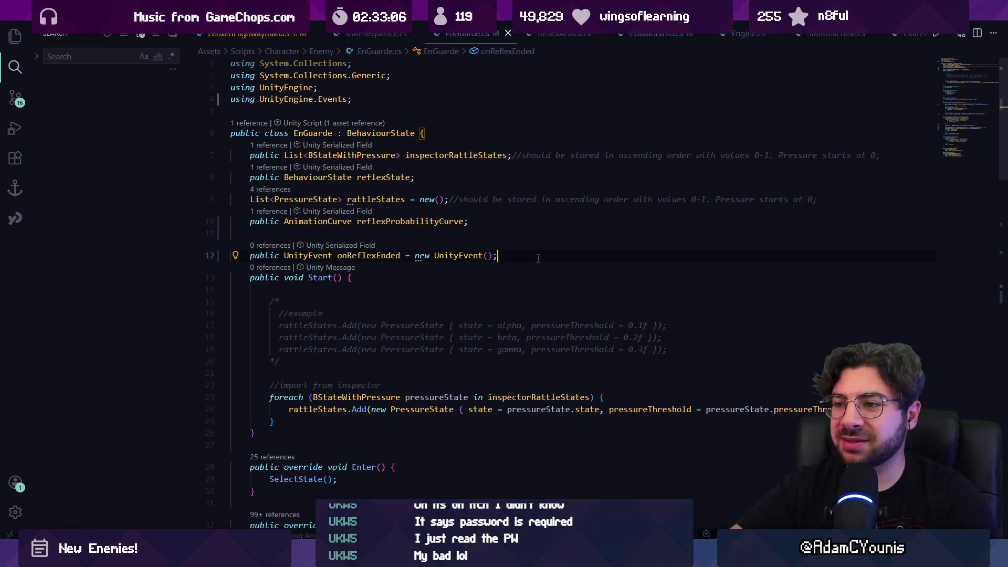
key("Return")
key("BackSpace")
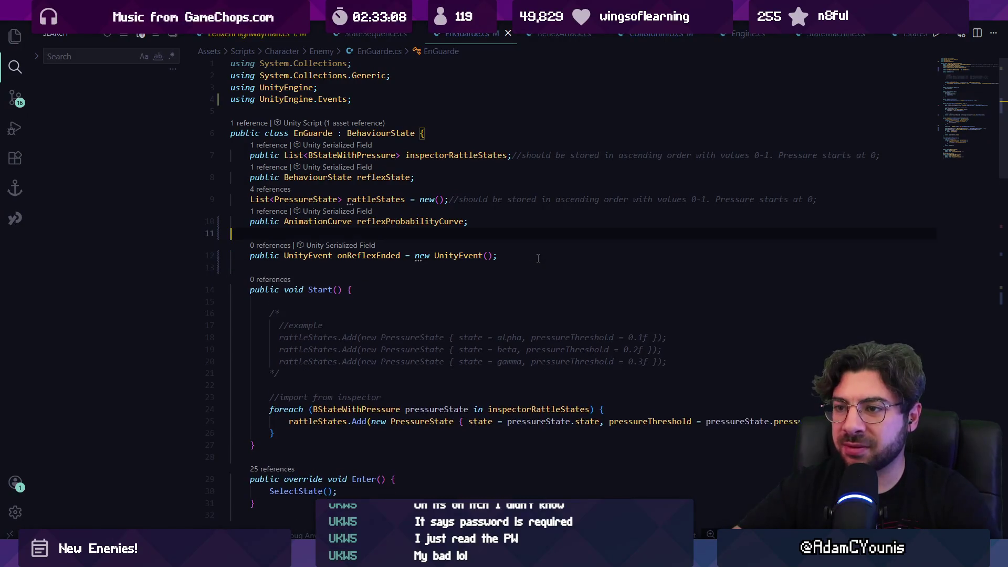
key("alt+Up")
left_click(394, 243)
key("Right")
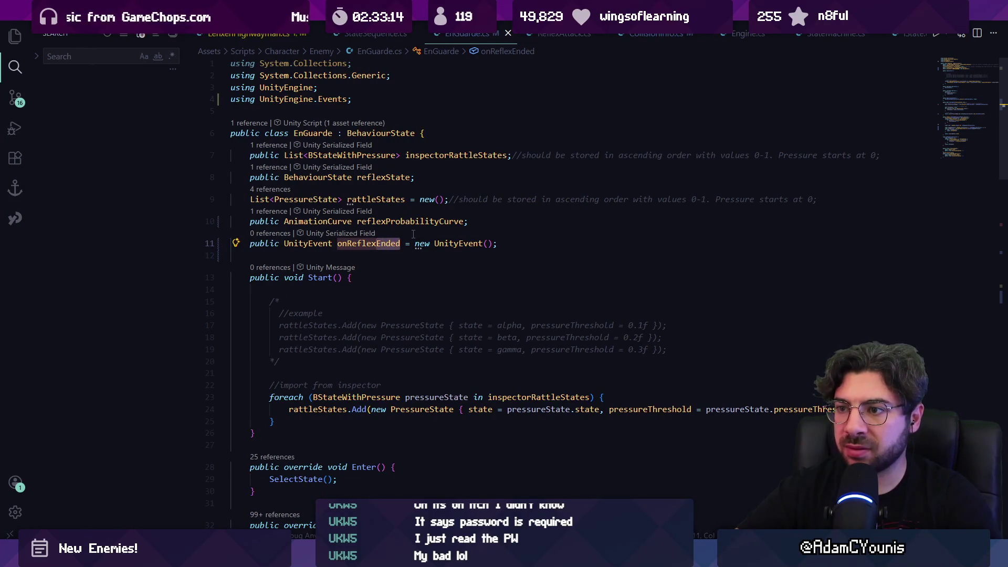
type("Without")
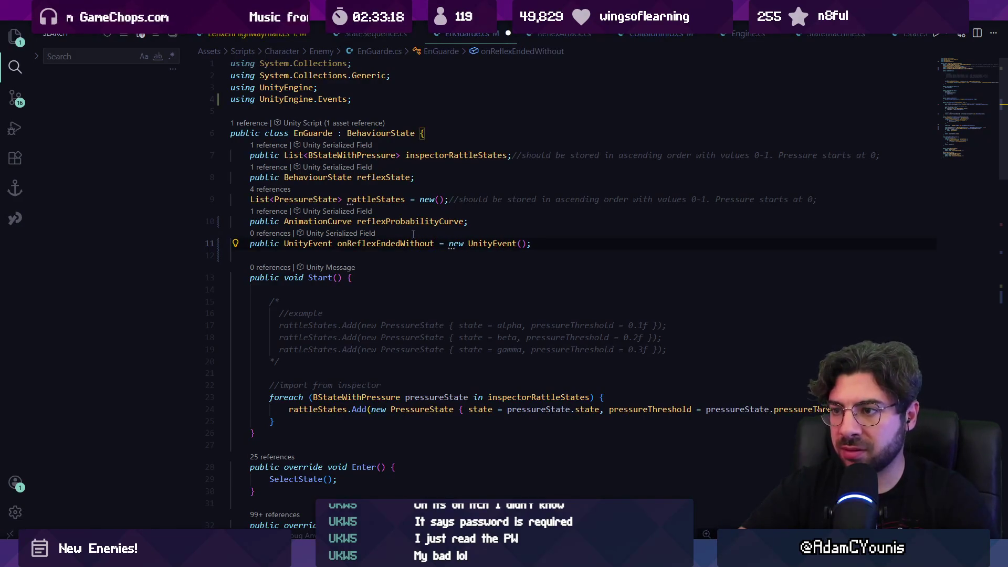
key("ctrl+shift+Left")
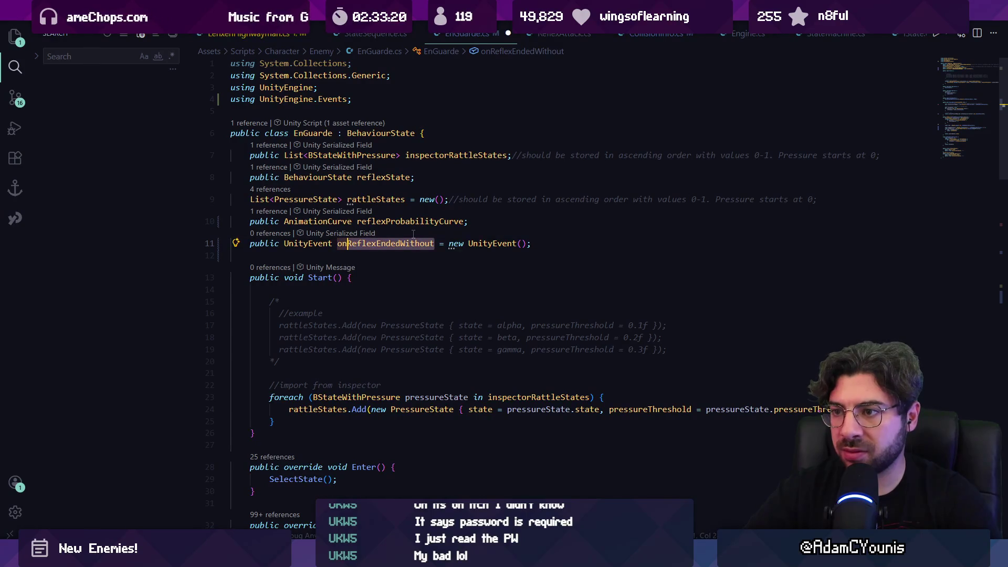
type("Timed")
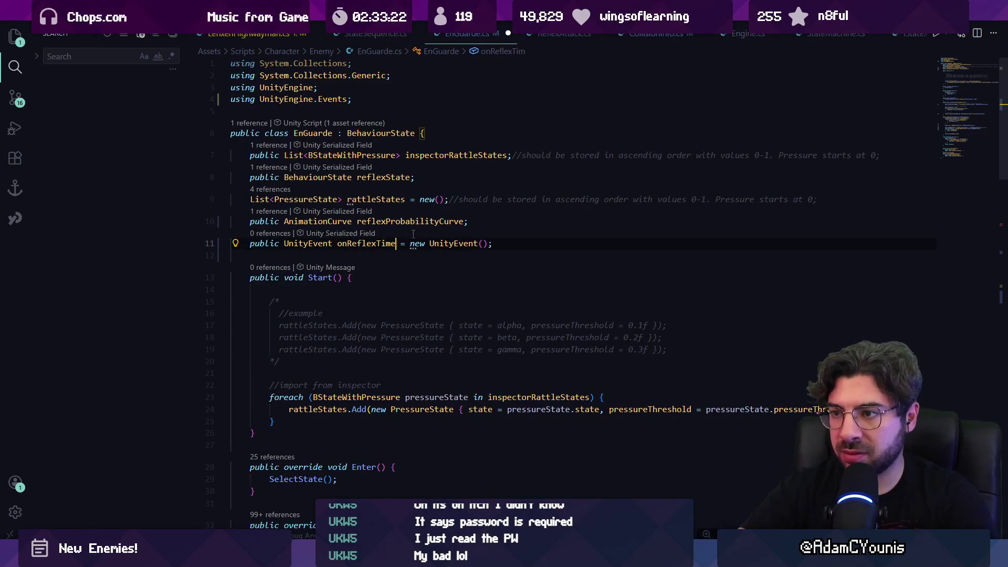
type("Out")
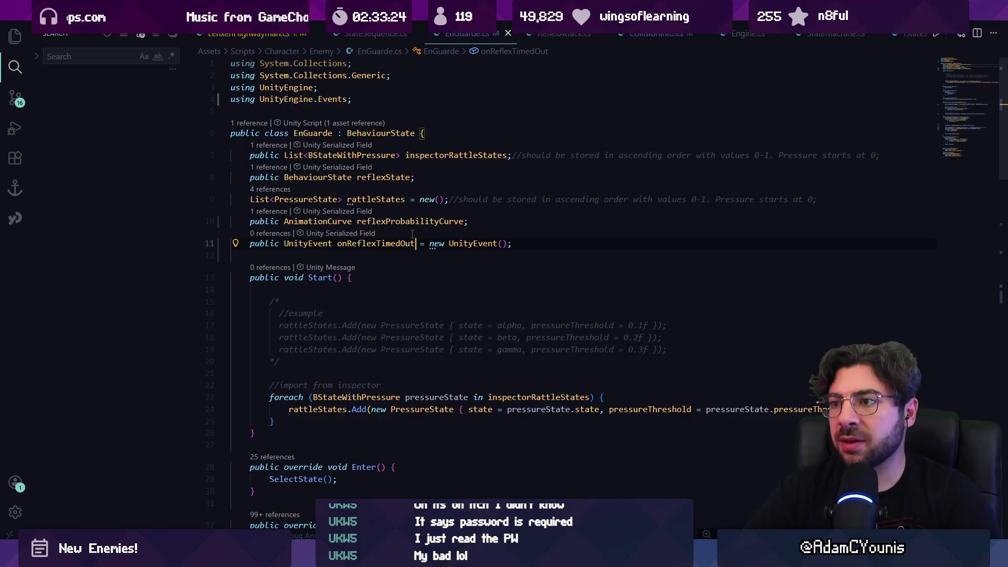
- Mark the onReflexTimedOut field with the [HideInInspector] attribute
key("Return")
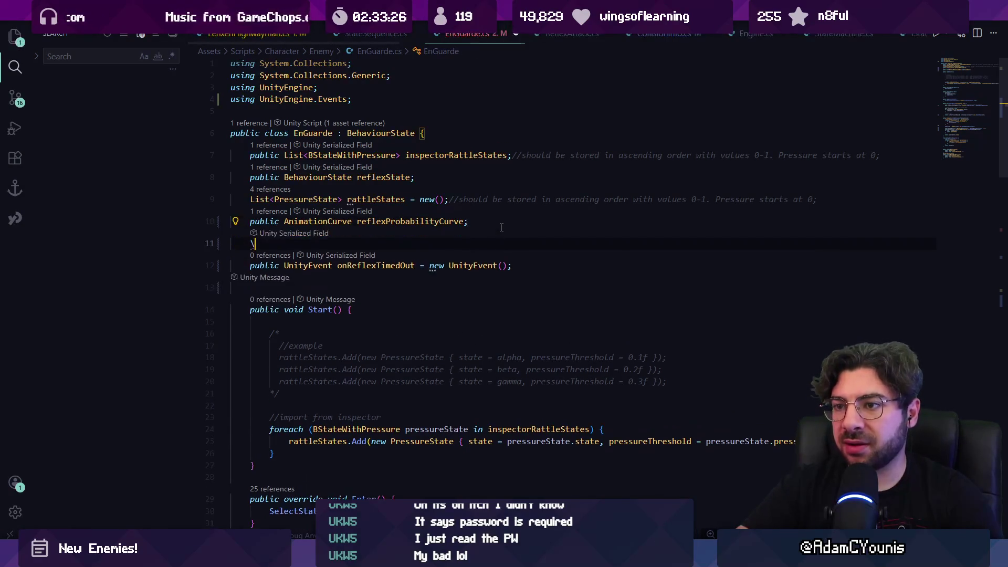
type("[hj")
key("BackSpace")
type("idein")
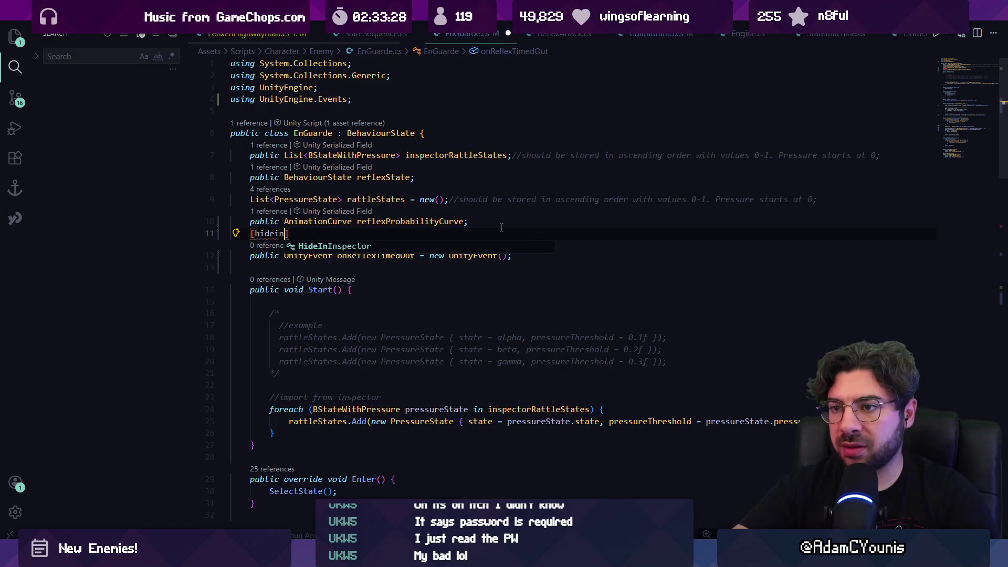
key("Tab")
scroll(413, 244, "down", 3)
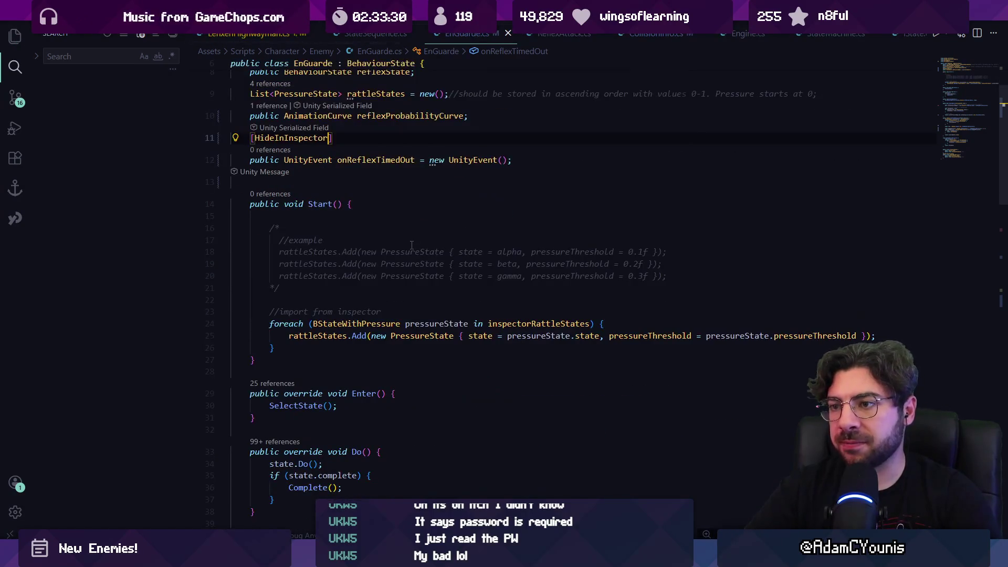
key("ctrl+p")
type("lif")
key("BackSpace")
key("BackSpace")
key("BackSpace")
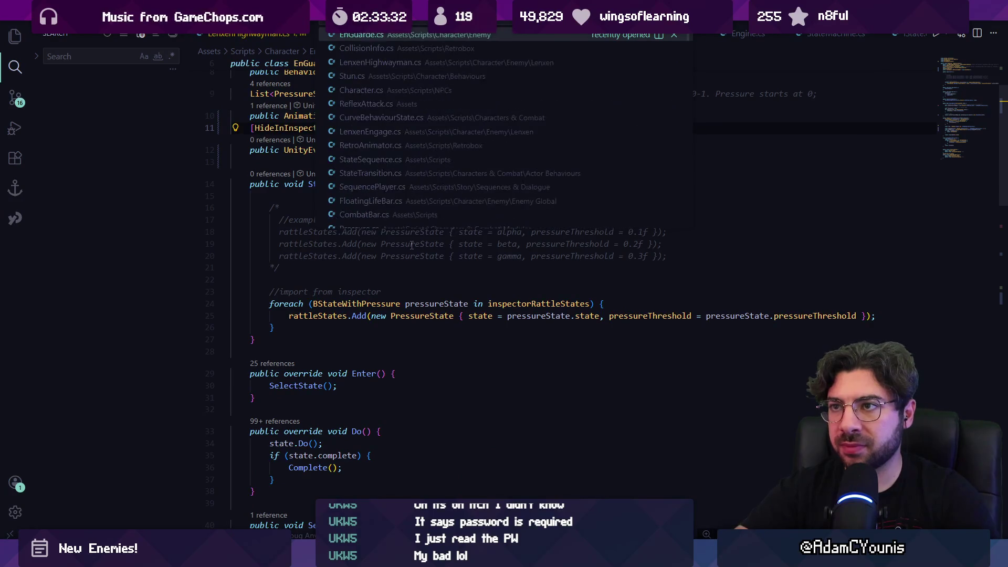
- Open LenxenEngage.cs and locate its Start() method
type("lenxen")
key("Return")
key("ctrl+f")
type("on")
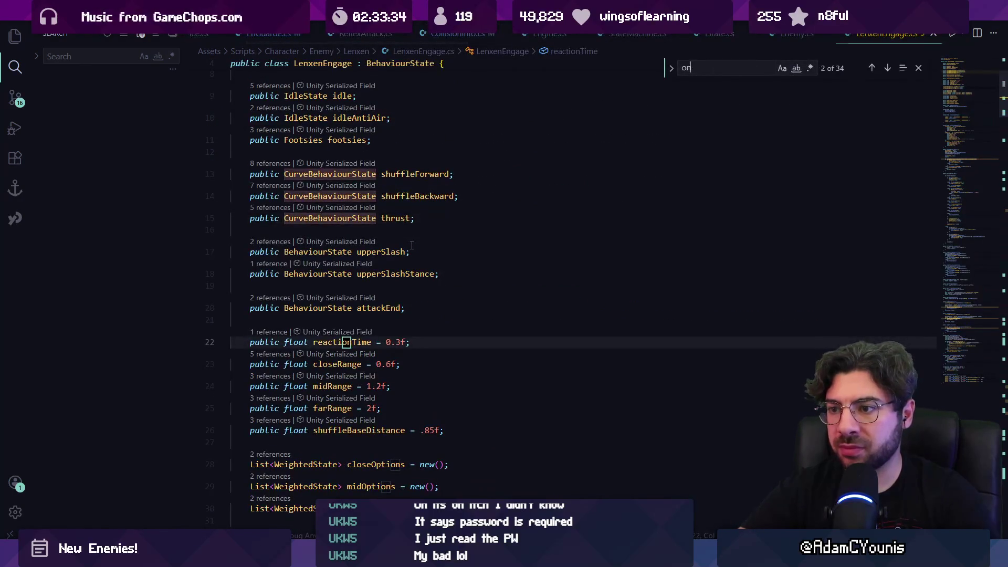
type("refl")
key("Escape")
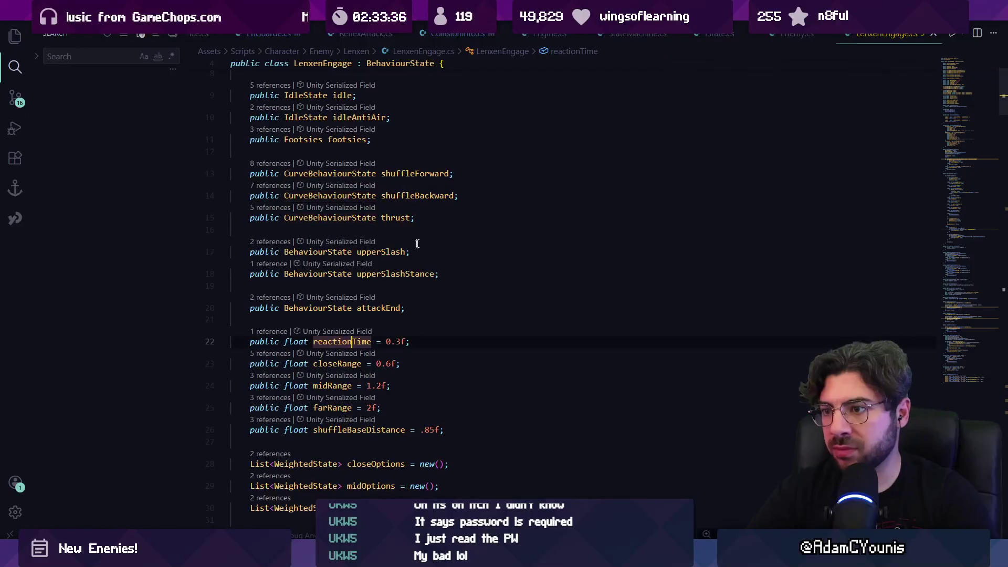
scroll(412, 245, "down", 20)
scroll(419, 292, "up", 20)
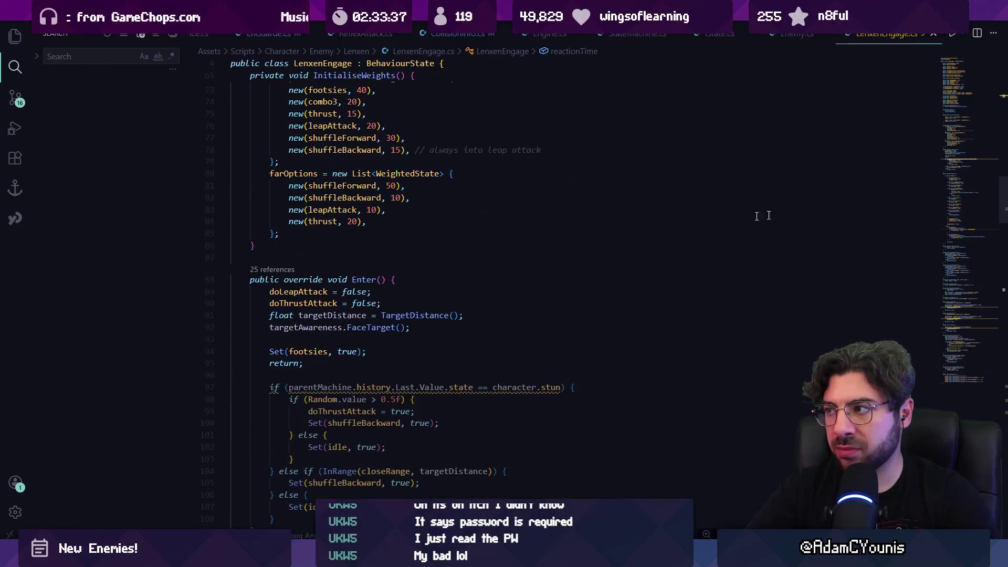
scroll(362, 286, "down", 2)
left_click(386, 345)
scroll(378, 325, "down", 2)
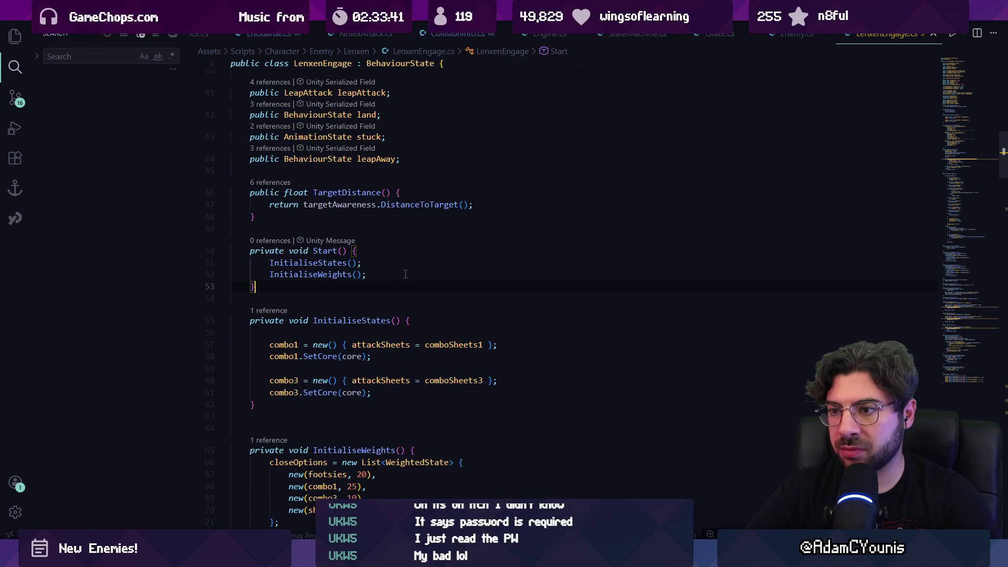
scroll(404, 273, "down", 4)
scroll(364, 237, "up", 5)
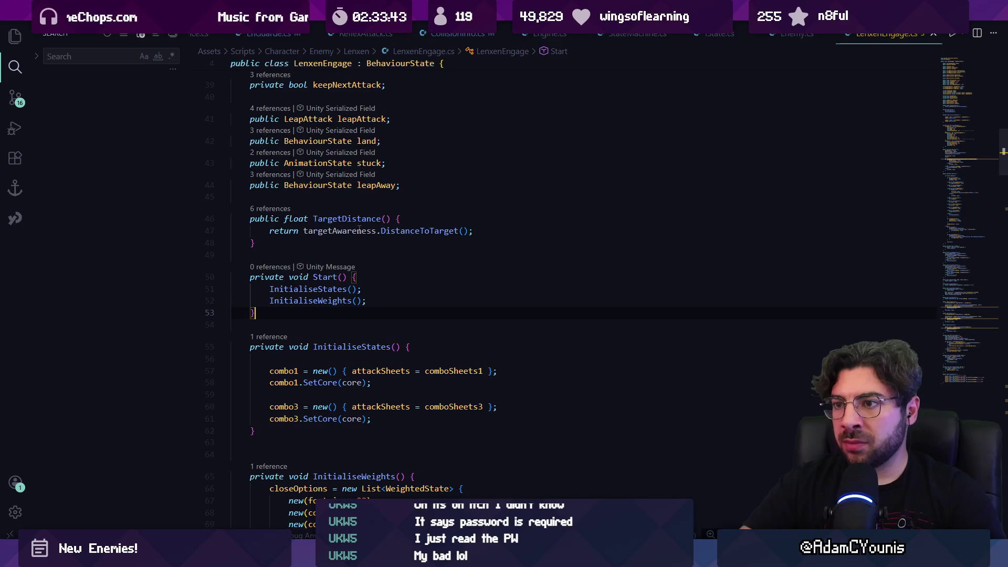
- After InitialiseWeights(), add enGuarde.onReflexTimedOut.AddListener(() => { ActionAssessment(); });
left_click(372, 300)
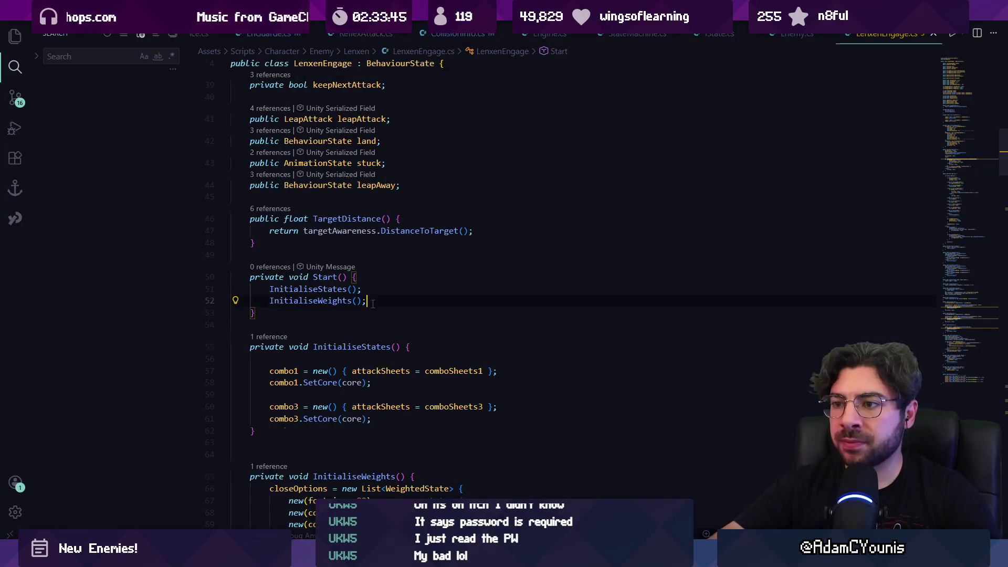
key("Return")
type("life.")
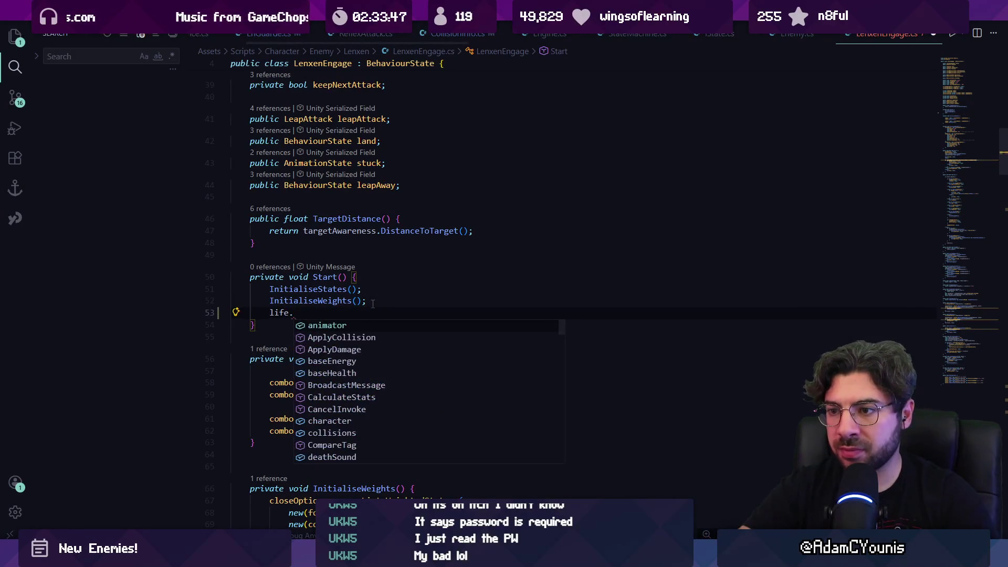
key("ctrl+BackSpace")
key("ctrl+BackSpace")
type("an")
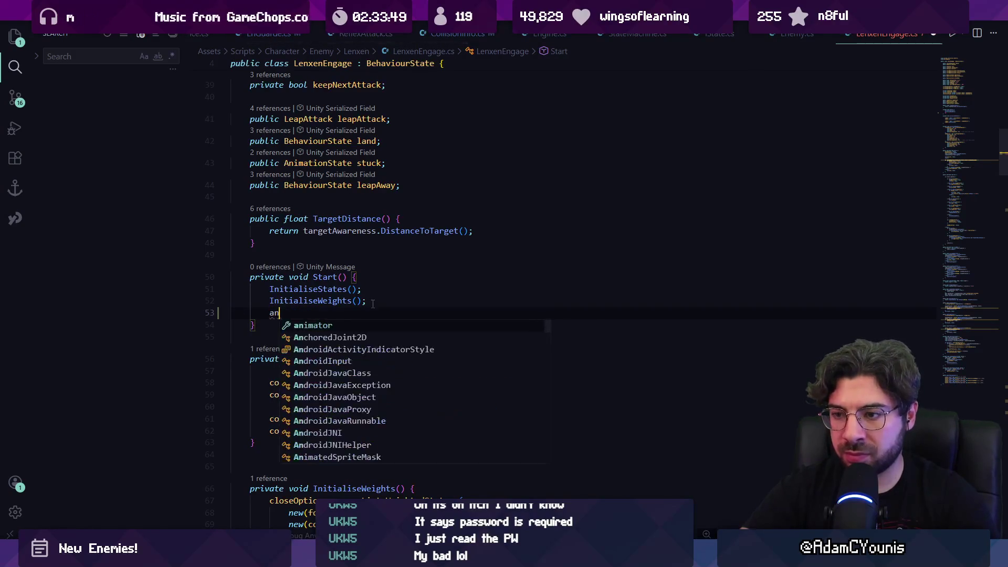
key("BackSpace")
key("BackSpace")
type("engua")
key("Tab")
type(".onReflexTimedOut")
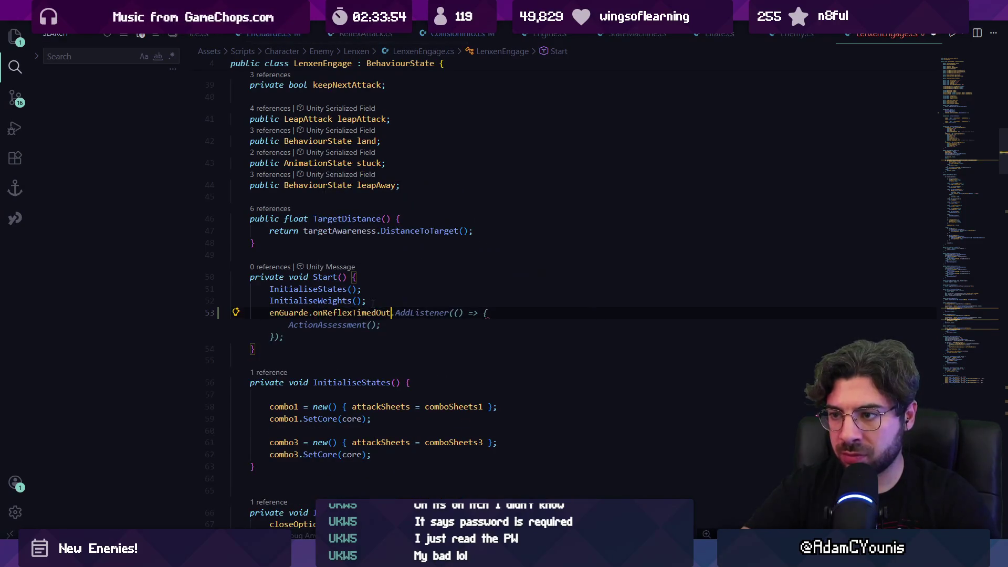
key("Tab")
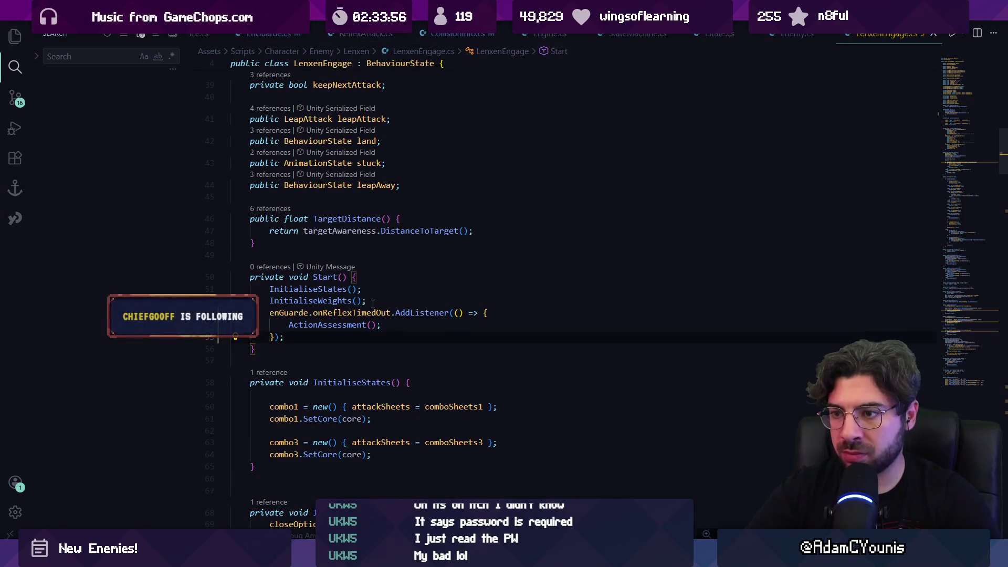
- Check the ActionAssessment definition, then navigate back to EnGuarde.cs
left_click(359, 328, "ctrl")
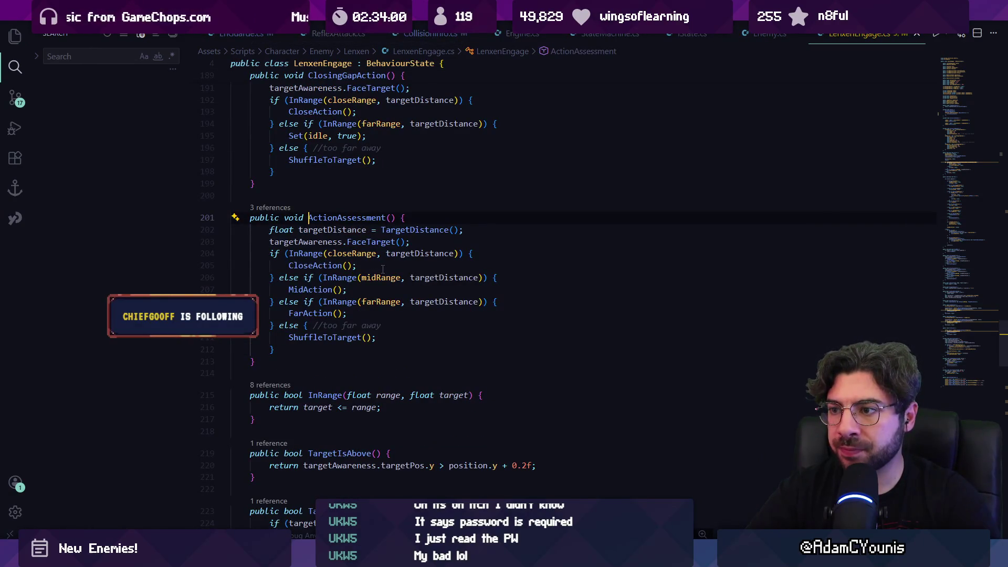
key("alt+Left")
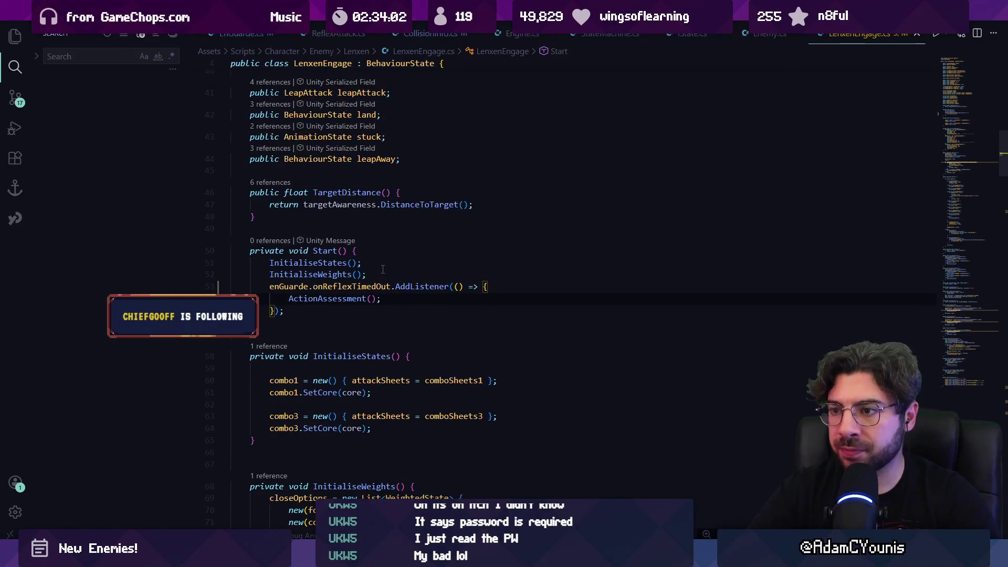
key("alt+Left")
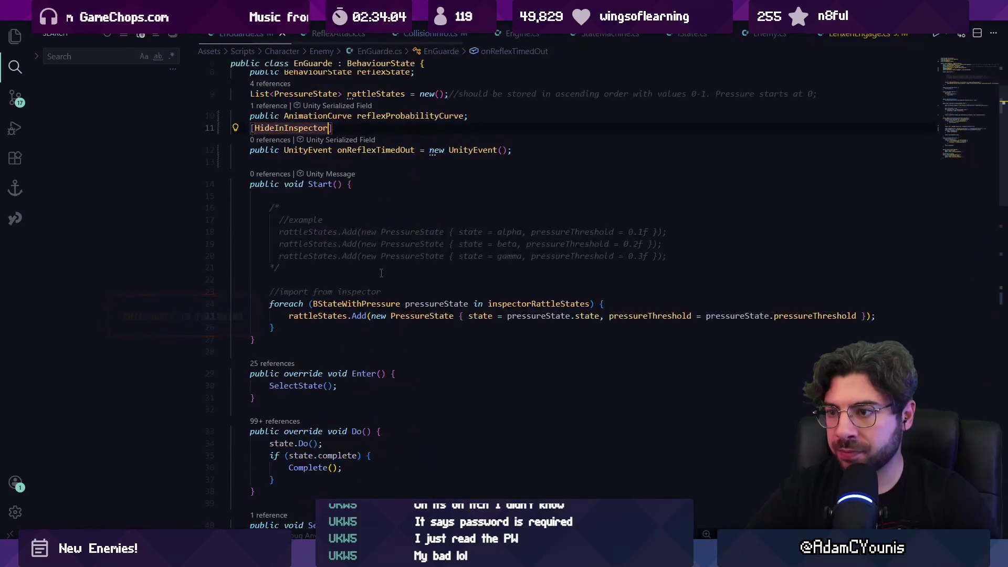
- Find the Complete() call inside Do()'s state.complete block
left_click(339, 277)
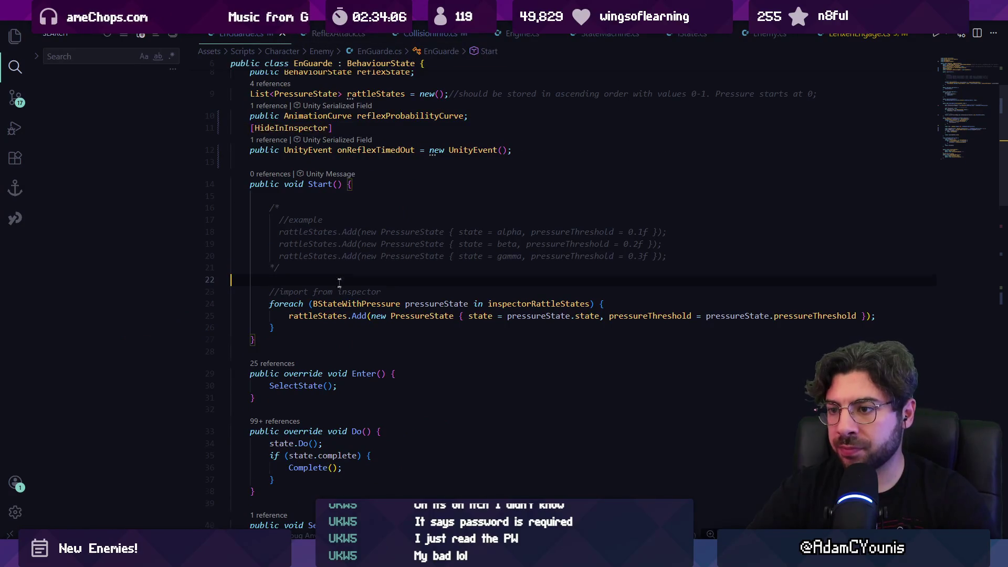
scroll(340, 278, "down", 3)
key("ctrl+f")
type("complete(")
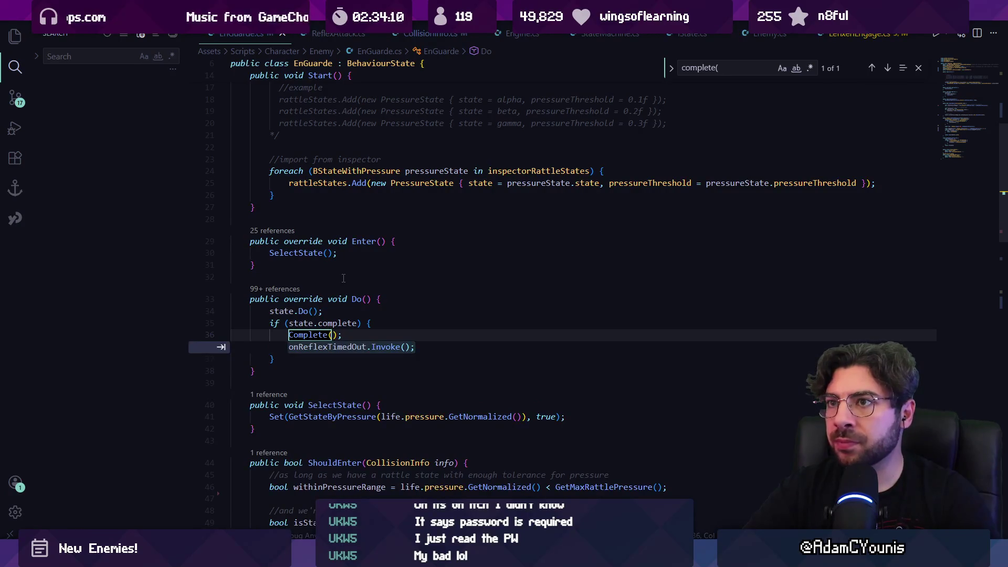
left_click(349, 335)
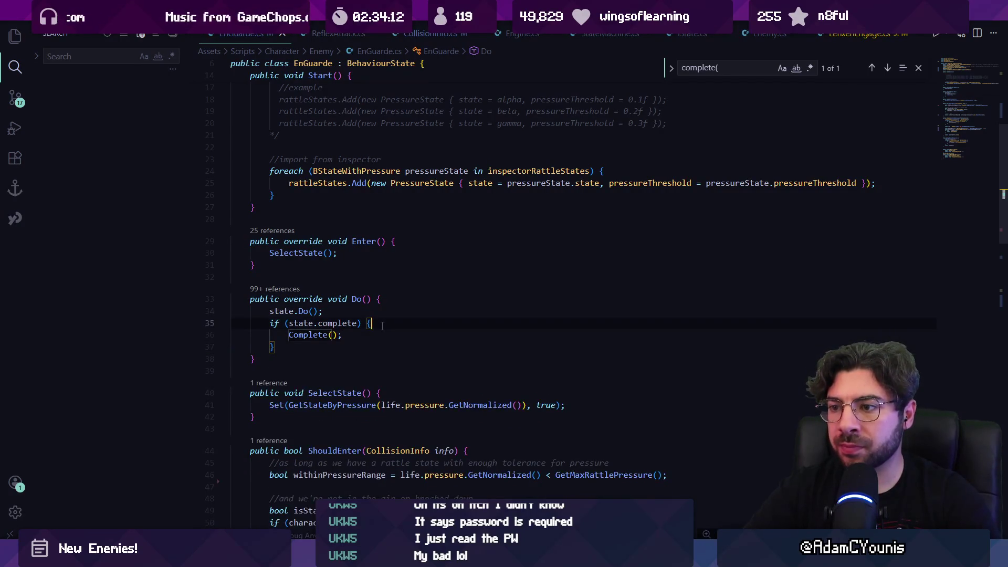
- Add if (Doing(reflexState)) { onReflexTimedOut.Invoke(); } next to Complete()
key("Return")
type("if(")
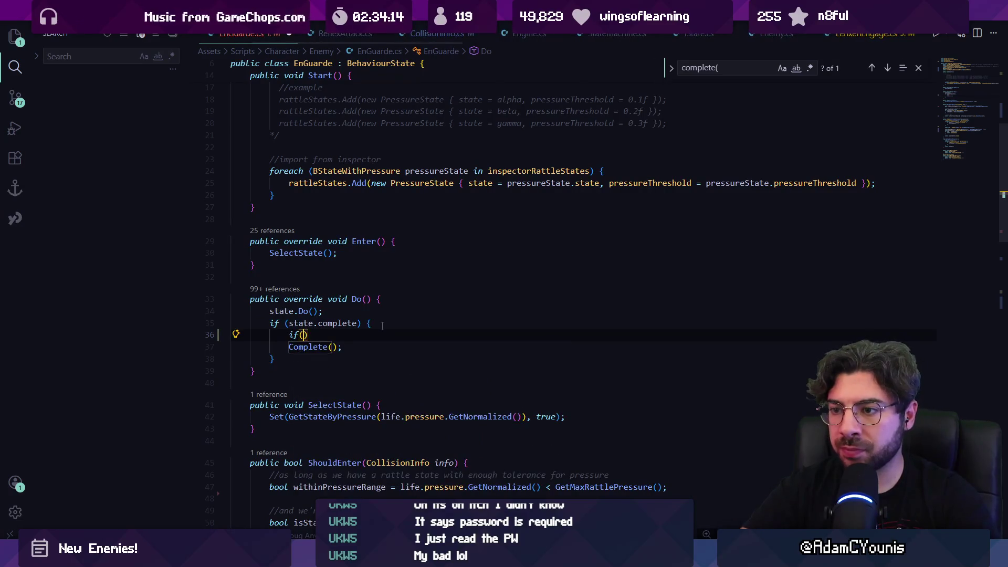
key("Tab")
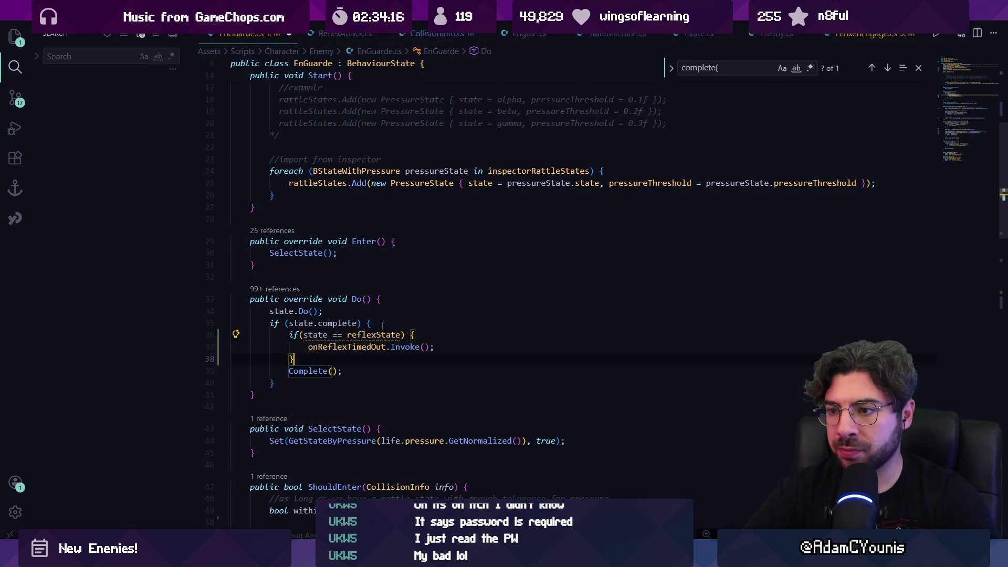
key("Right")
key("Right")
key("ctrl+shift+Right")
key("ctrl+shift+Right")
type("Doing()")
key("BackSpace")
key("ctrl+Right")
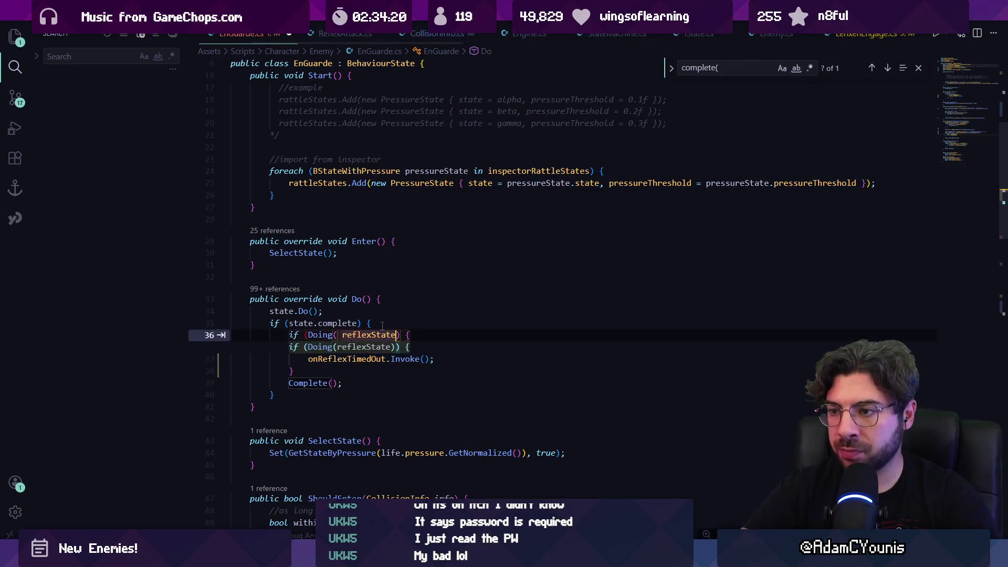
key("Tab")
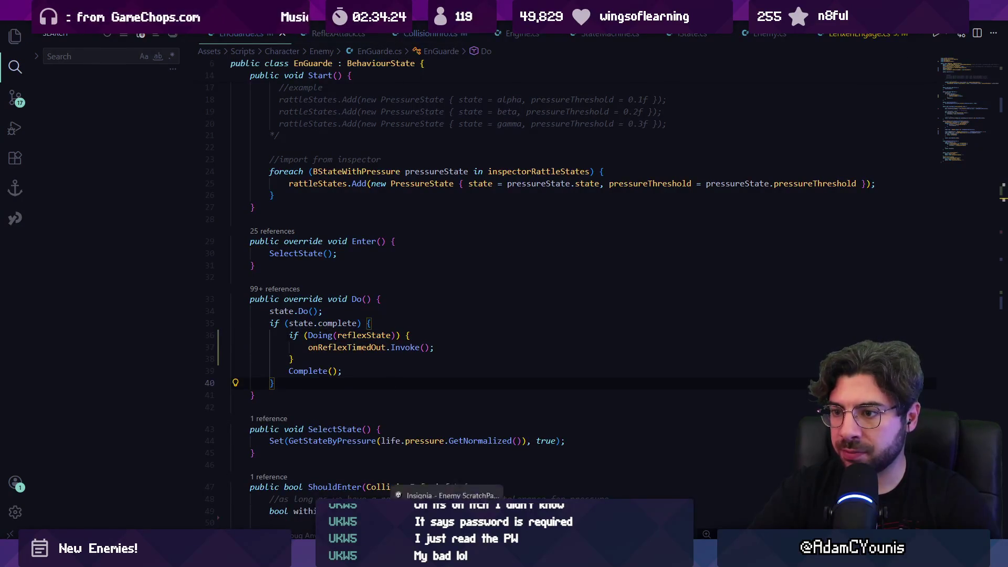
- Recompile in Unity and move the reflex check below Complete()
key("alt+Tab")
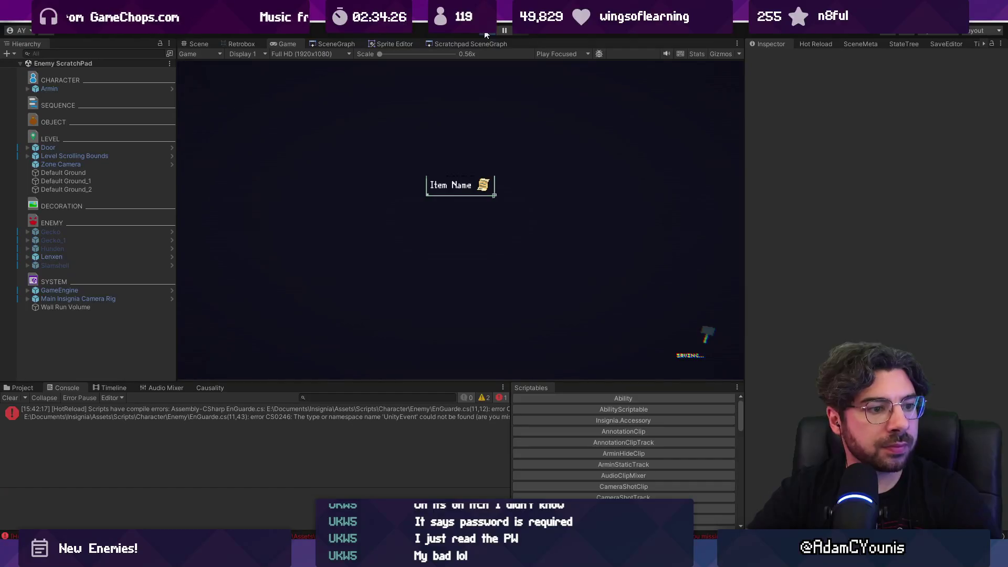
key("alt+Tab")
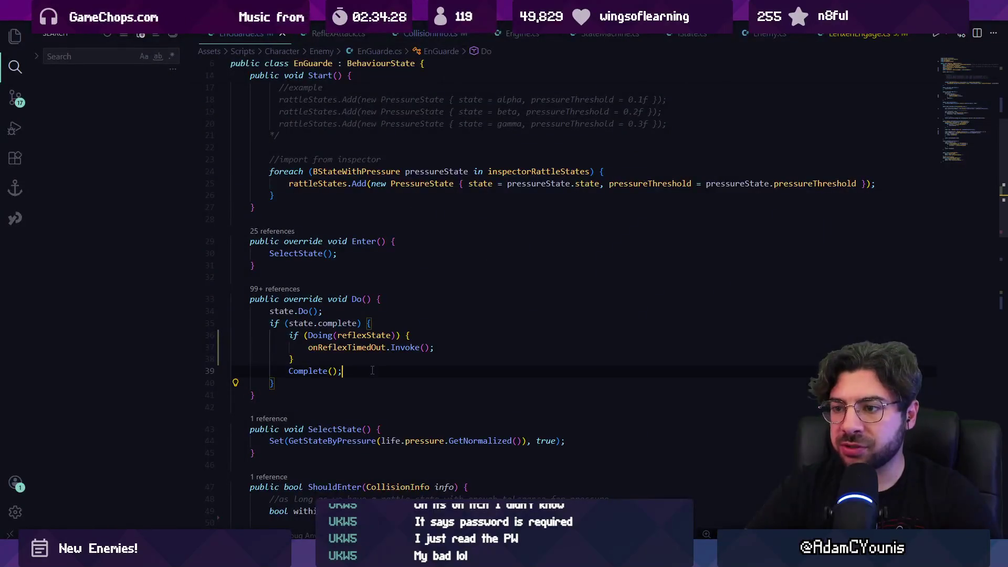
key("shift+Up")
key("shift+Up")
key("alt+Down")
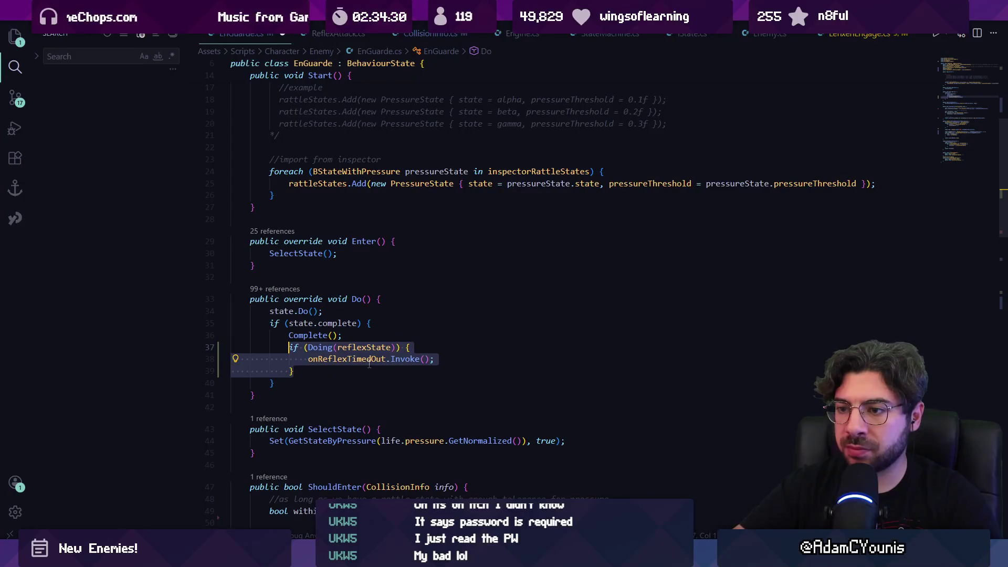
key("Escape")
key("alt+Tab")
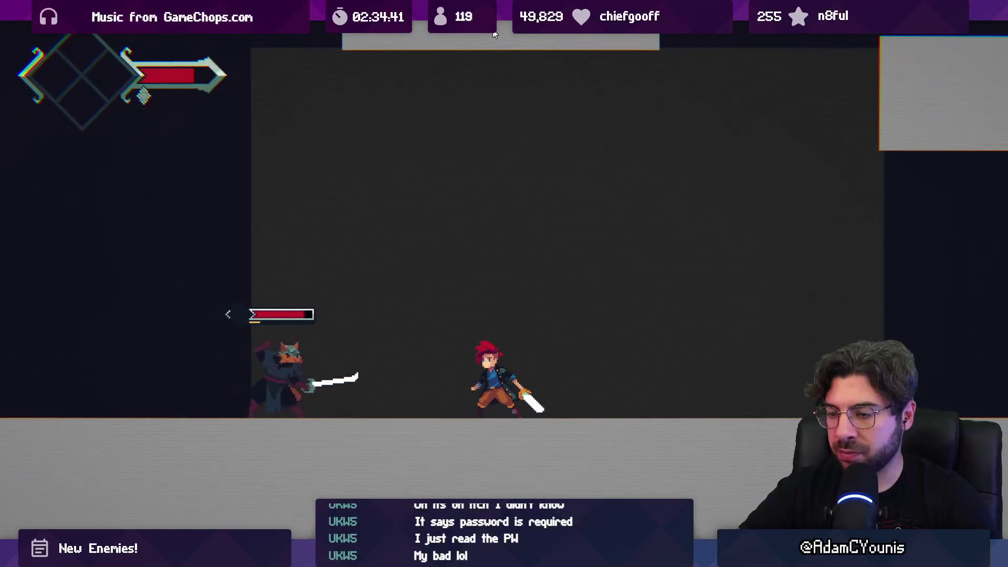
- Exit the full-screen game view after the Lenxen fight and return to EnGuarde.cs
key("shift+space")
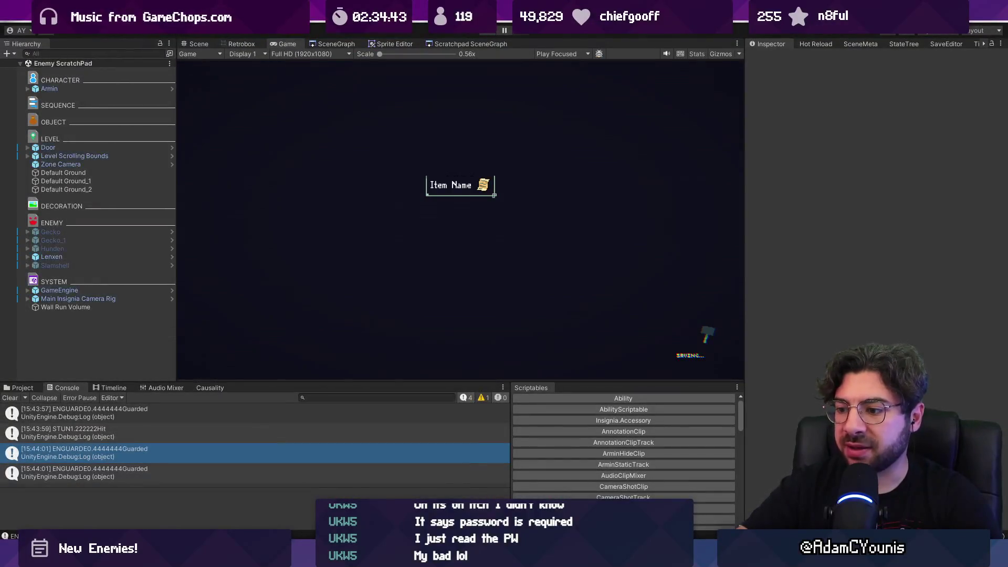
key("alt+Tab")
key("alt+Left")
key("alt+Left")
key("alt+Left")
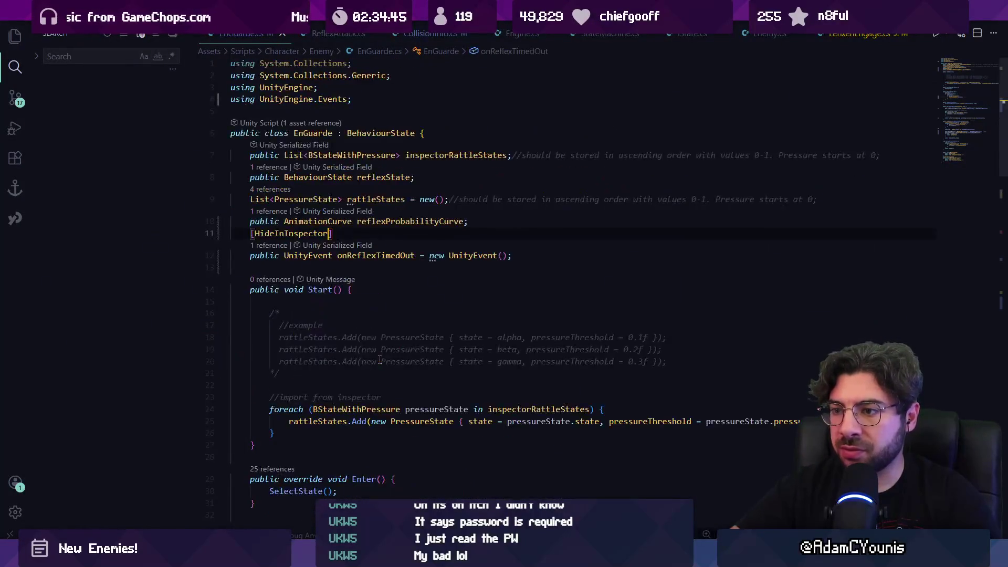
- In LenxenEngage.cs, replace the reflex listener's ActionAssessment lambda with OnReflexTimeOut
key("alt+Left")
key("alt+Left")
key("alt+Left")
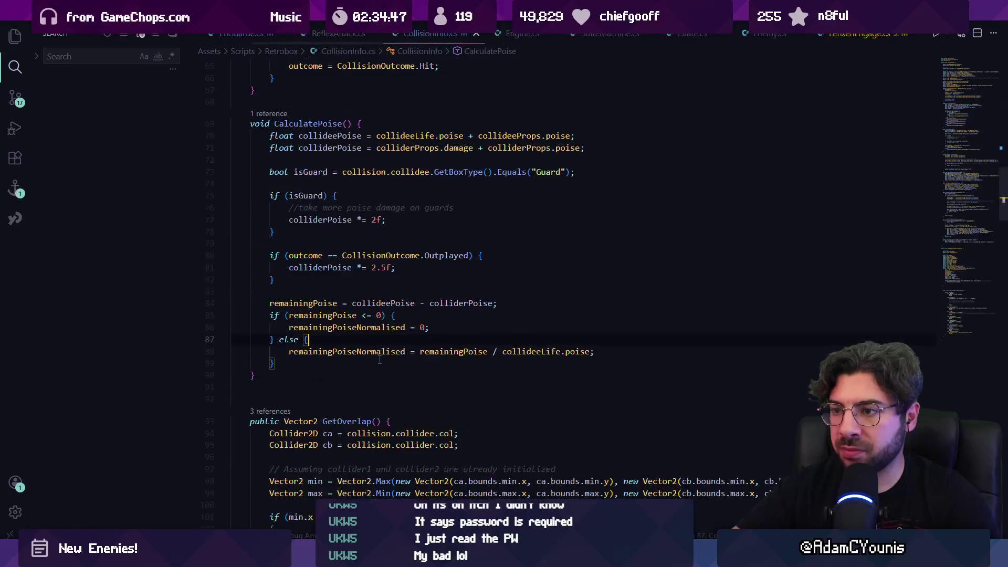
key("alt+Left")
key("alt+Right")
key("ctrl+p")
type("lenx")
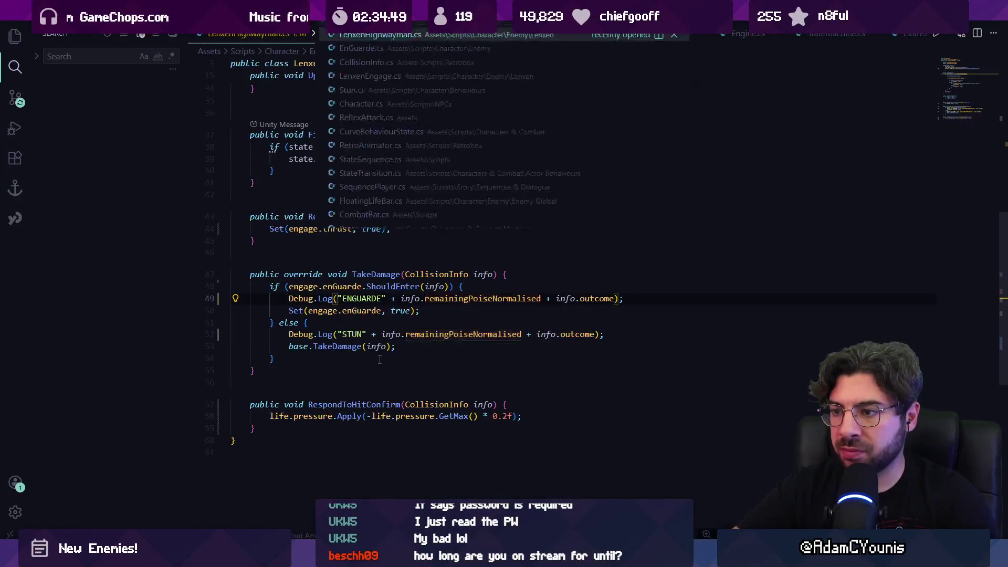
key("Return")
key("ctrl+f")
type("reflextime")
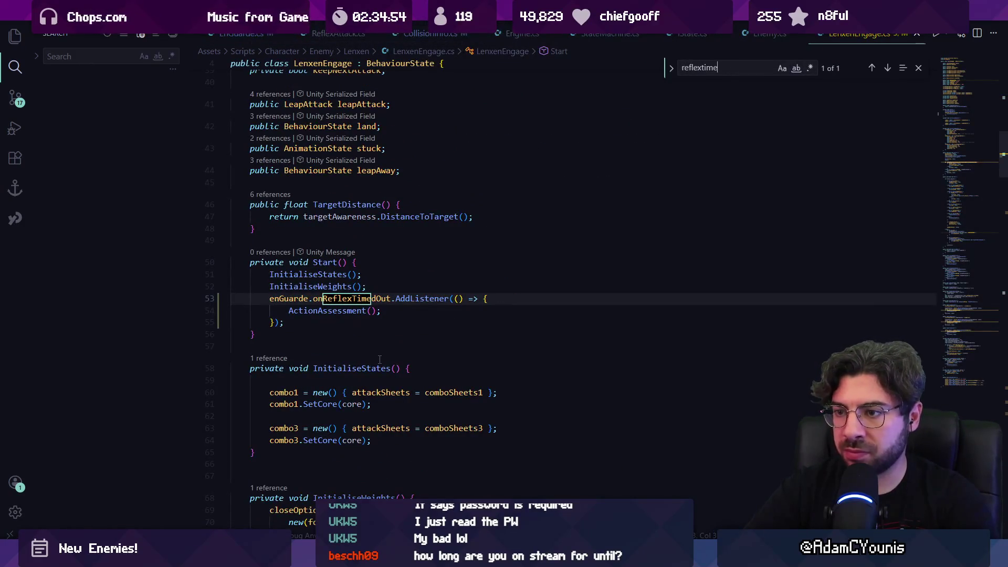
key("Escape")
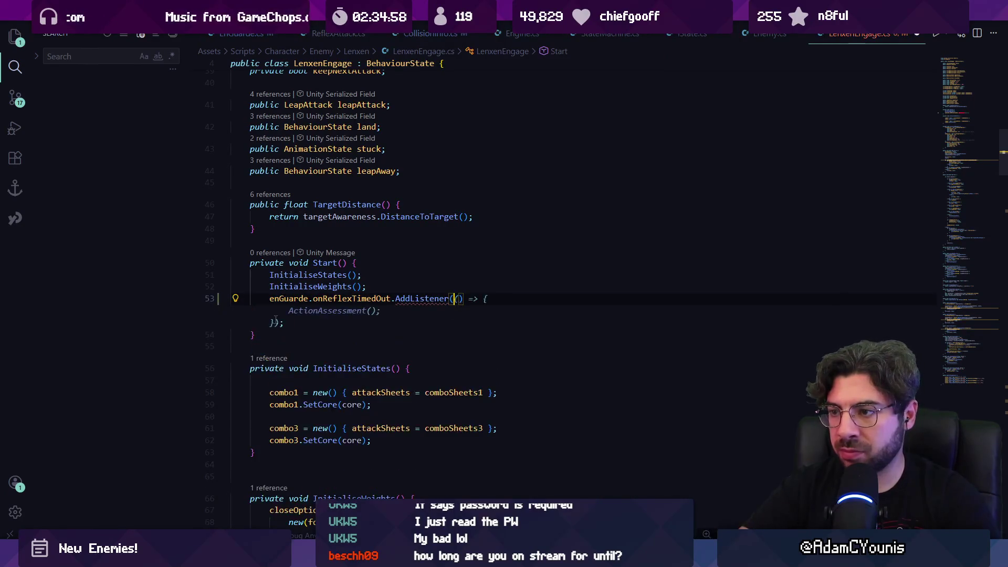
type("OnReflexTimeOut")
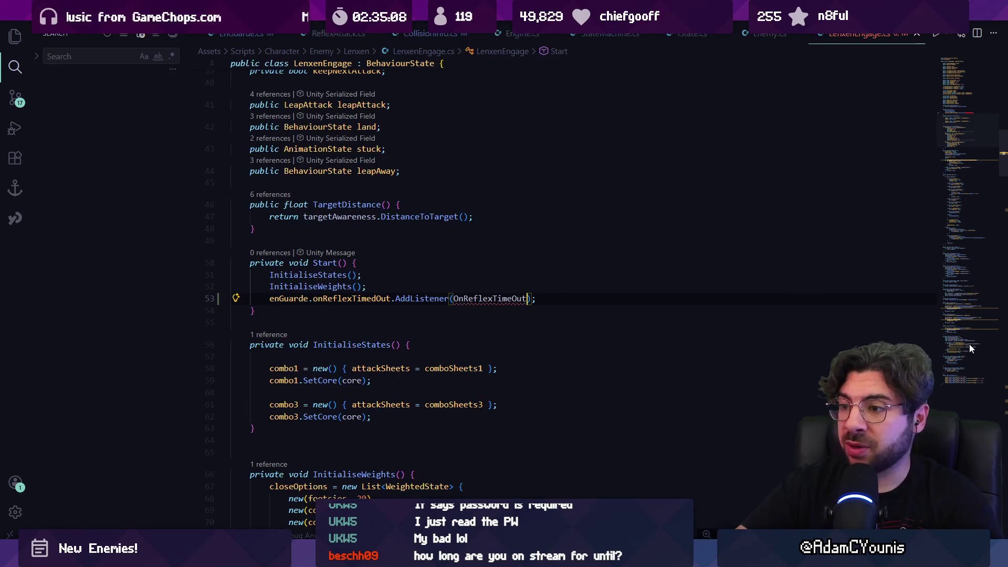
left_click(966, 365)
- Add a public void OnReflexTimeOut() method below ThrustChance in LenxenEngage.cs
scroll(299, 303, "up", 2)
scroll(302, 324, "down", 2)
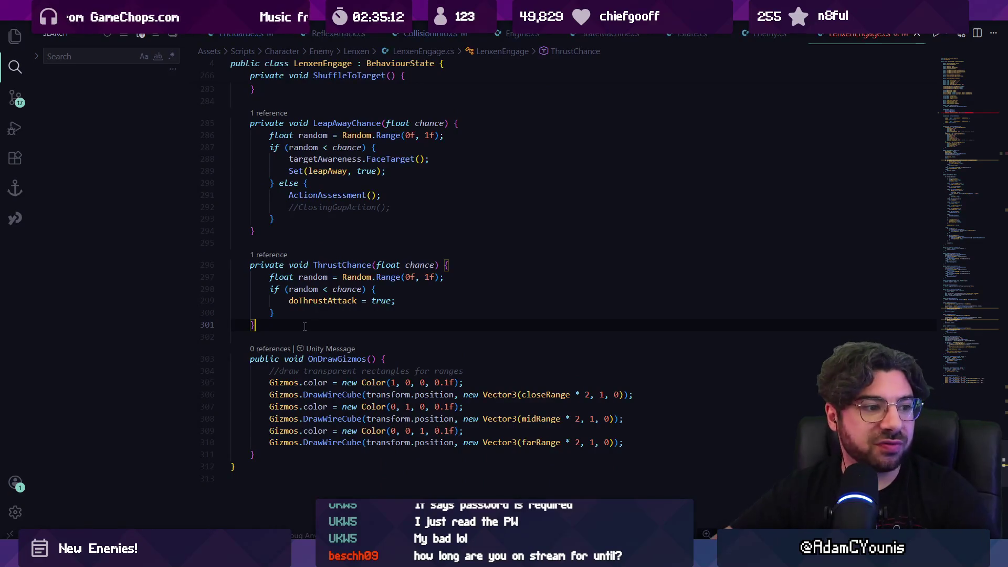
key("Return")
key("Return")
type("publioc vo")
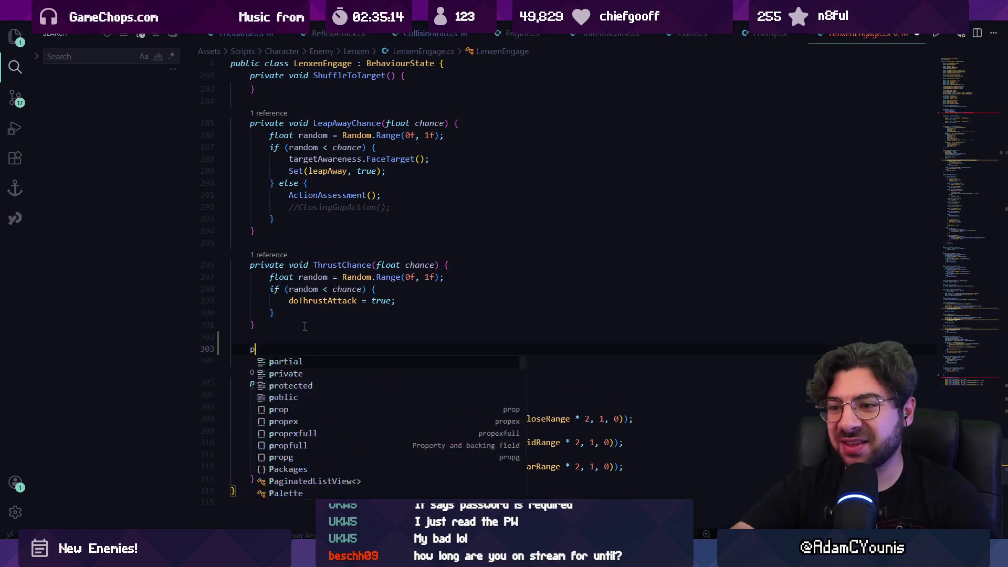
key("BackSpace")
key("BackSpace")
key("BackSpace")
type("c void")
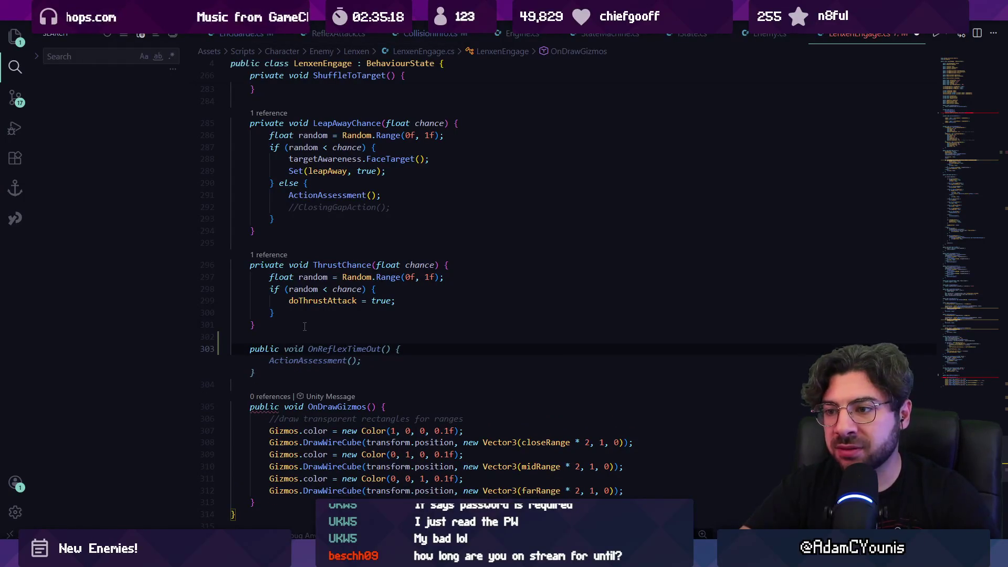
key("Tab")
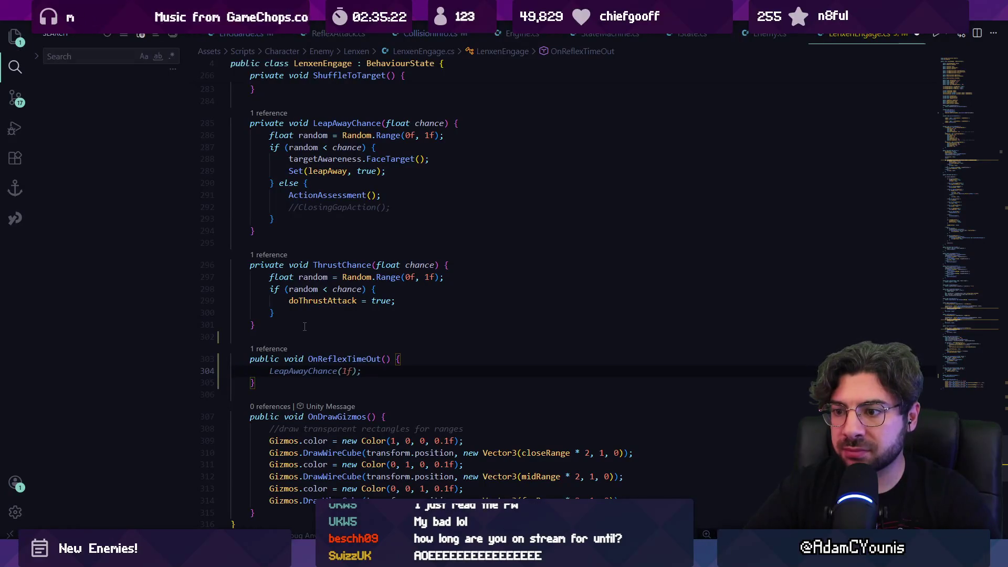
- Fill OnReflexTimeOut with a random < 0.5f check setting thrust, else leapAttack, then return to Unity
scroll(314, 327, "up", 10)
scroll(326, 327, "down", 4)
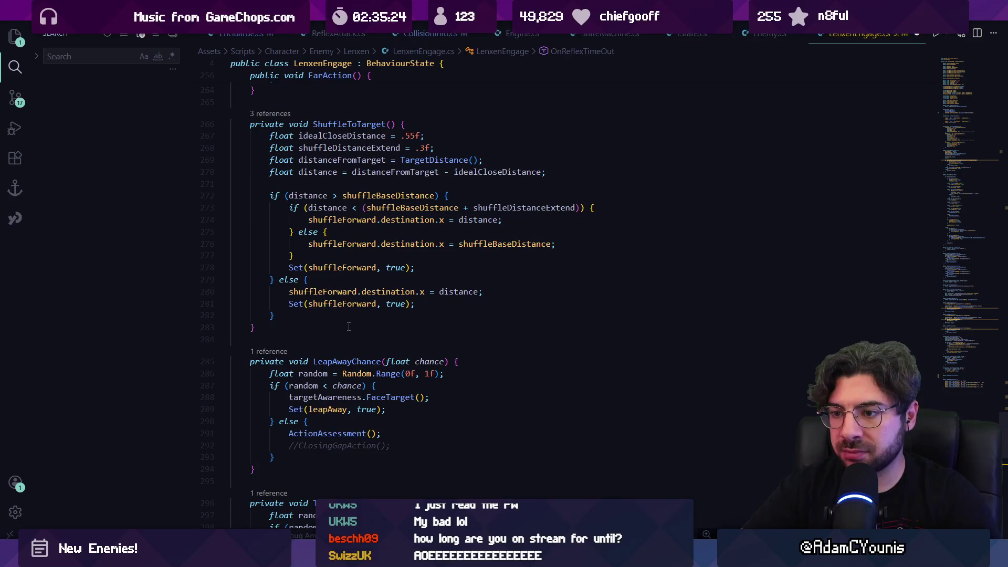
type("//")
type("tiehr")
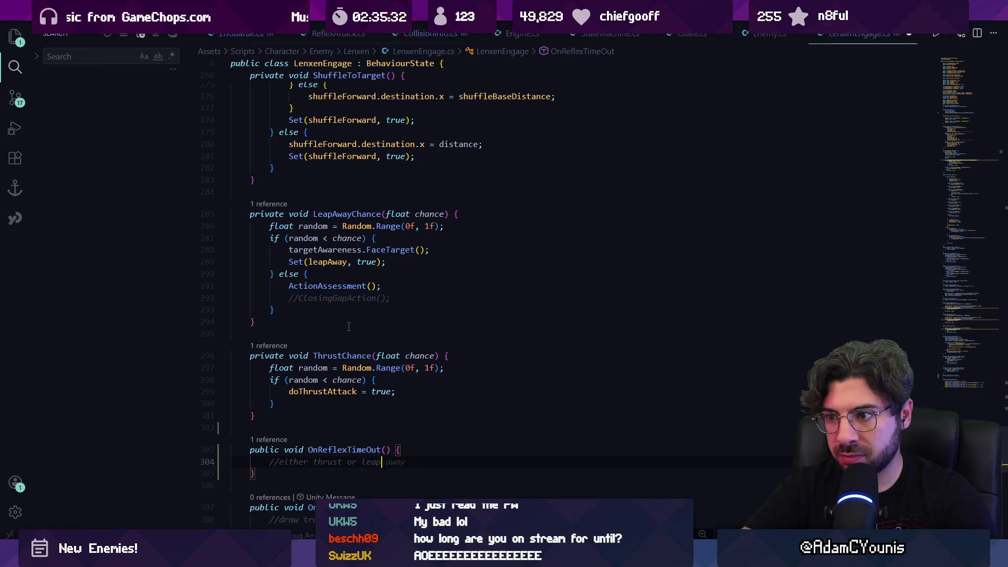
type("ack")
key("Return")
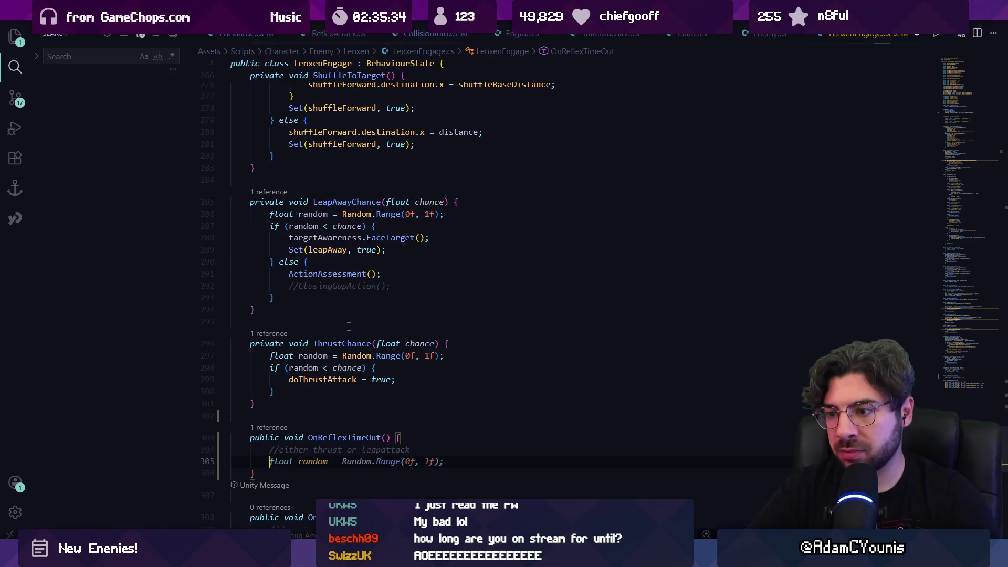
key("Tab")
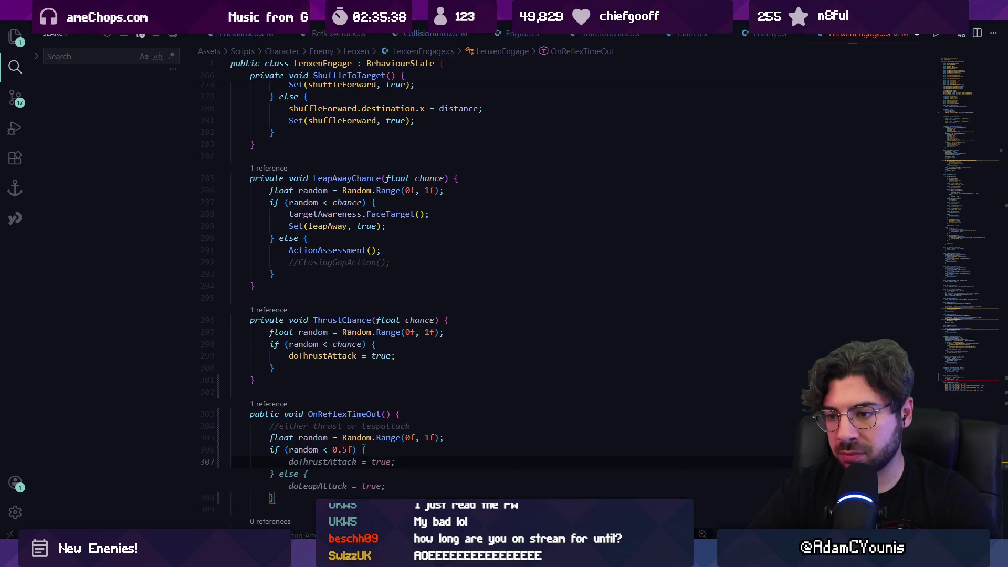
type("et(thrust")
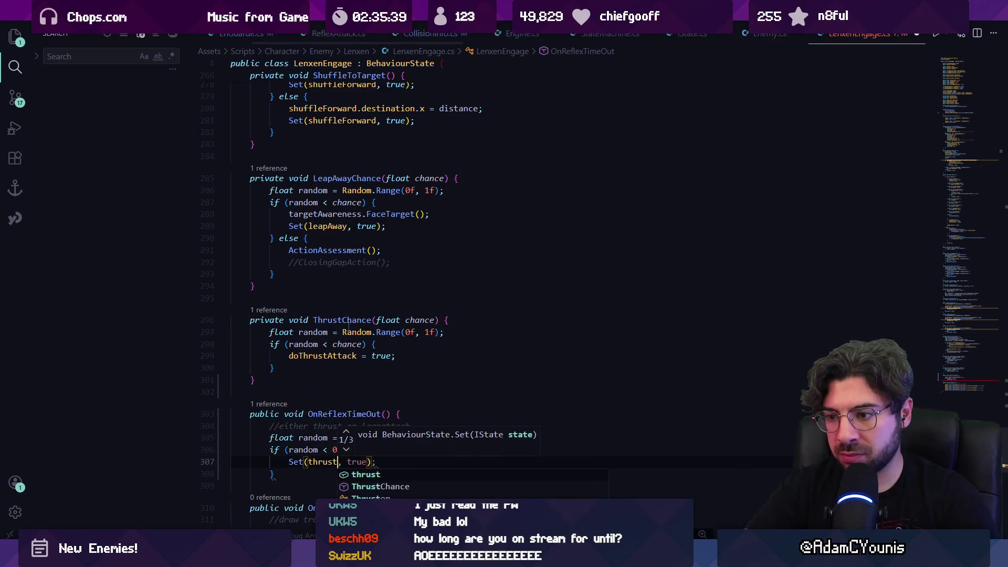
key("Down")
type("else{")
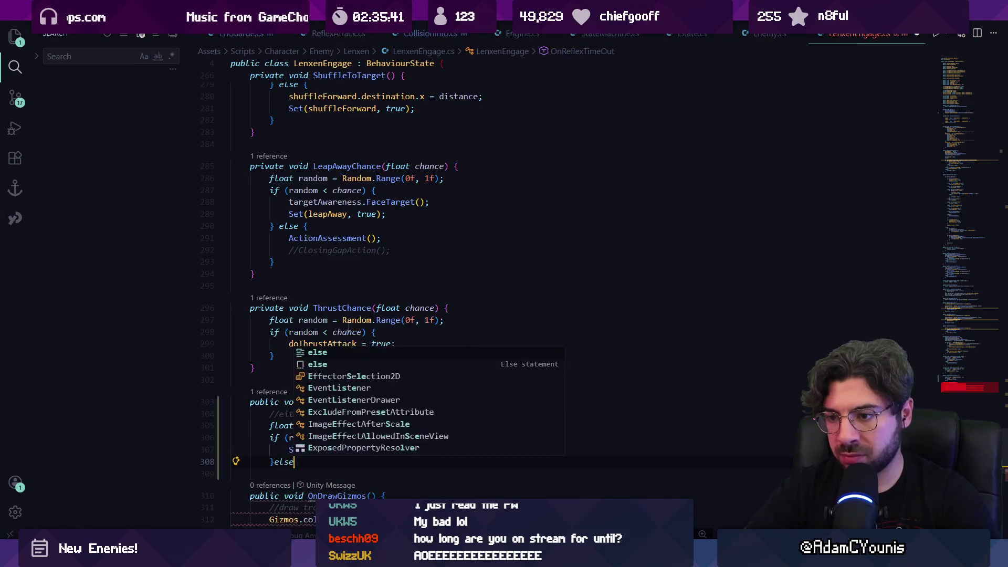
key("Return")
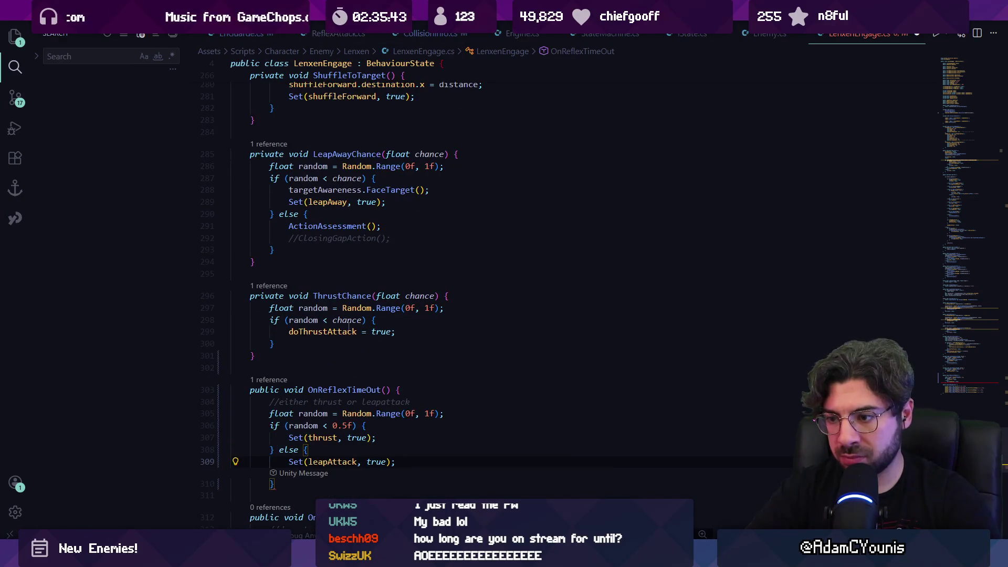
key("Return")
type("}")
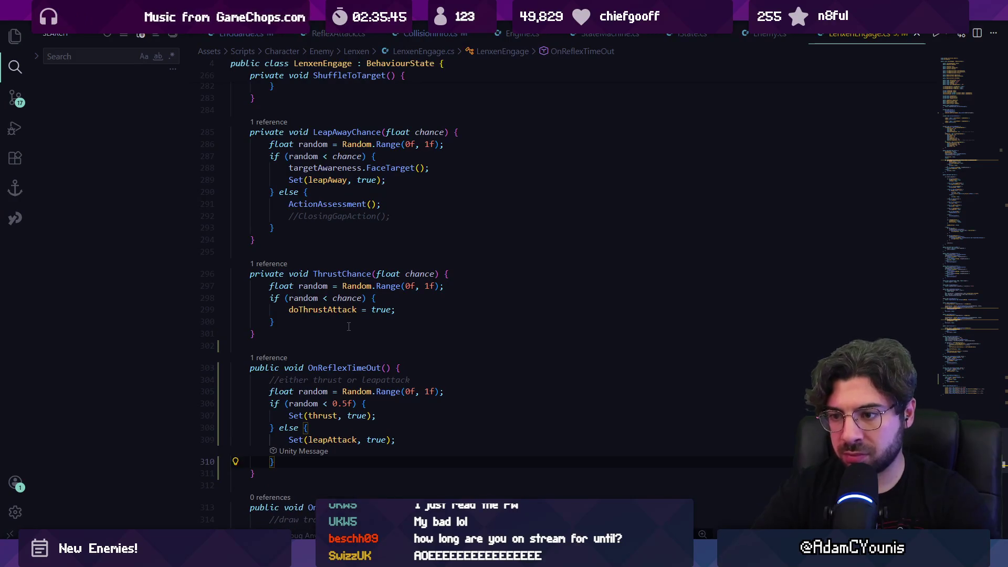
key("alt+Tab")
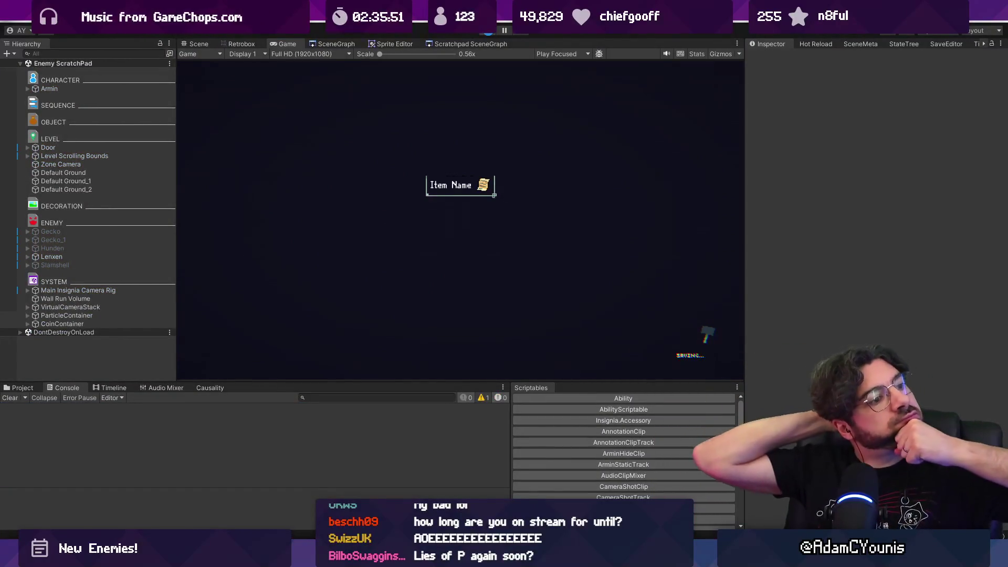
- Play-test against Lenxen in a maximized Game view, stop the game, and return to the code
left_click(489, 31)
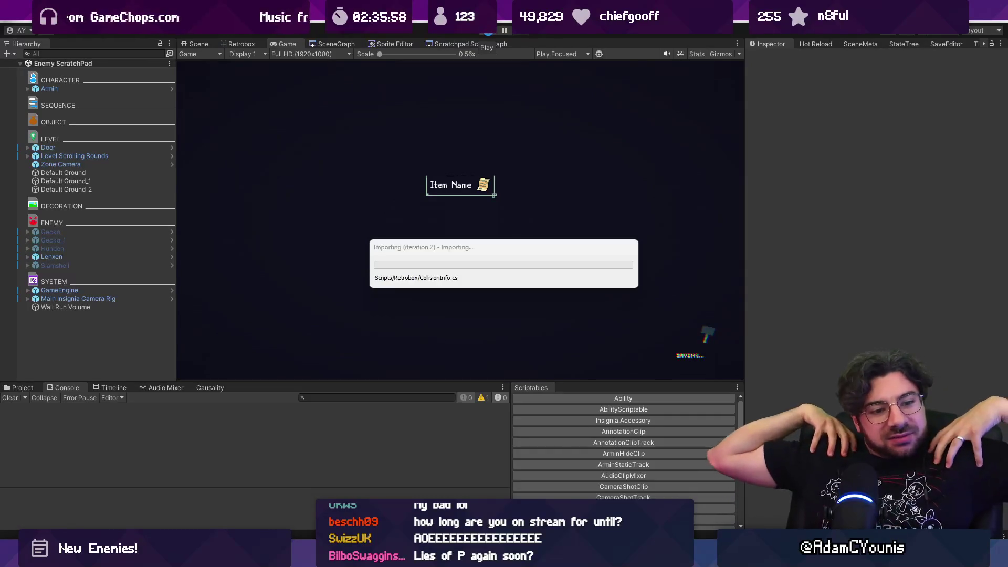
left_click(489, 32)
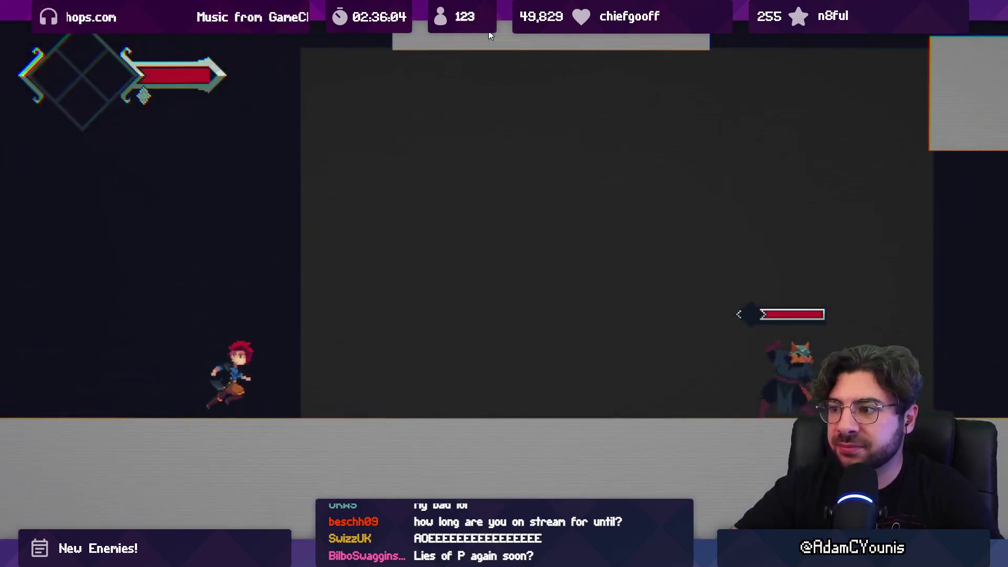
key("Right")
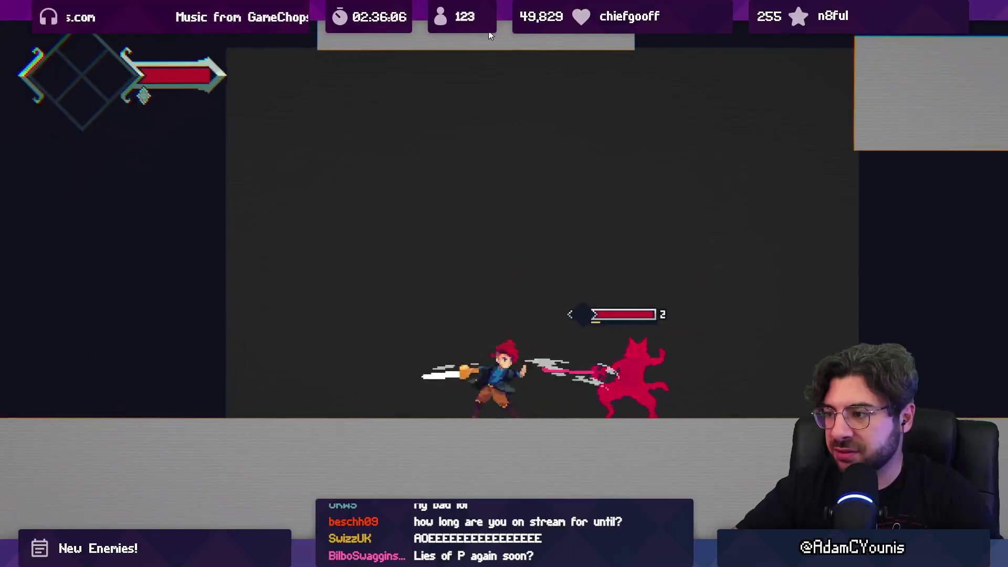
key("Left")
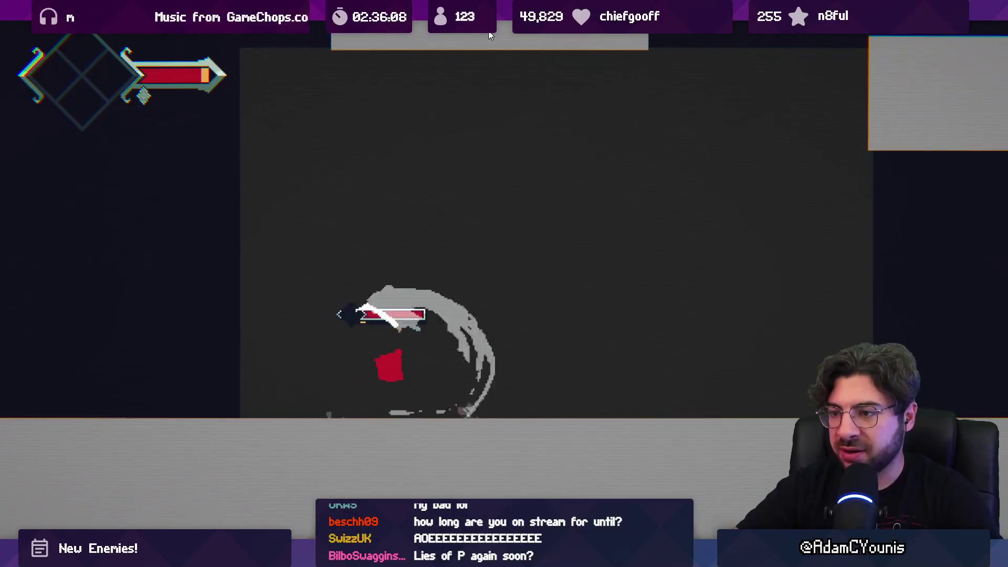
key("Right")
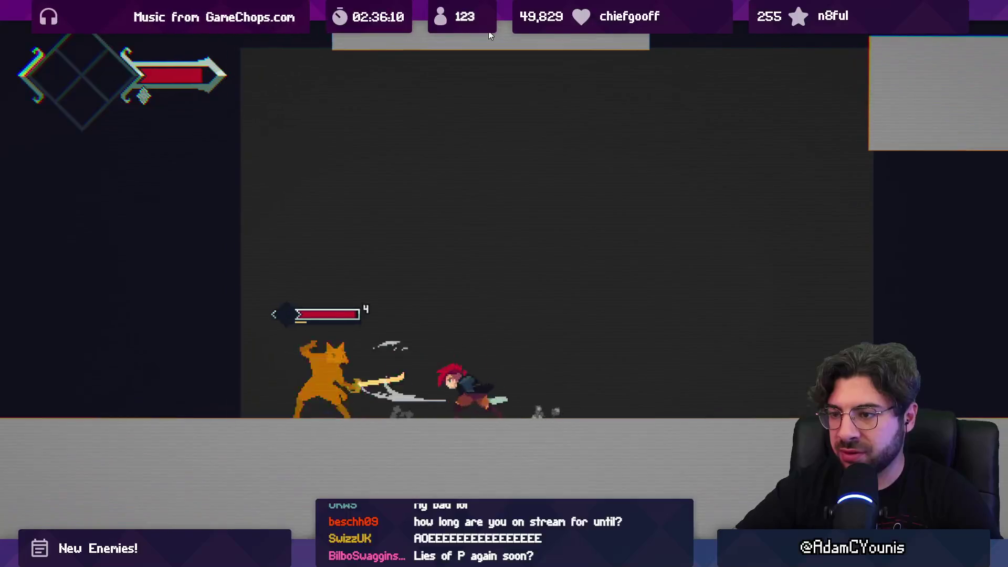
key("Right")
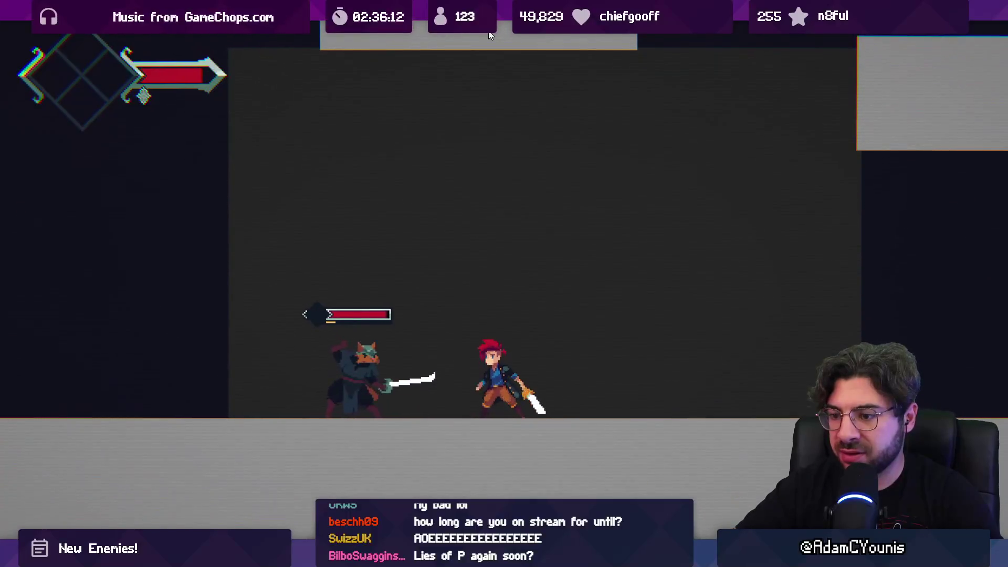
left_click(488, 35)
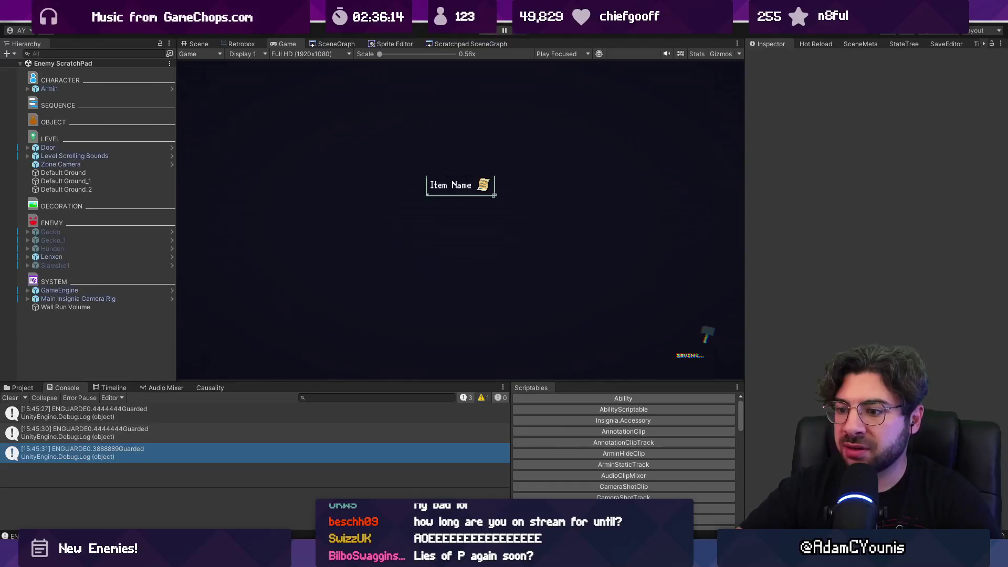
key("alt+Tab")
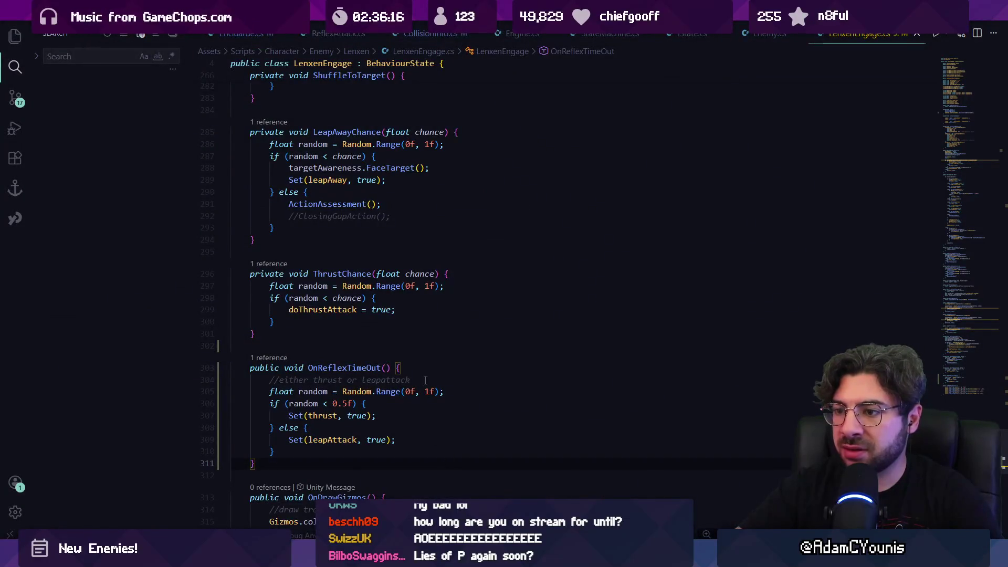
- Add Debug.Log("Reflex Timed Out") to OnReflexTimeOut and confirm it logs during a Unity test run
key("Return")
type("Debug.Log(\"Reflex Timed Out\");")
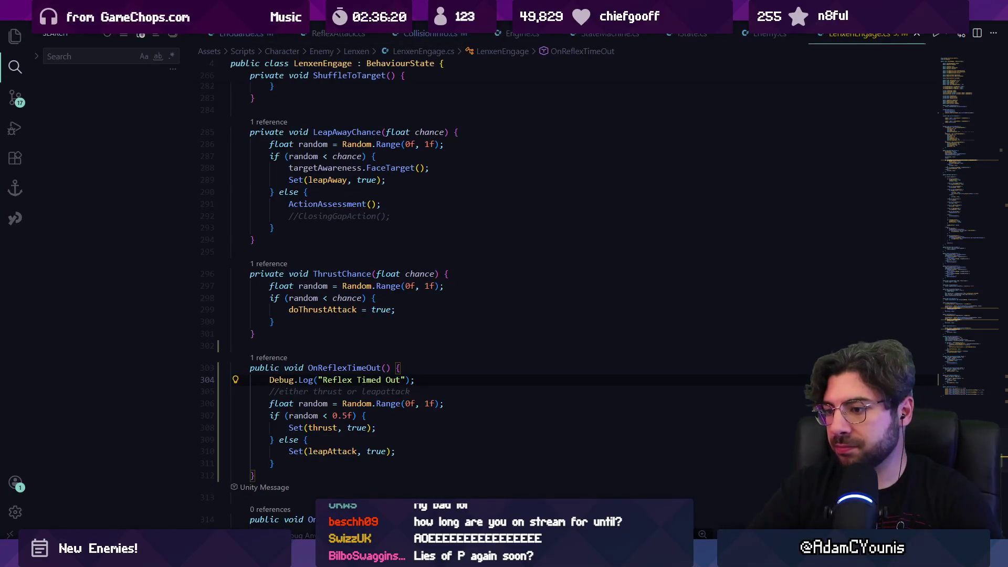
key("alt+Tab")
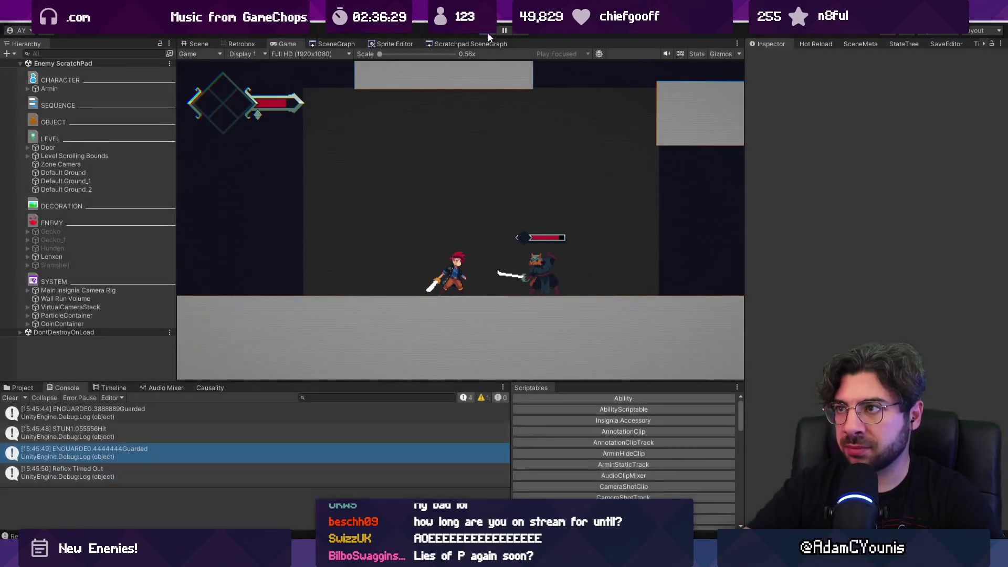
left_click(487, 33)
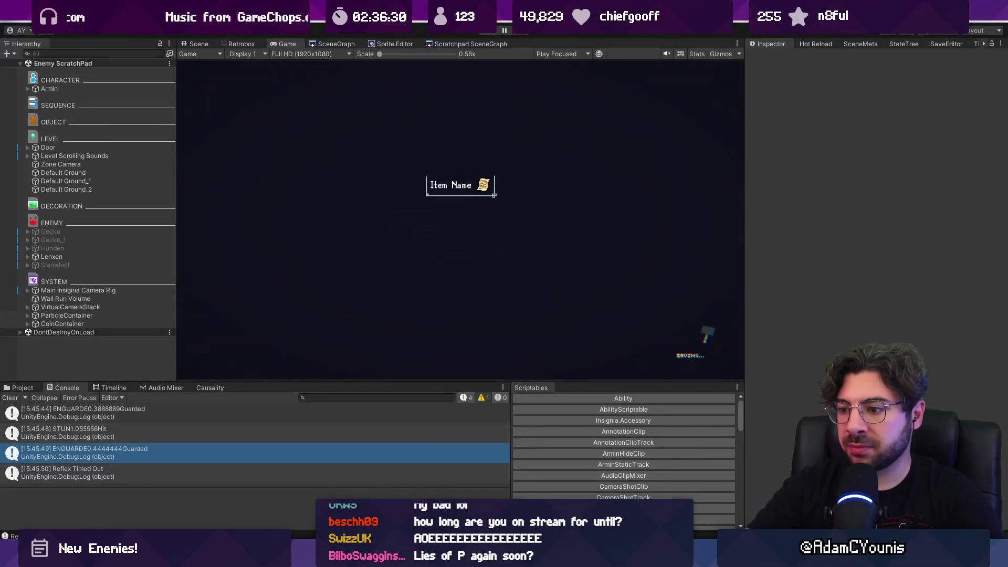
key("alt+Tab")
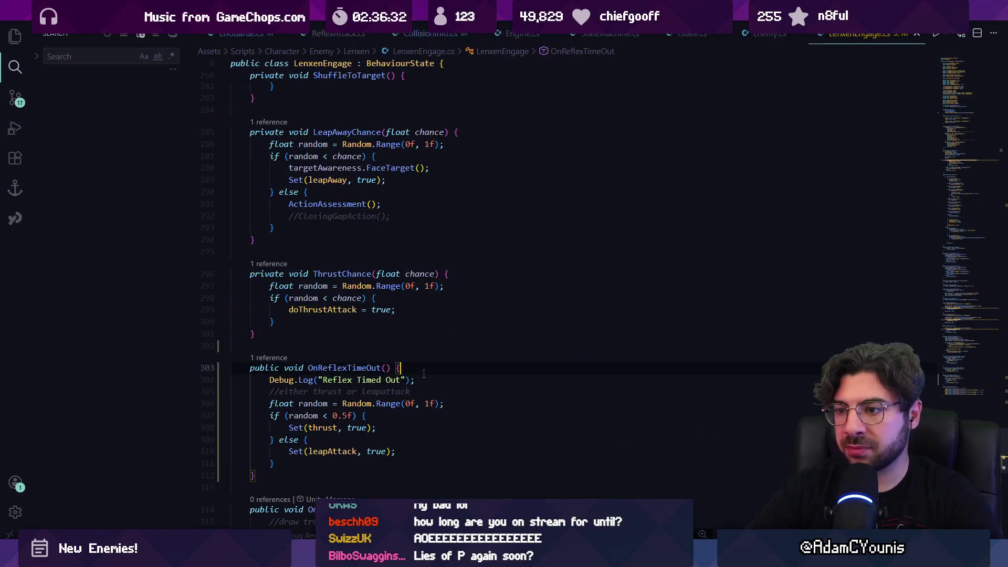
- Insert core.Set(this); at the top of OnReflexTimeOut, then start Play in Unity
key("alt+Left")
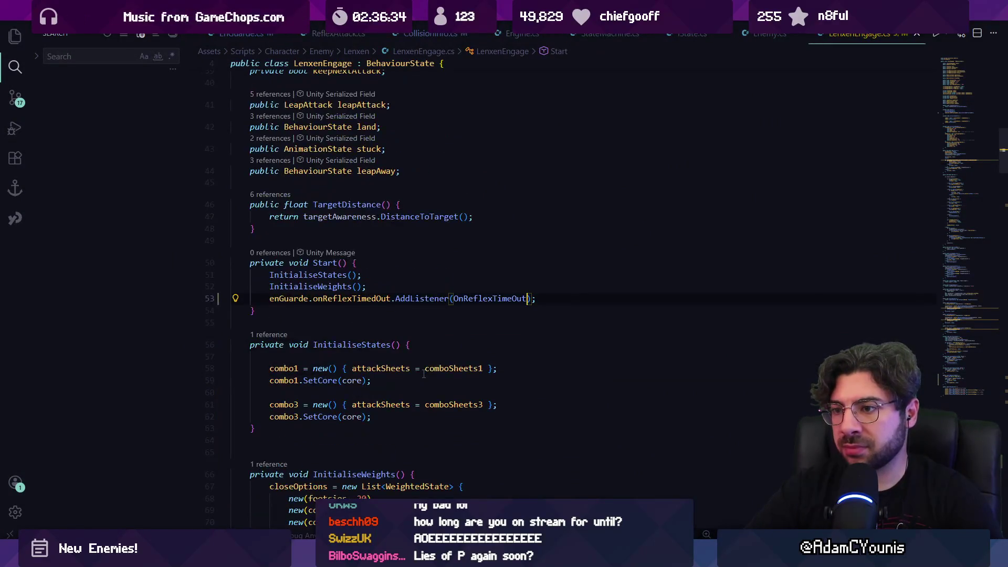
key("alt+Right")
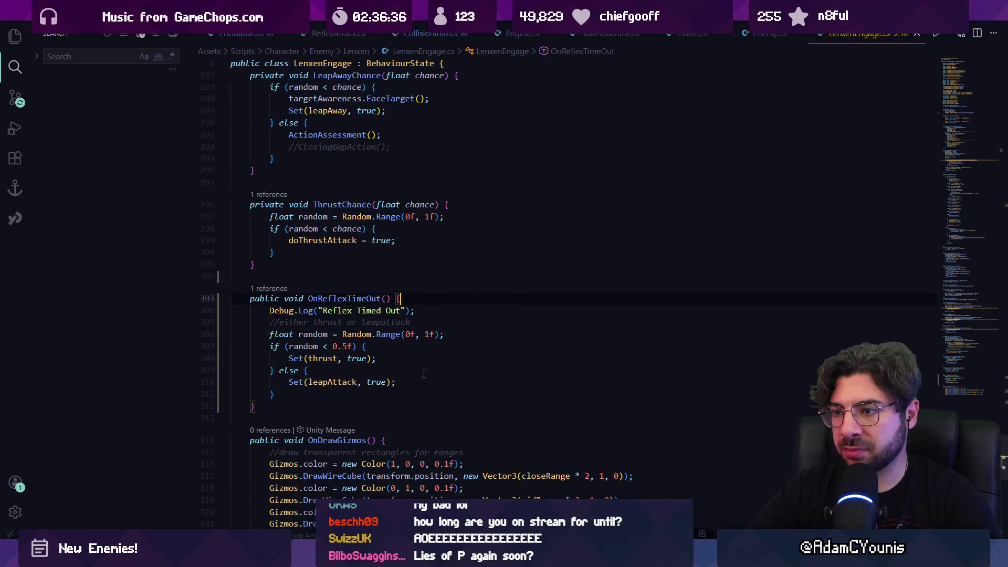
key("Return")
type("core.")
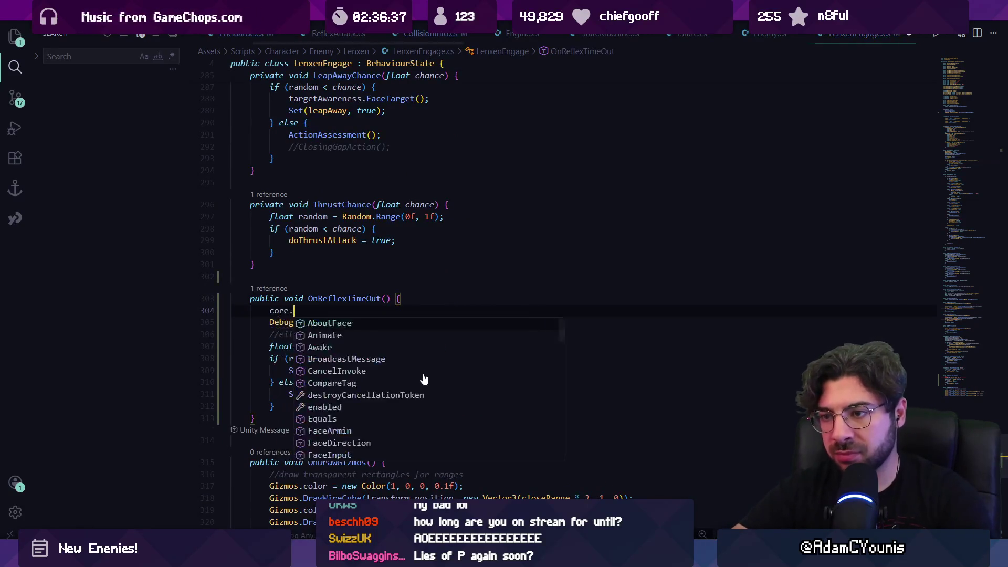
type("Set(this); 1")
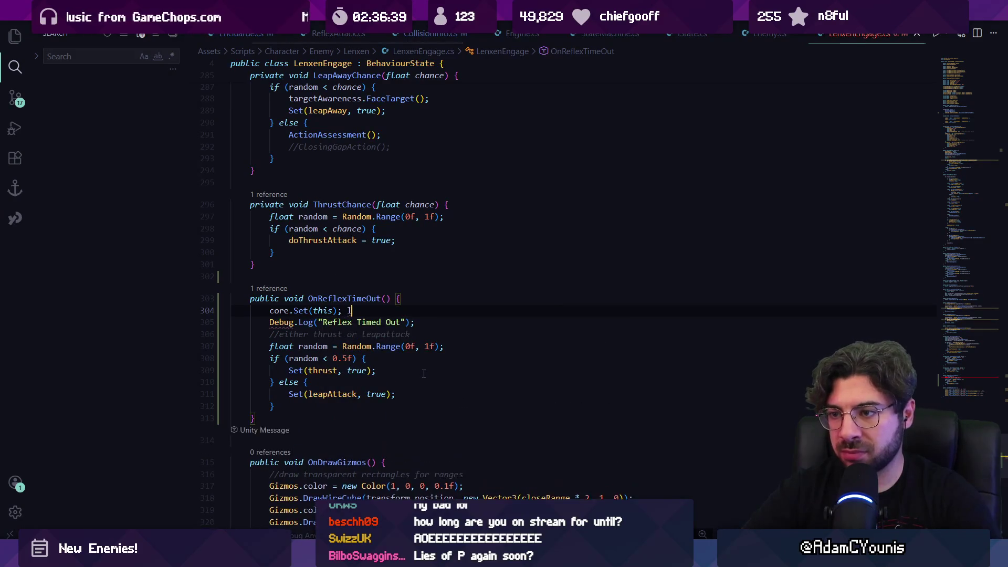
scroll(427, 399, "up", 1)
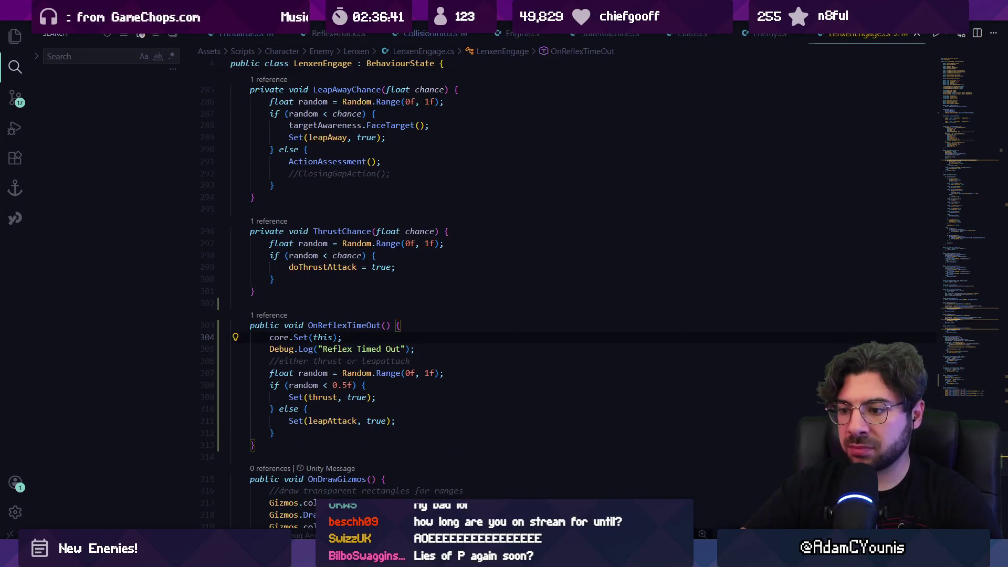
key("alt+Tab")
left_click(488, 33)
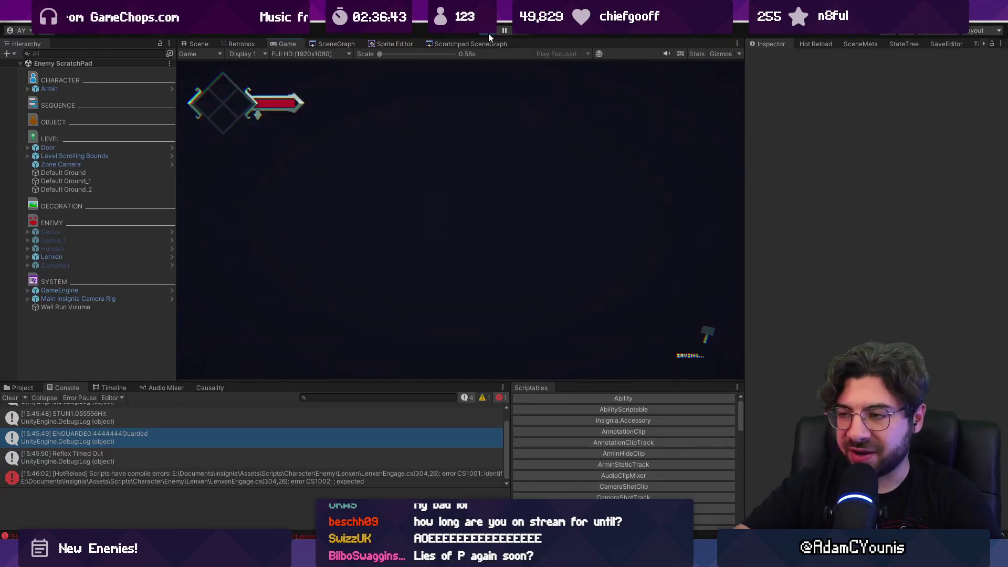
- Run and jump toward the Lenxen fox enemy, slashing it repeatedly
key("d")
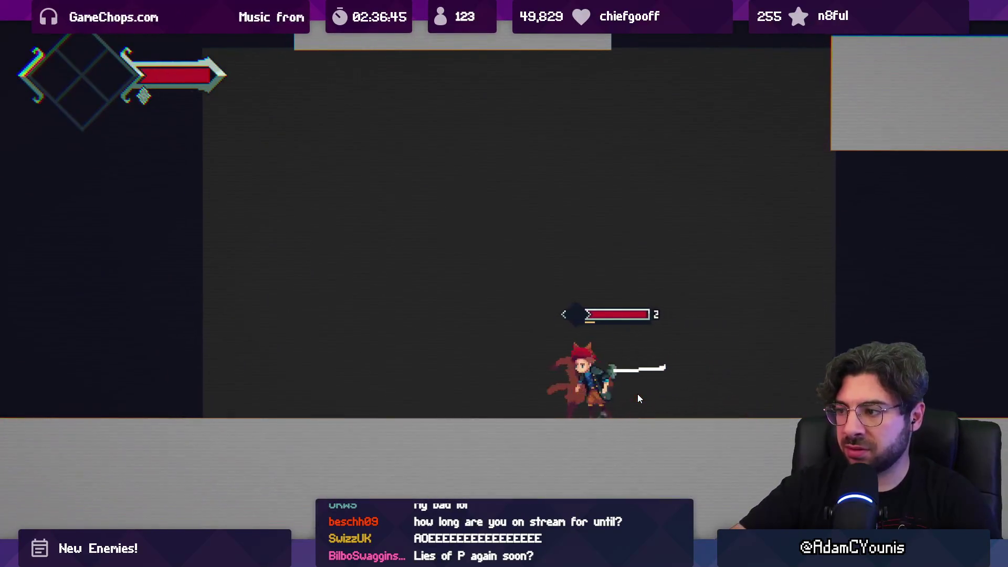
key("a")
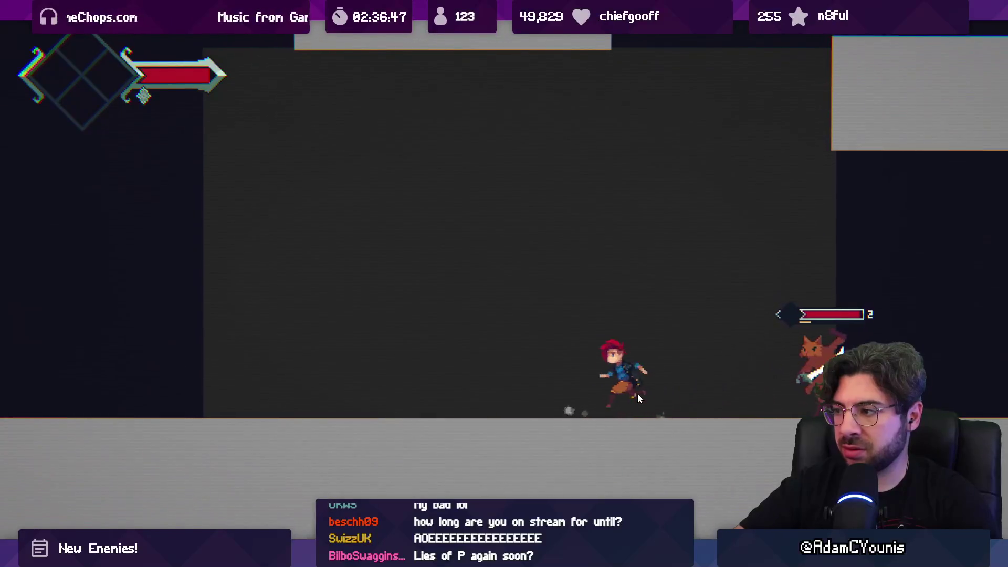
key("space")
key("d")
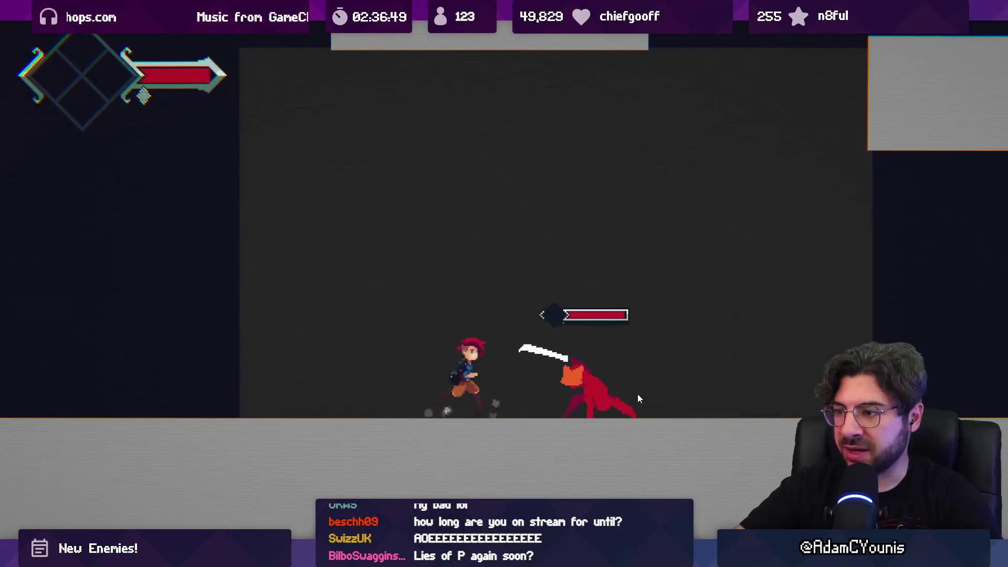
key("j")
key("j")
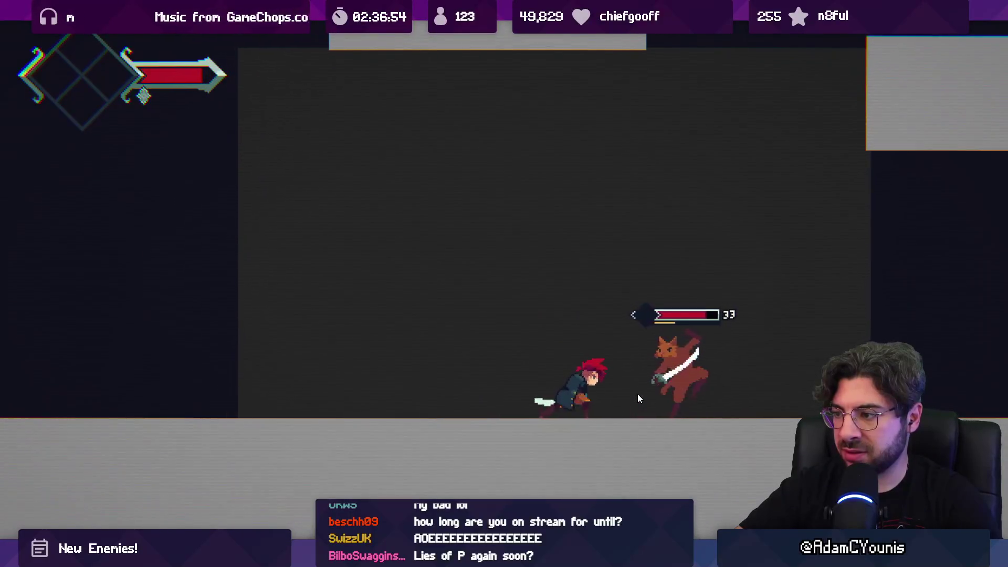
key("d")
key("j")
key("j")
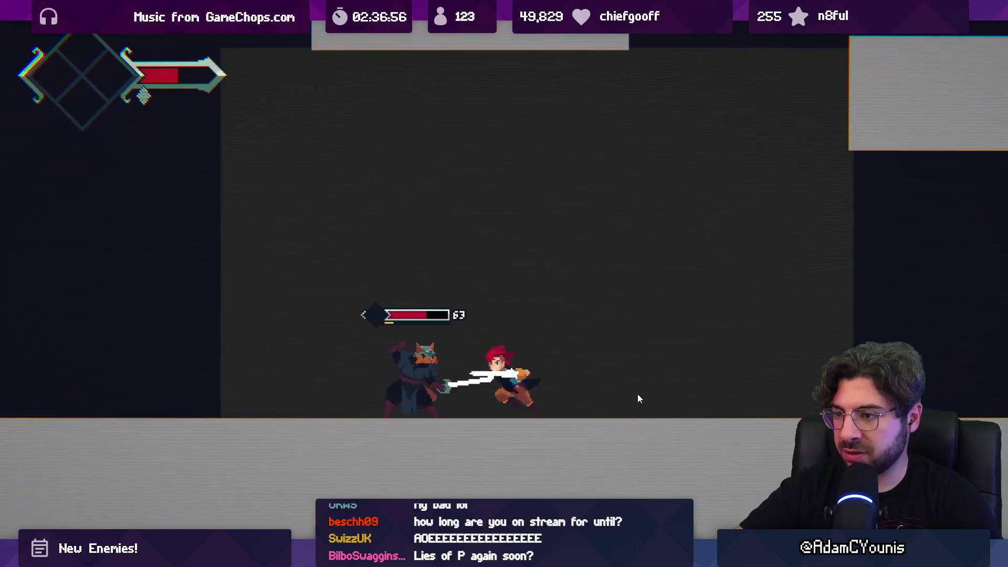
key("j")
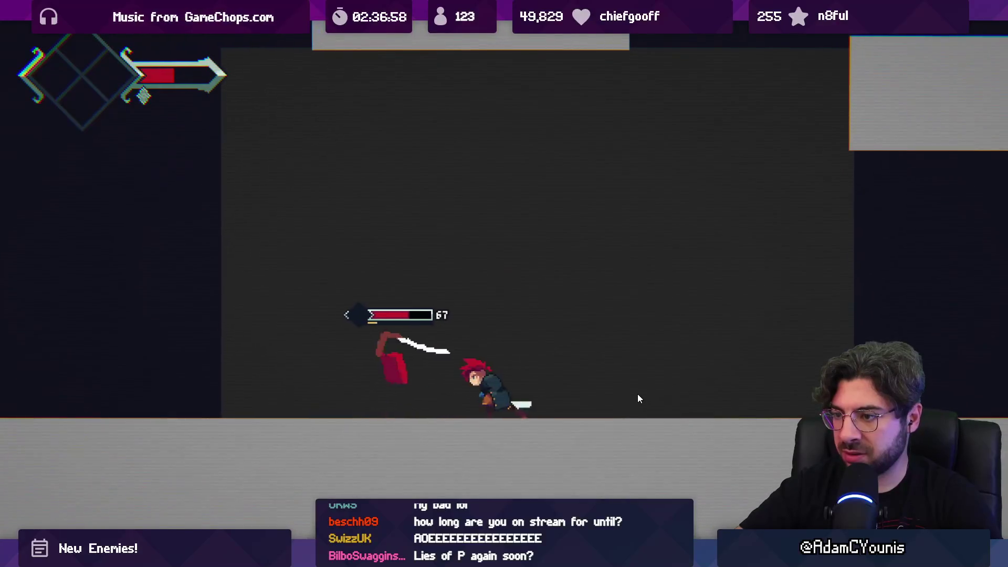
key("j")
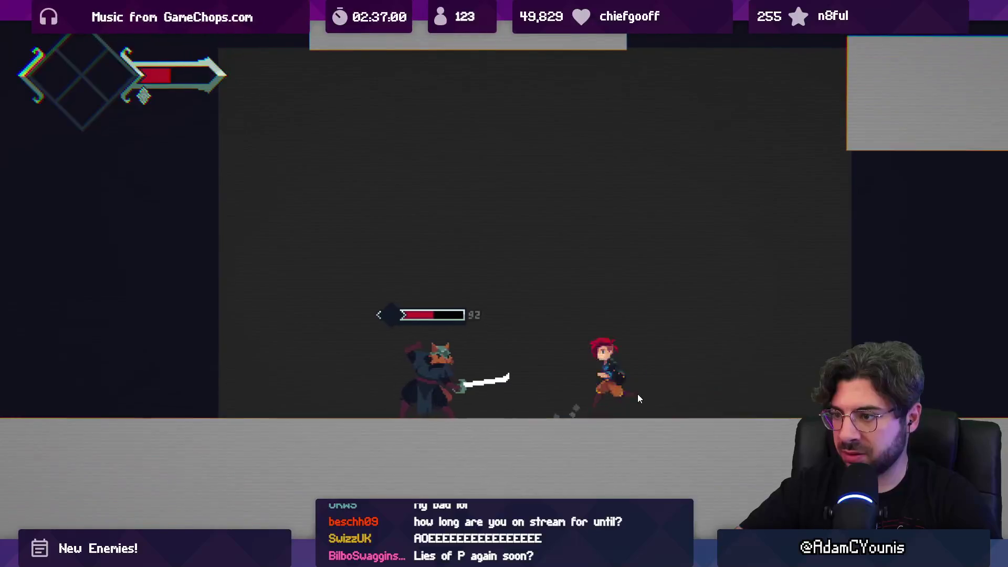
key("d")
key("j")
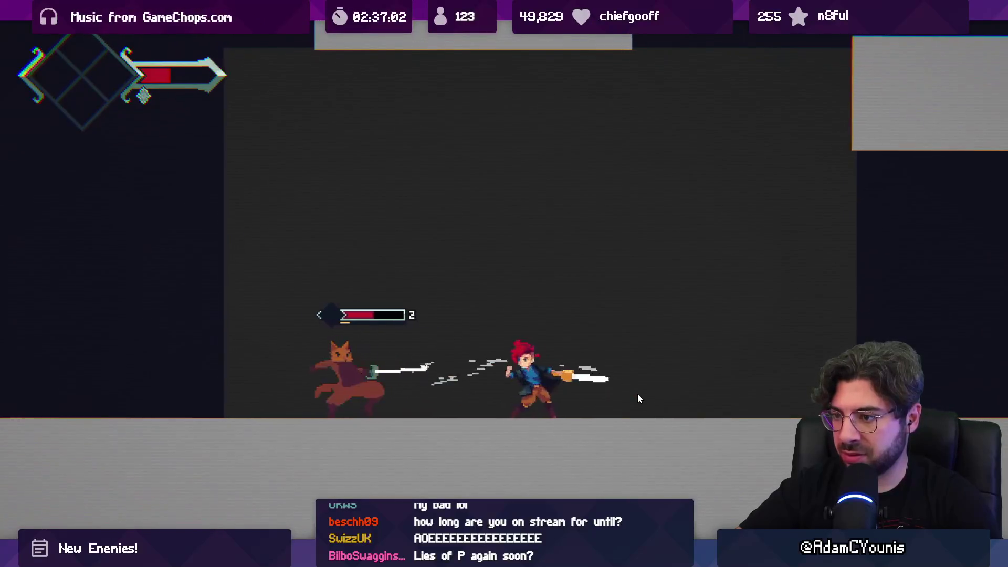
key("j")
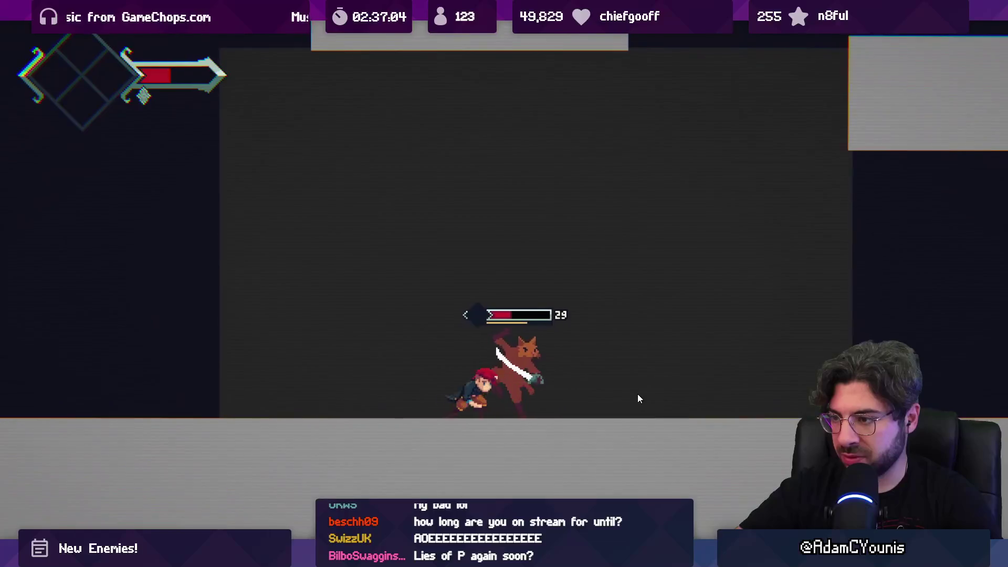
- Chase the knocked-back fox, keep slashing, unleash the charged attack, and dismiss the item pickup screen
key("j")
key("a")
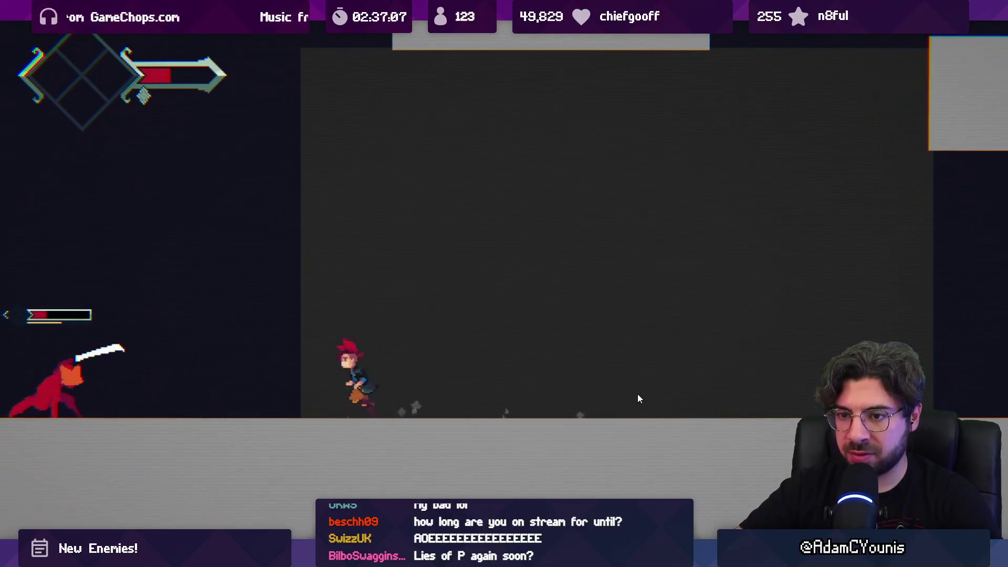
key("a")
key("j")
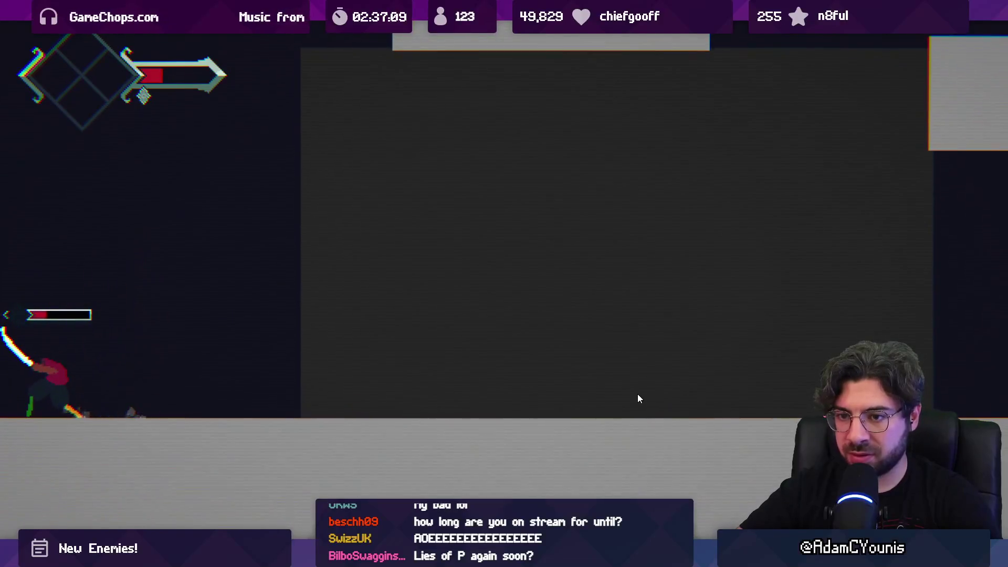
key("j")
key("d")
key("a")
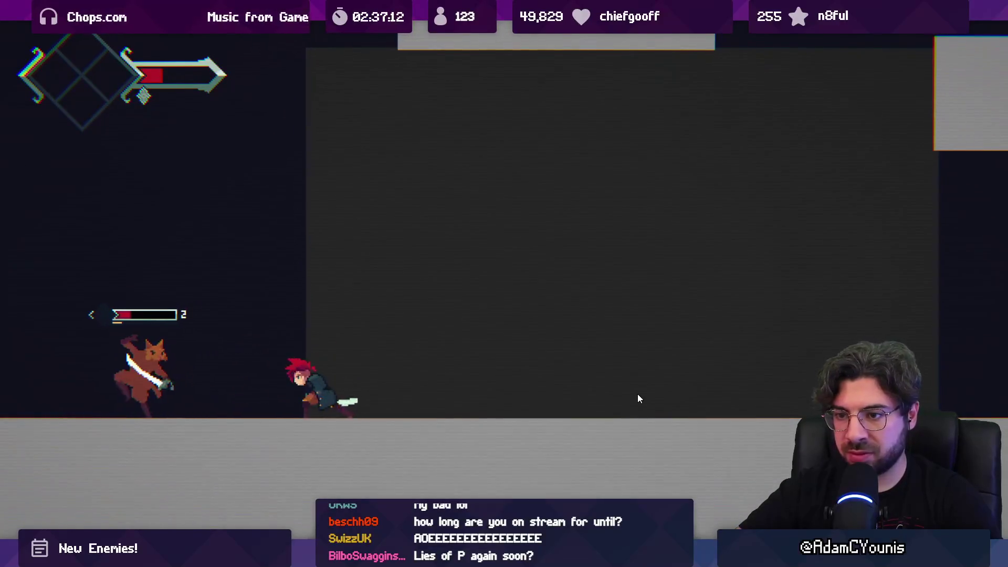
key("j")
key("d")
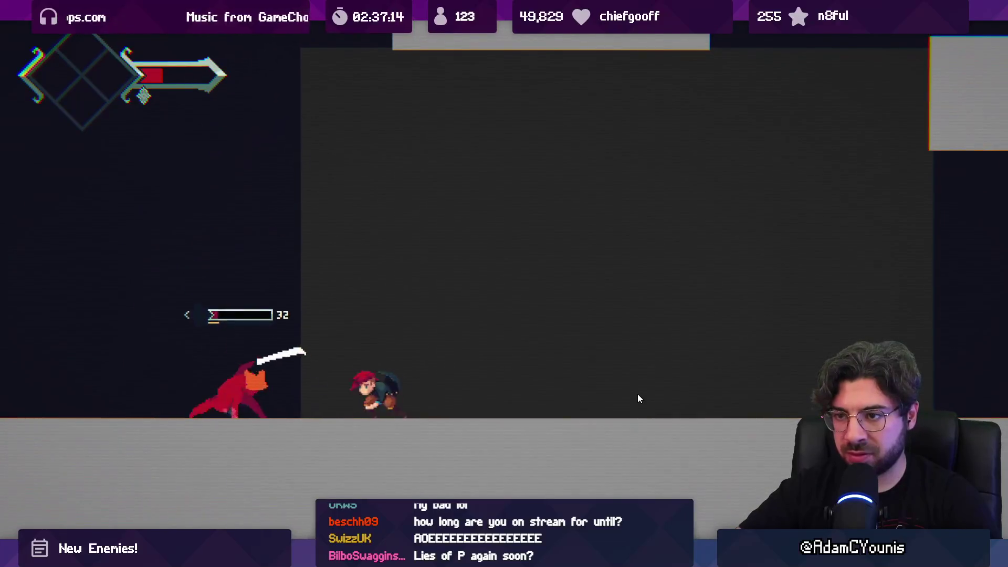
key("j")
key("j")
key("d")
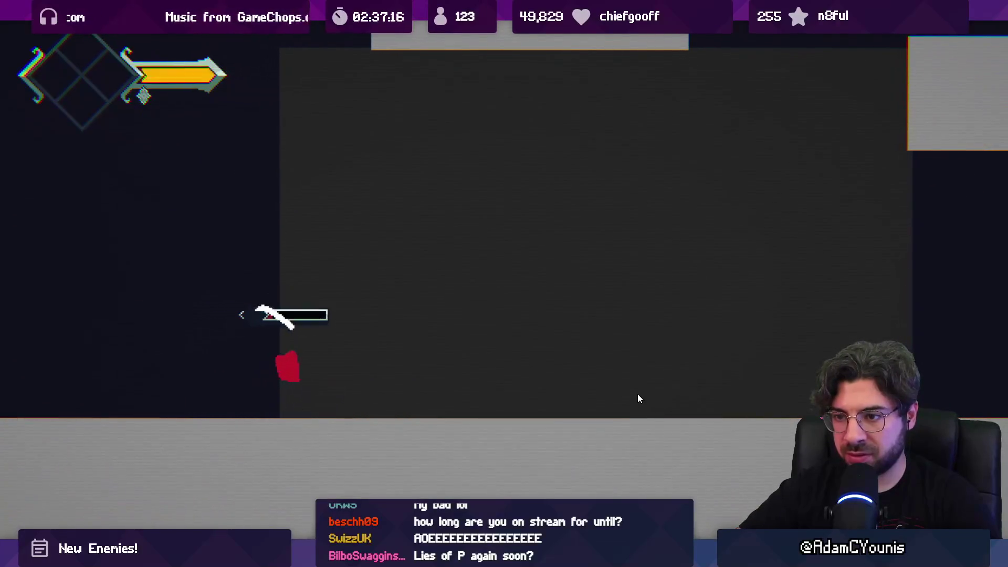
key("j")
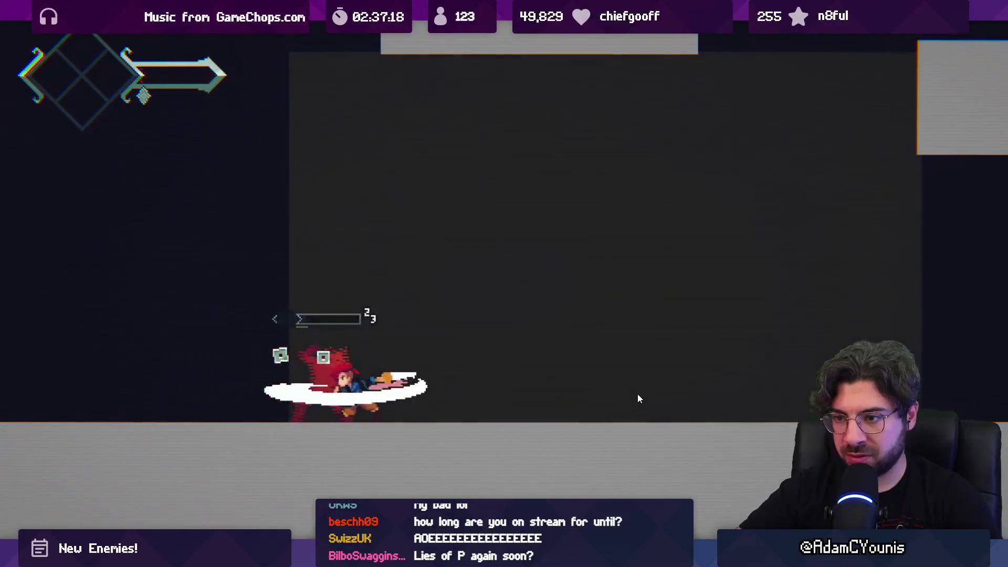
key("d")
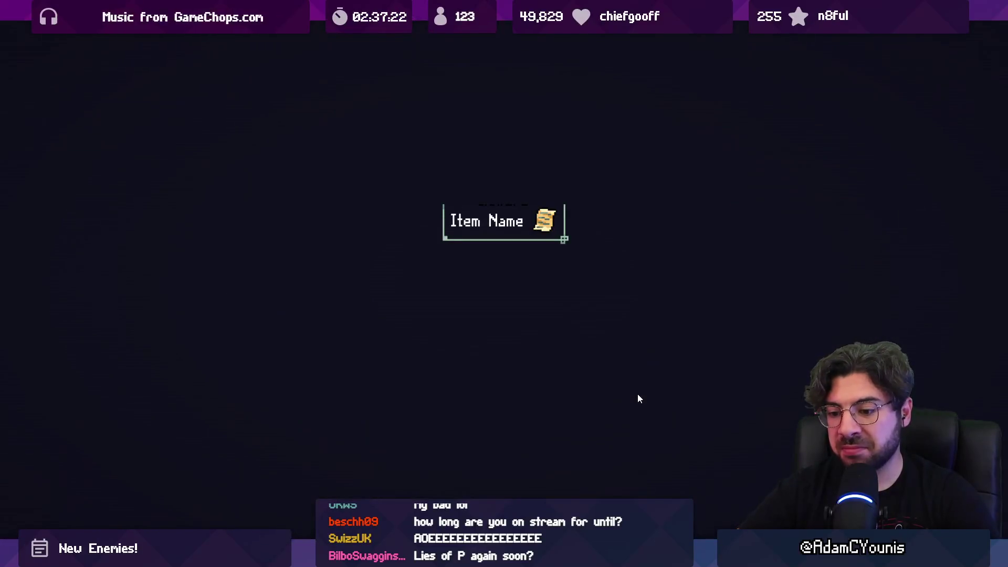
key("d")
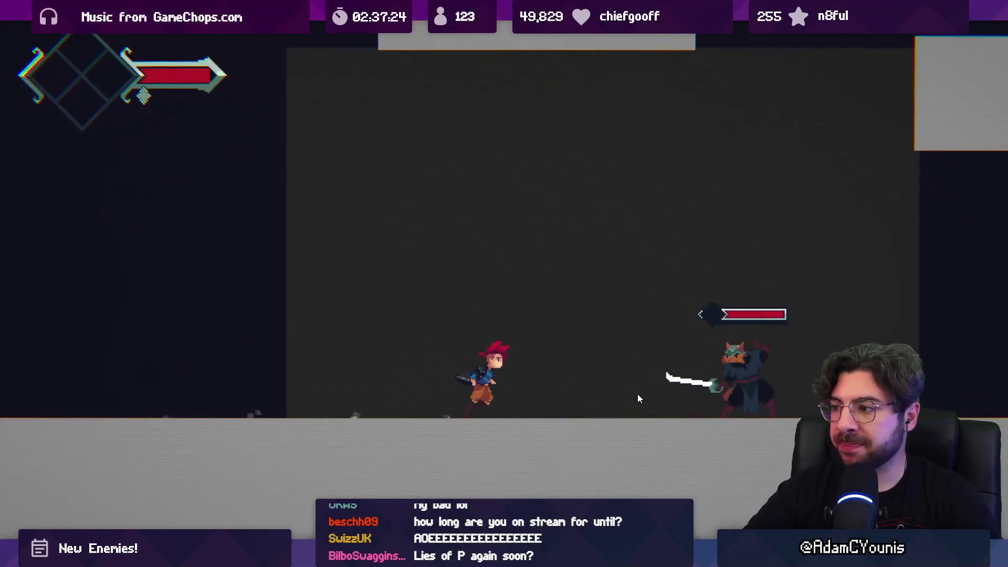
key("j")
key("j")
key("j")
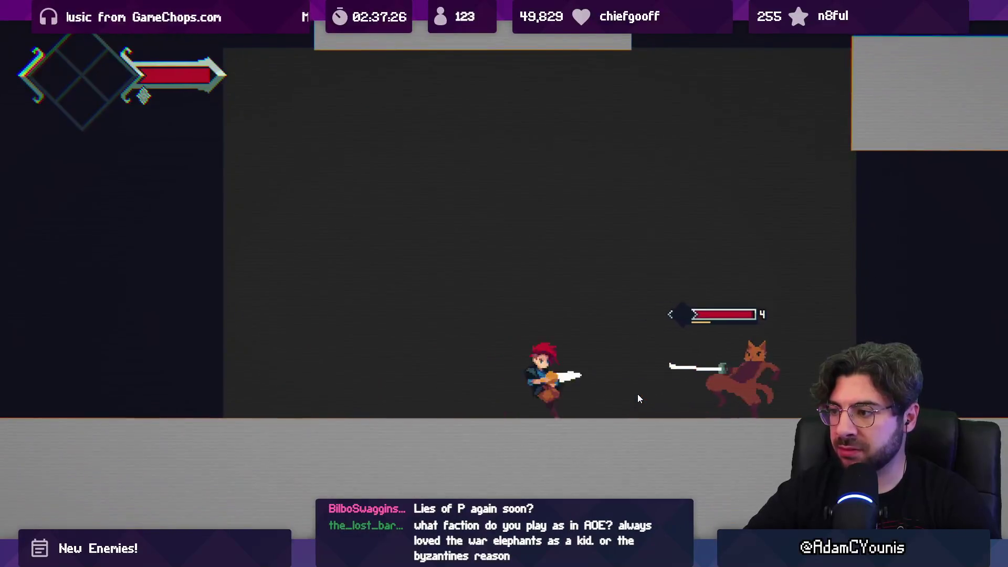
key("j")
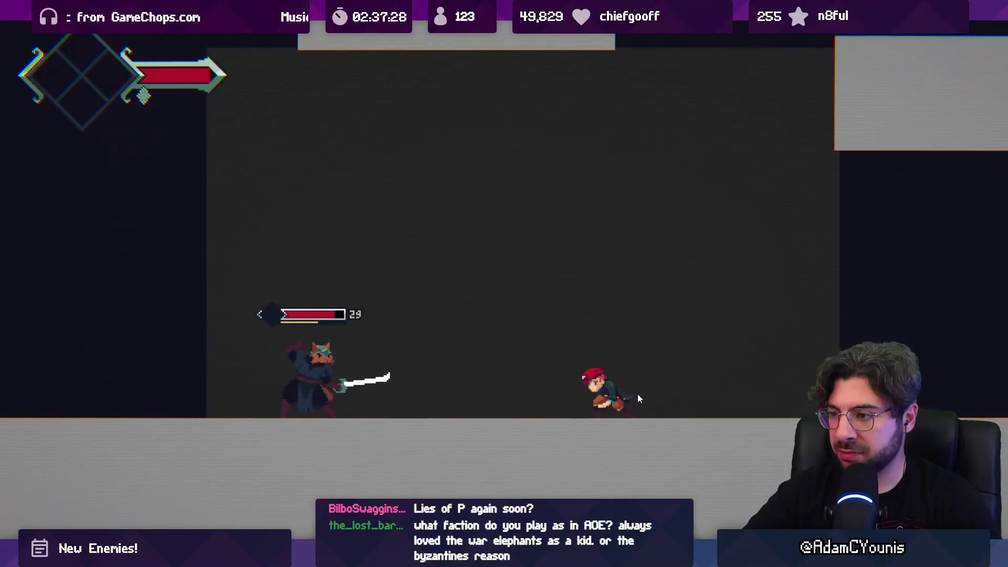
key("j")
key("j")
key("j")
key("j")
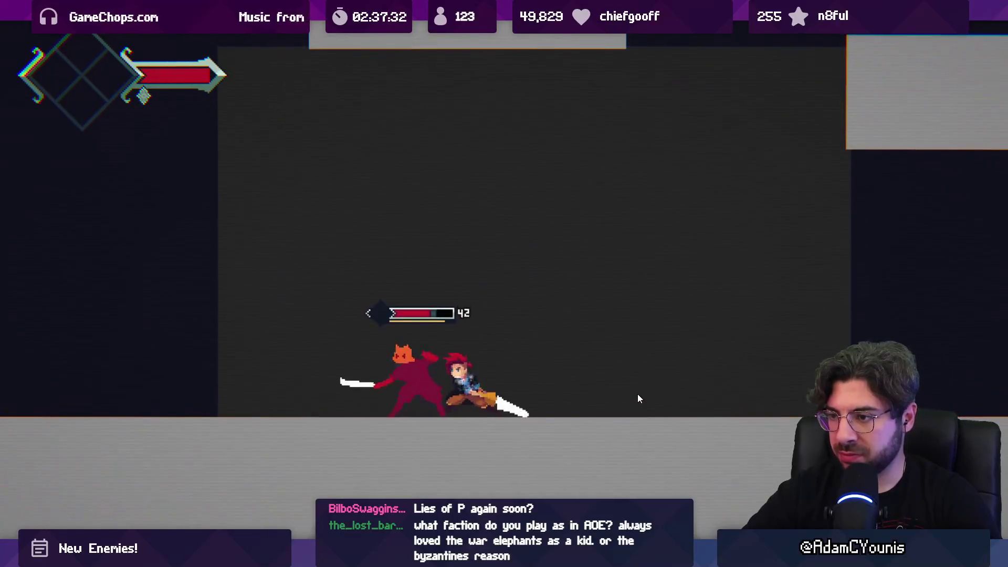